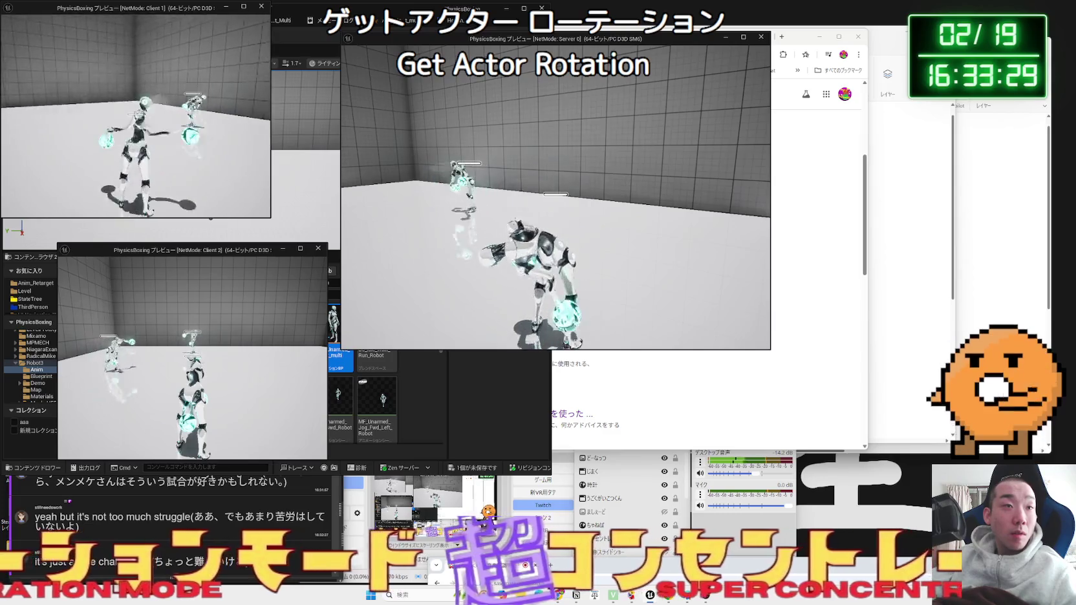
# - Stop the multiplayer play test and bring up the ABP_Unarmed_Robot_multi AnimGraph
pyautogui.press('Escape')
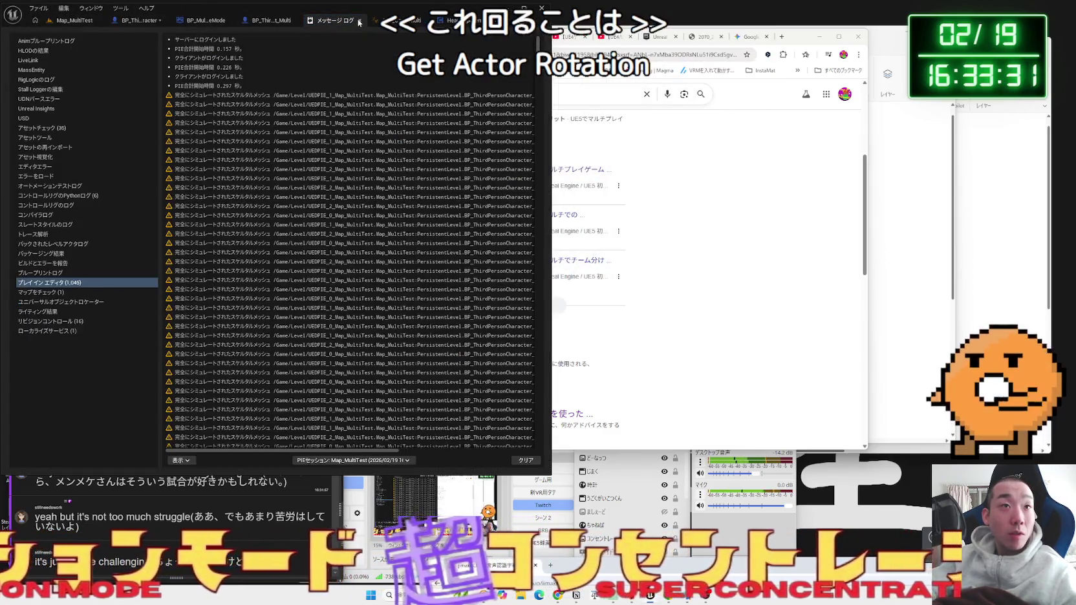
pyautogui.click(359, 20)
pyautogui.click(271, 20)
pyautogui.click(302, 22)
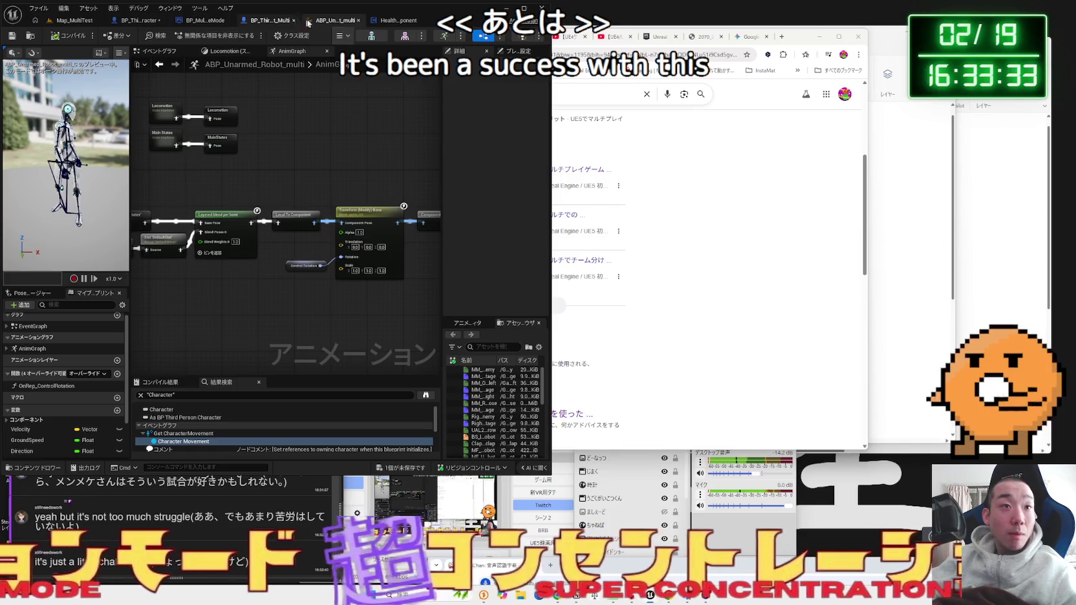
# - Move from HealthComponent to BP_ThirdPersonCharacter's event graph; inspect Switch Has Authority and the MultiCamera event
pyautogui.click(396, 21)
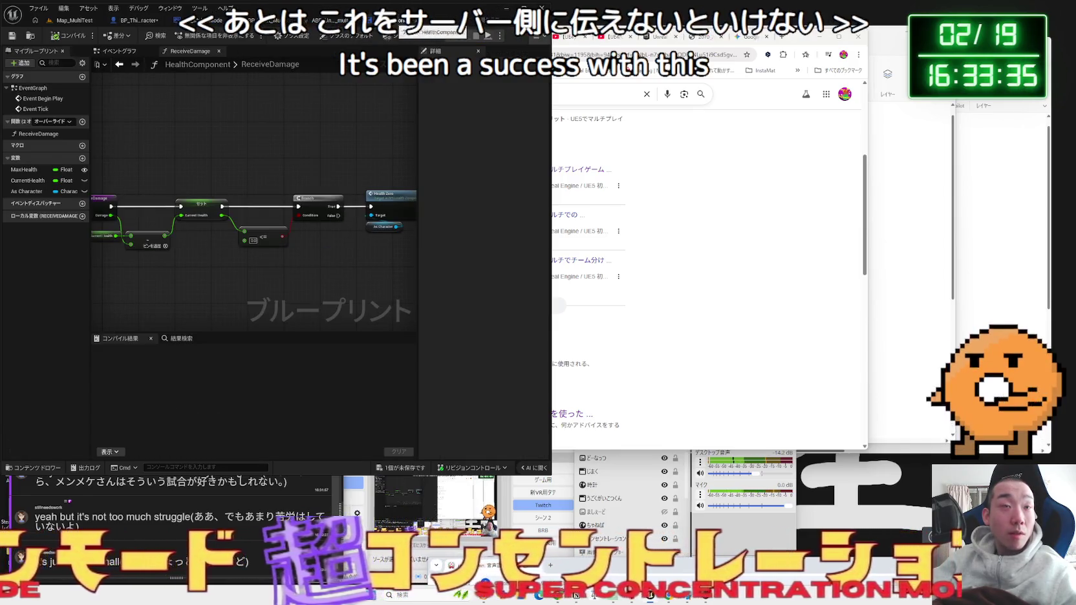
pyautogui.click(244, 21)
pyautogui.click(133, 22)
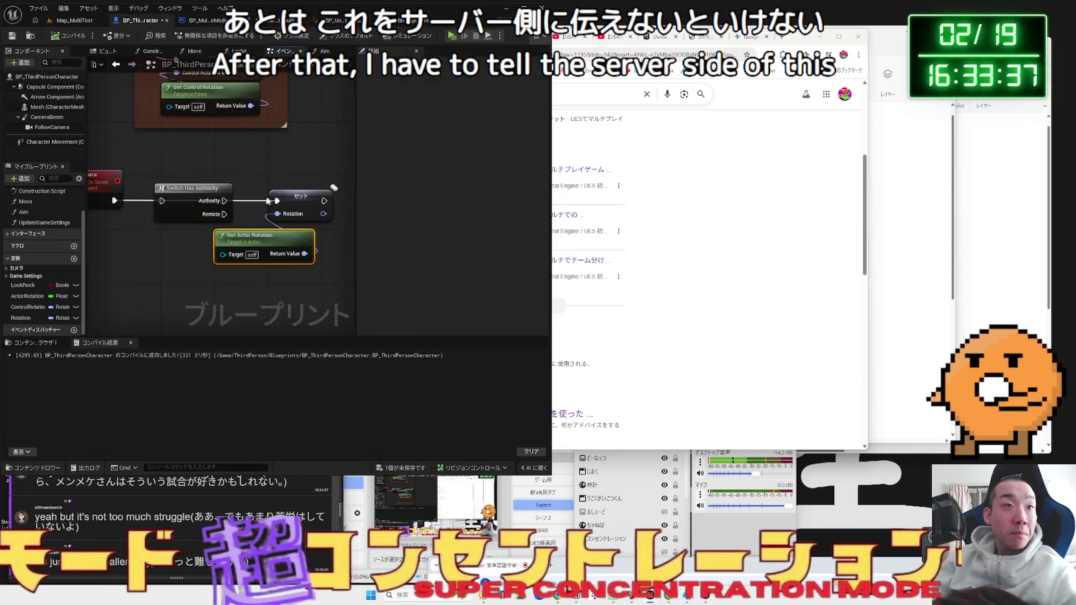
pyautogui.click(173, 192)
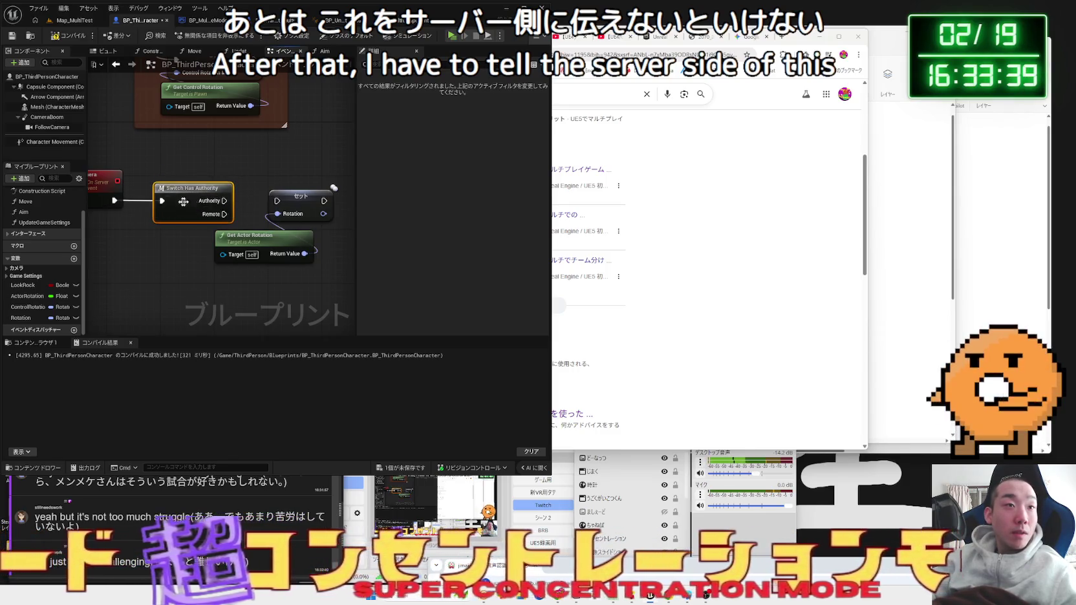
pyautogui.moveTo(260, 205); pyautogui.dragTo(277, 201)
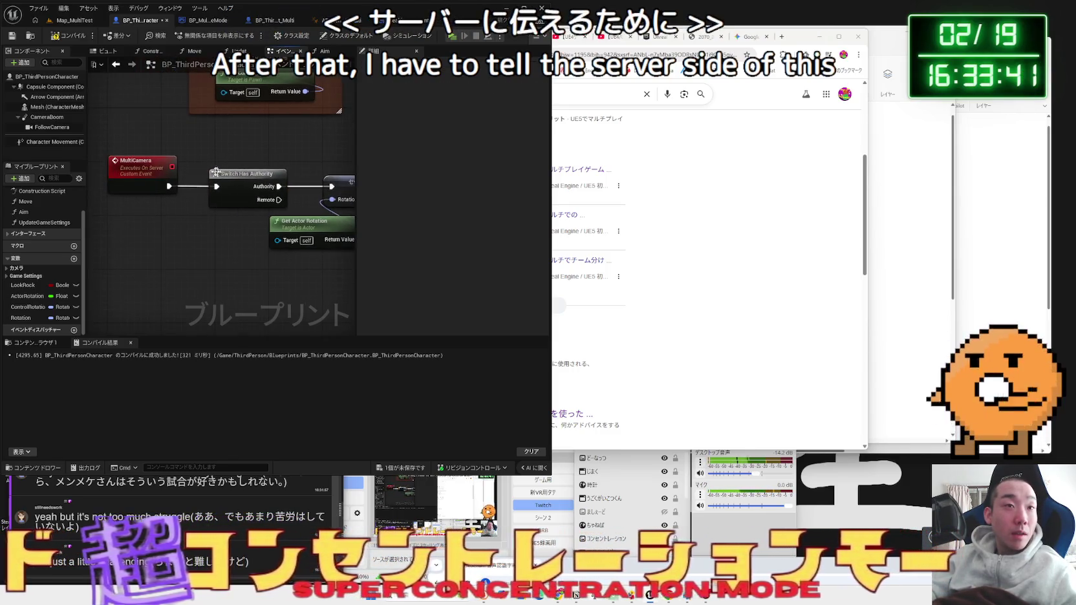
pyautogui.click(153, 167)
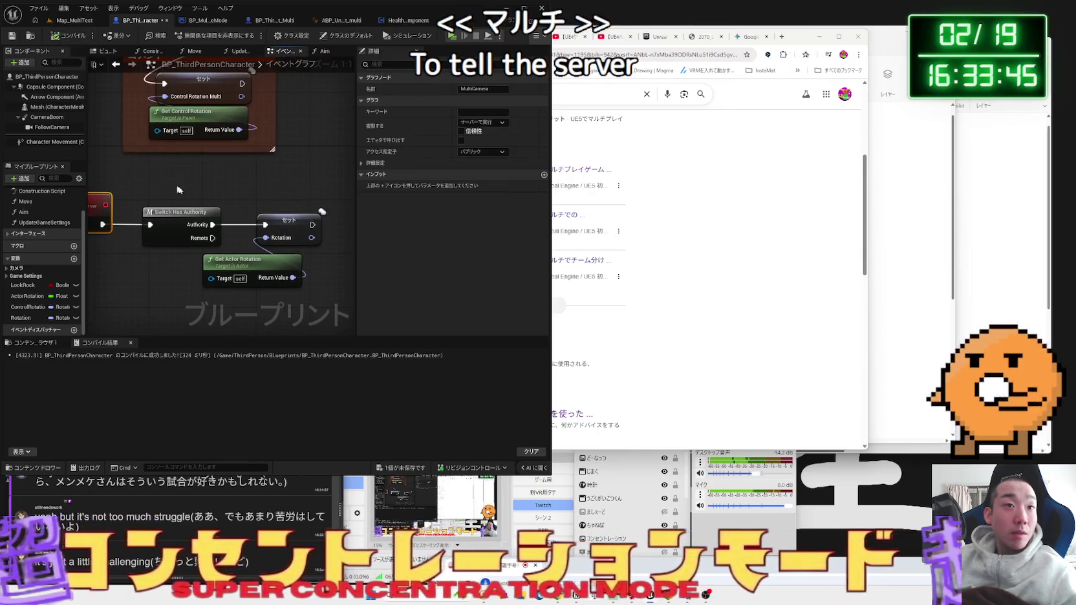
# - Inspect Get Actor Rotation, Set Control Rotation Multi and the Rotation variable's replication settings
pyautogui.click(251, 262)
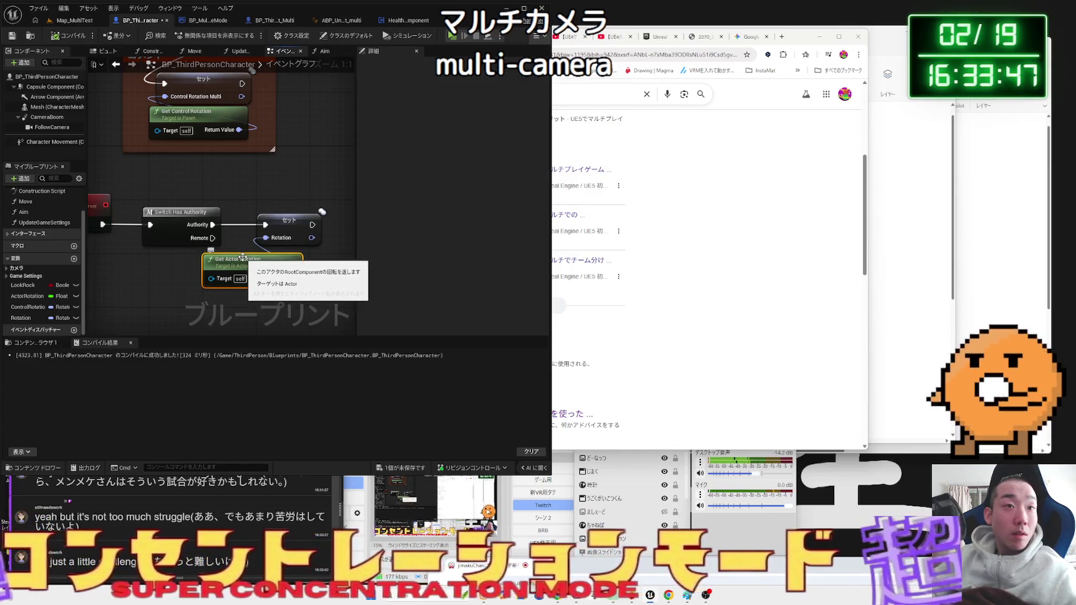
pyautogui.moveTo(238, 243); pyautogui.dragTo(216, 278)
pyautogui.click(203, 243)
pyautogui.moveTo(203, 243)
pyautogui.mouseDown()
pyautogui.moveTo(219, 262)
pyautogui.moveTo(269, 218)
pyautogui.mouseUp()
pyautogui.click(236, 228)
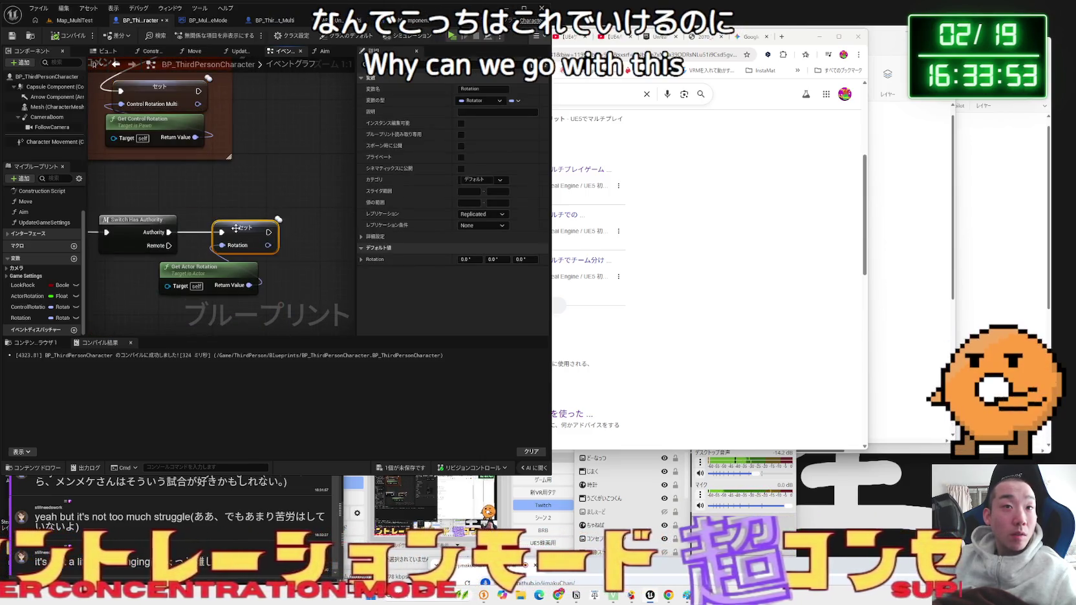
pyautogui.moveTo(194, 77); pyautogui.dragTo(278, 265)
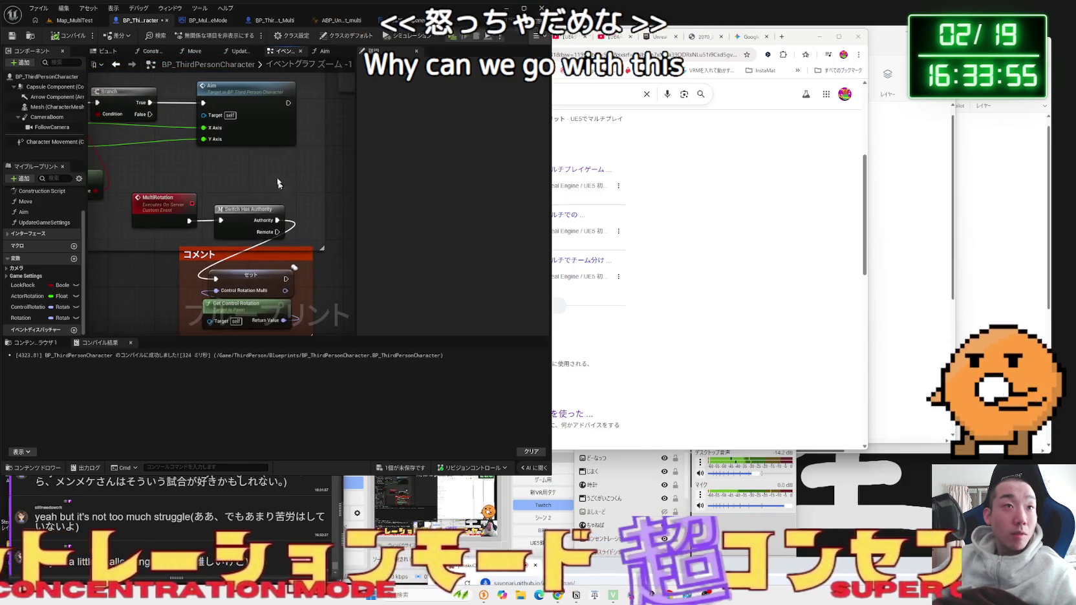
pyautogui.click(244, 97)
pyautogui.doubleClick(245, 98)
pyautogui.moveTo(205, 220)
pyautogui.mouseDown()
pyautogui.moveTo(253, 154)
pyautogui.moveTo(291, 165)
pyautogui.moveTo(340, 214)
pyautogui.moveTo(339, 225)
pyautogui.moveTo(265, 181)
pyautogui.moveTo(147, 213)
pyautogui.mouseUp()
pyautogui.click(252, 154)
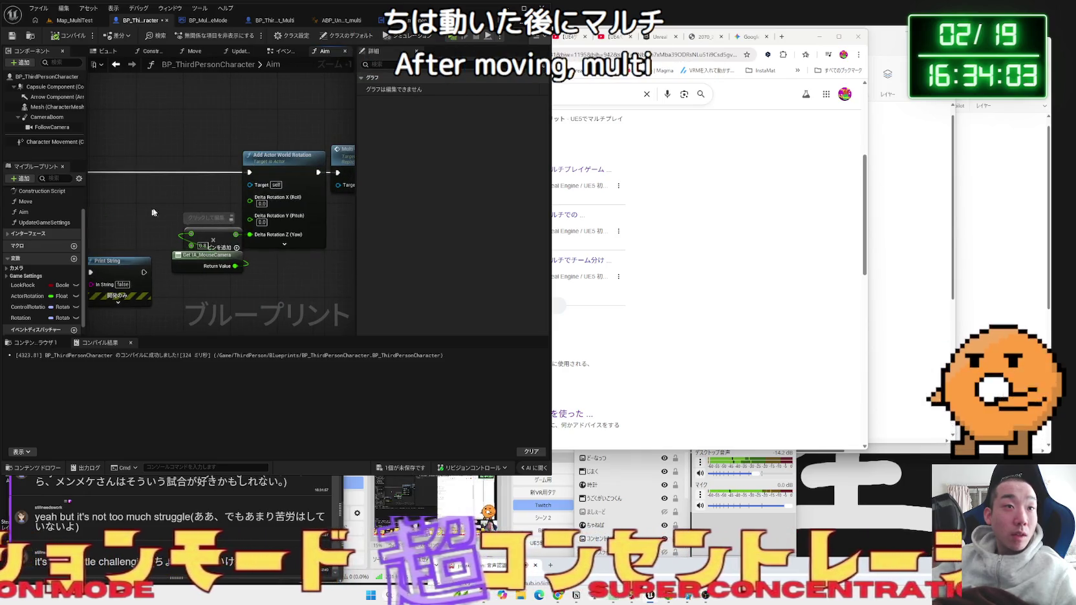
pyautogui.moveTo(204, 165); pyautogui.dragTo(123, 163)
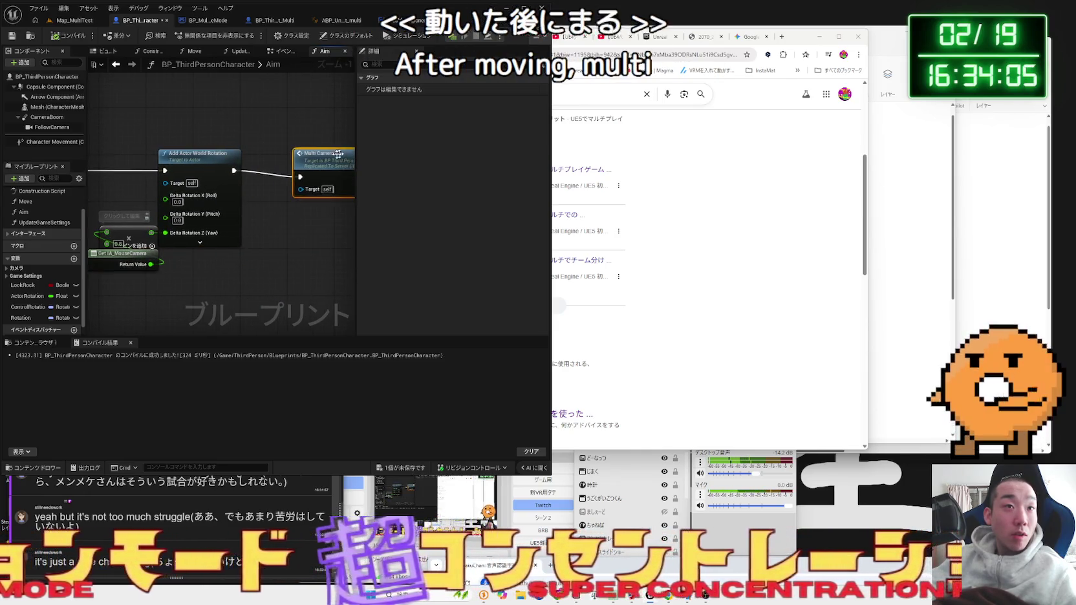
pyautogui.click(299, 155)
pyautogui.moveTo(295, 196)
pyautogui.mouseDown()
pyautogui.moveTo(217, 233)
pyautogui.moveTo(259, 213)
pyautogui.moveTo(329, 207)
pyautogui.moveTo(300, 204)
pyautogui.mouseUp()
pyautogui.scroll(-2, 216, 233)
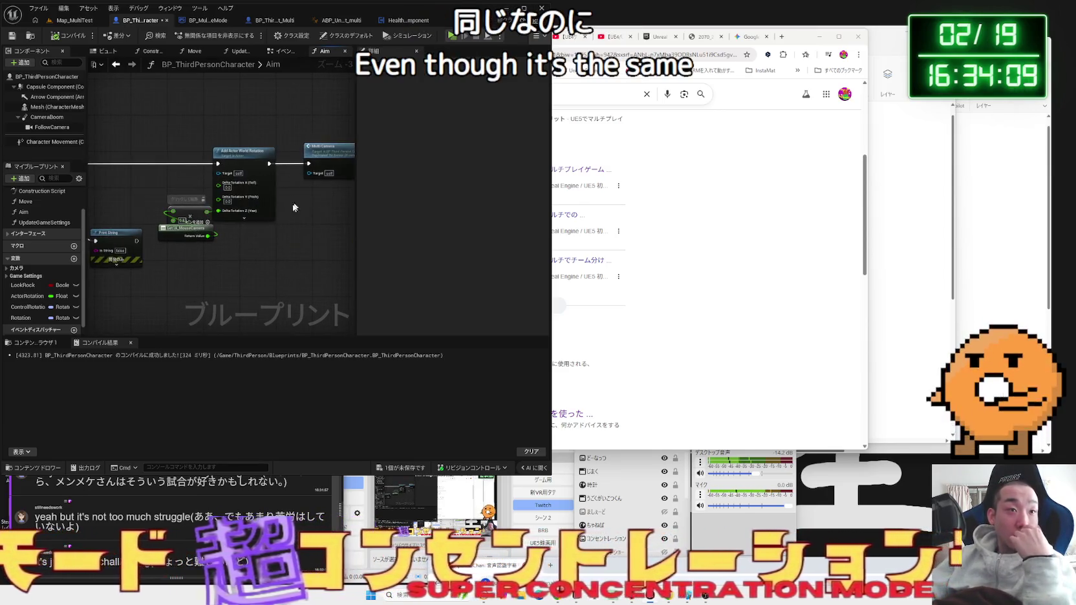
pyautogui.scroll(2, 261, 237)
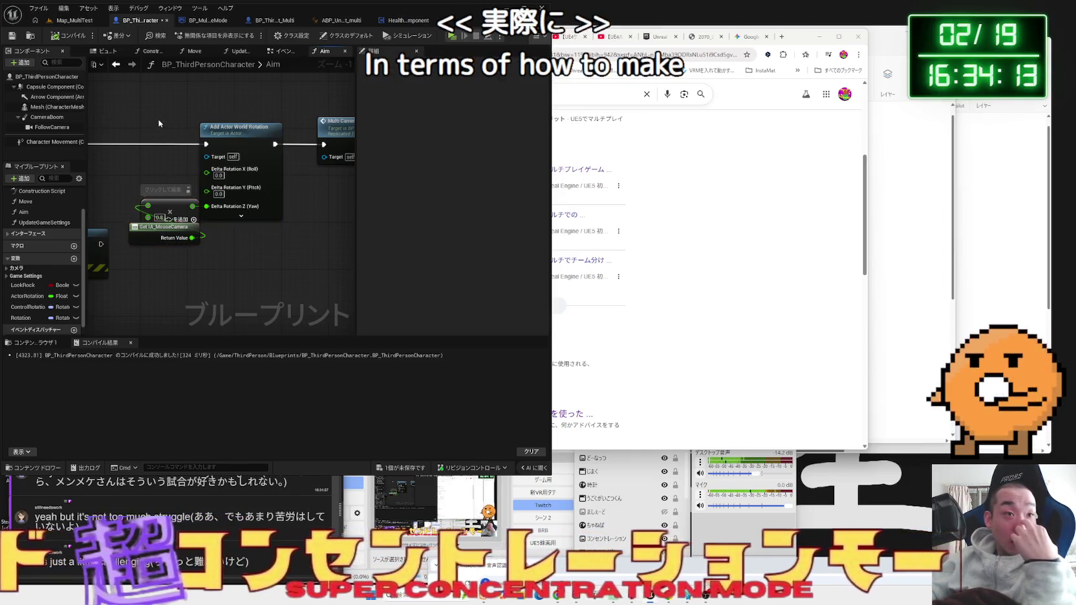
pyautogui.scroll(-3, 244, 228)
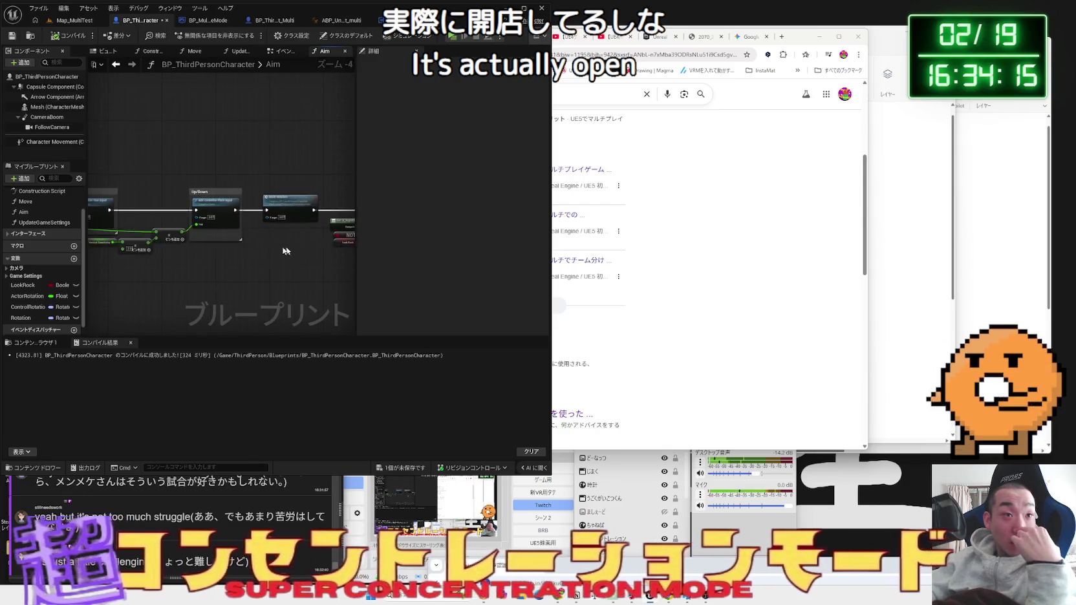
pyautogui.scroll(3, 210, 246)
pyautogui.moveTo(322, 256)
pyautogui.mouseDown()
pyautogui.moveTo(91, 242)
pyautogui.moveTo(200, 266)
pyautogui.moveTo(199, 285)
pyautogui.mouseUp()
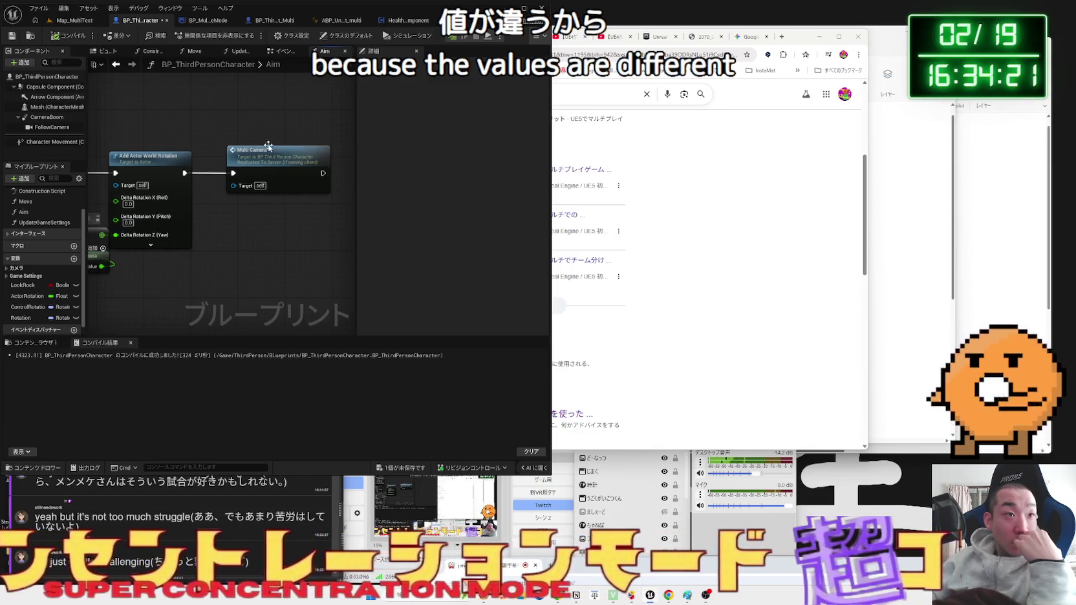
pyautogui.click(284, 50)
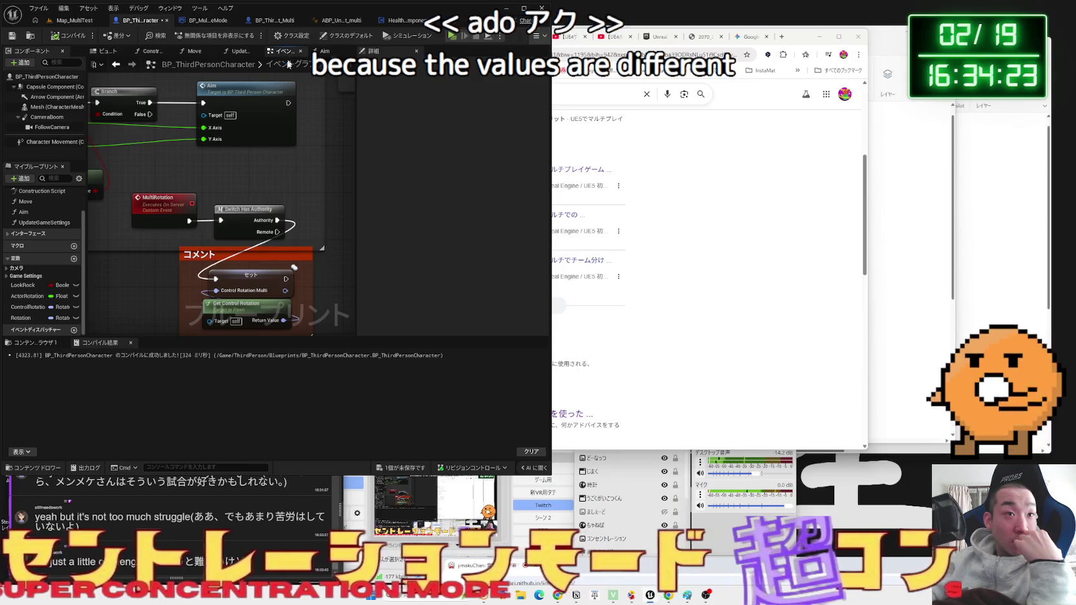
# - Add a Print String node wired after the Set Rotation node's execution output
pyautogui.scroll(1, 228, 203)
pyautogui.moveTo(295, 257)
pyautogui.mouseDown()
pyautogui.moveTo(227, 202)
pyautogui.moveTo(230, 224)
pyautogui.moveTo(179, 216)
pyautogui.mouseUp()
pyautogui.moveTo(287, 196); pyautogui.dragTo(288, 195)
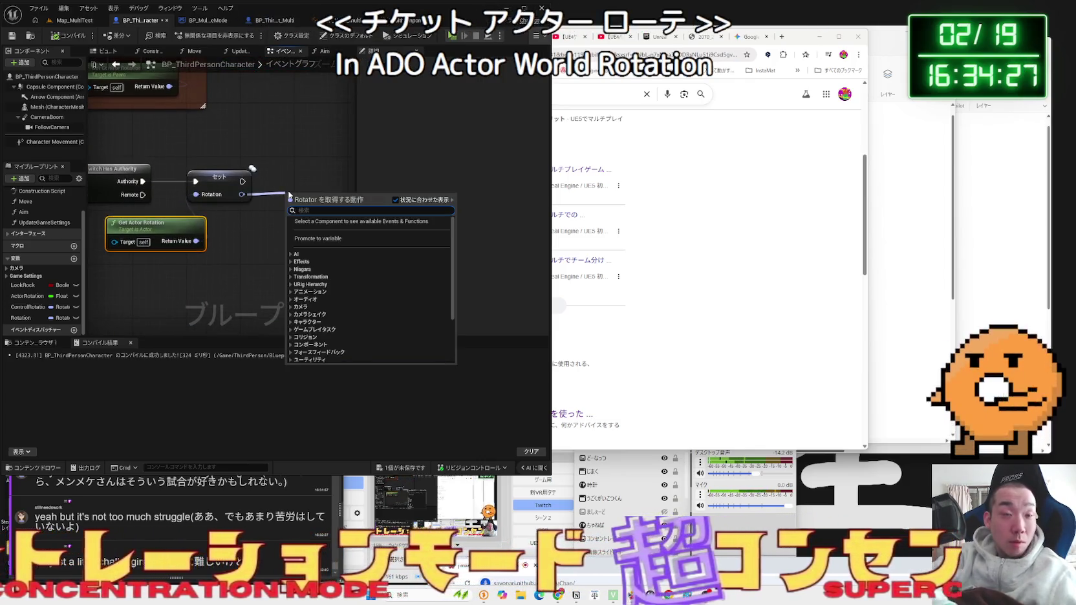
pyautogui.write('print')
pyautogui.press('BackSpace')
pyautogui.press('BackSpace')
pyautogui.press('BackSpace')
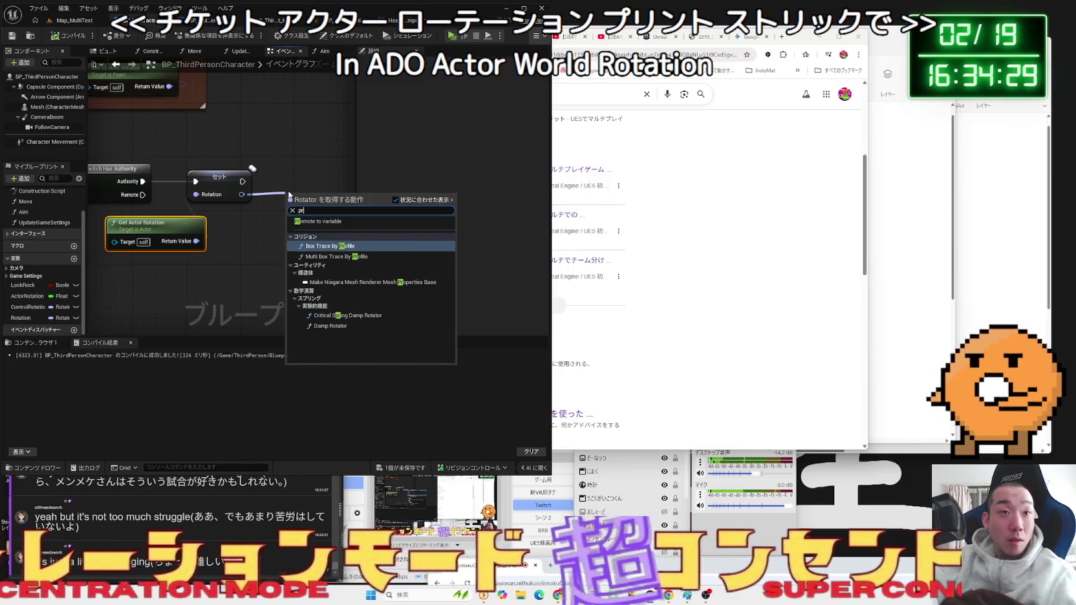
pyautogui.click(341, 173)
pyautogui.moveTo(243, 181); pyautogui.dragTo(299, 186)
pyautogui.write('print')
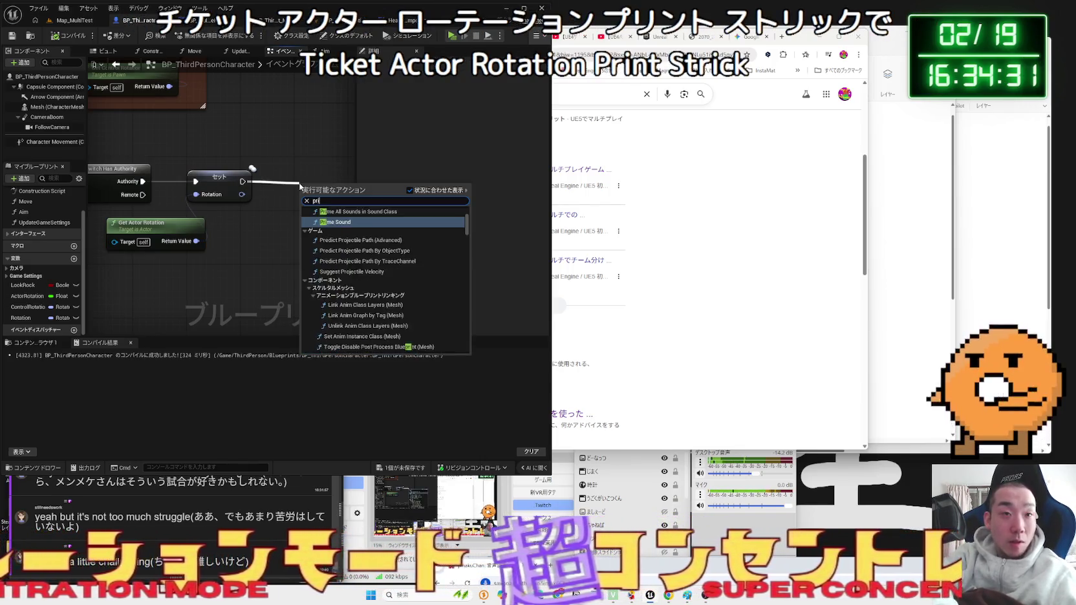
pyautogui.press('Return')
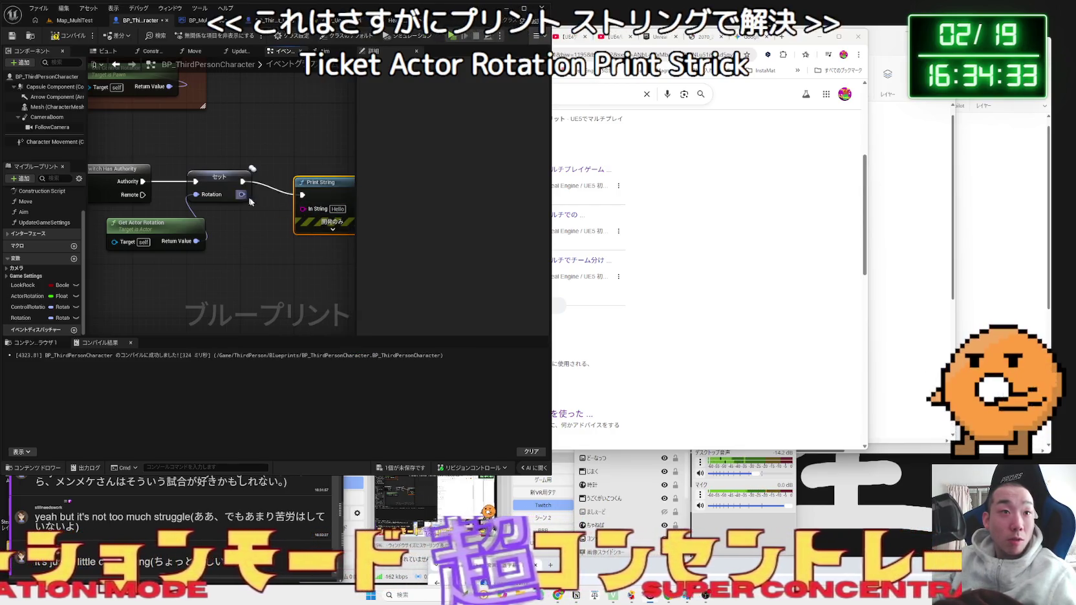
pyautogui.click(61, 20)
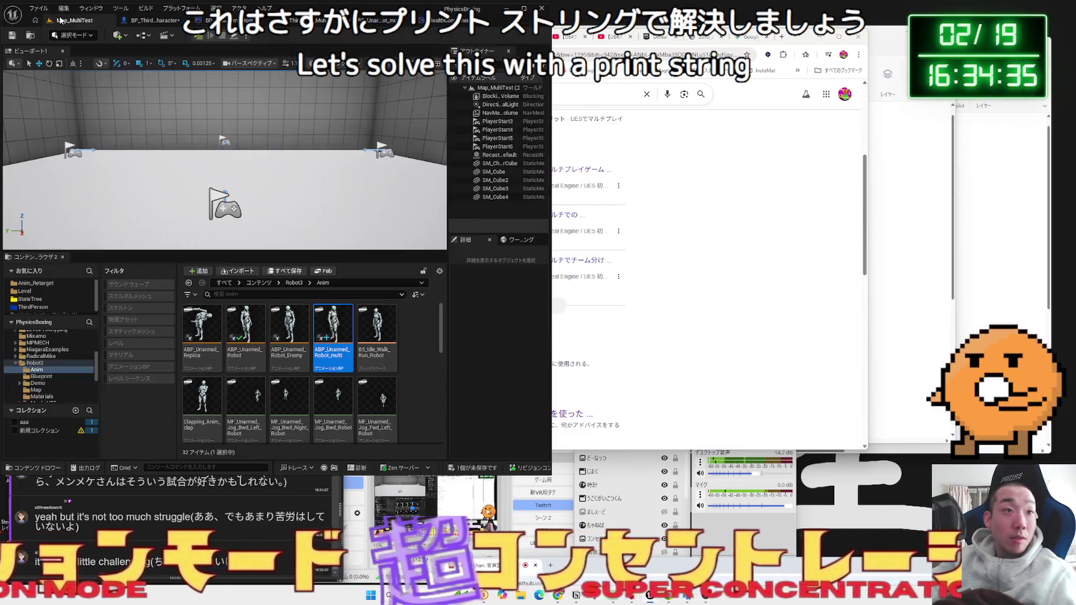
# - Run a three-player play test printing server rotation values, where only Yaw changes, then stop it
pyautogui.hotkey('alt', 'p')
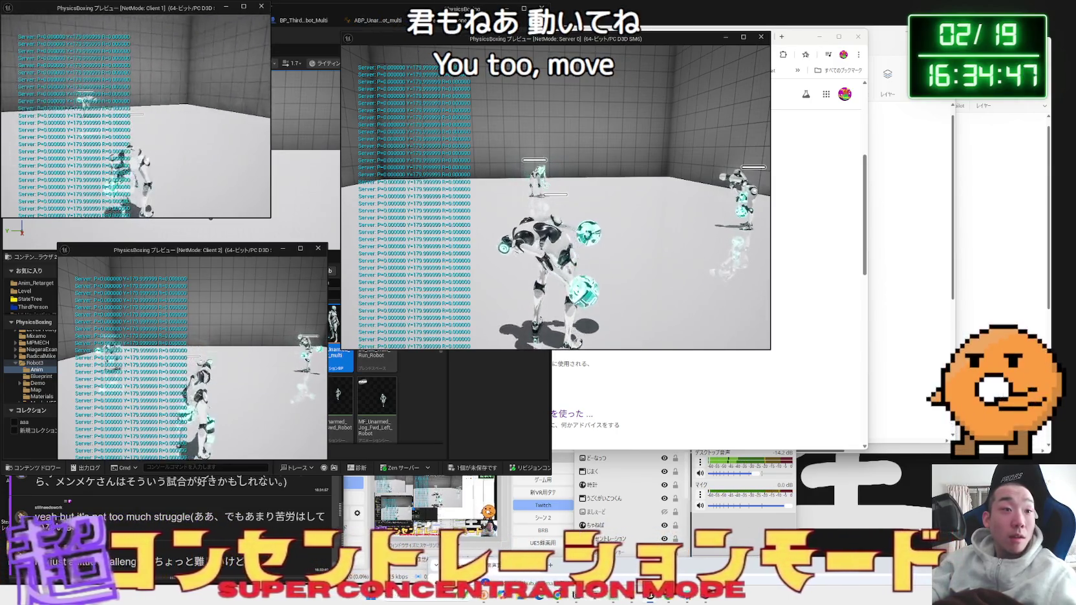
pyautogui.press('Escape')
pyautogui.click(361, 21)
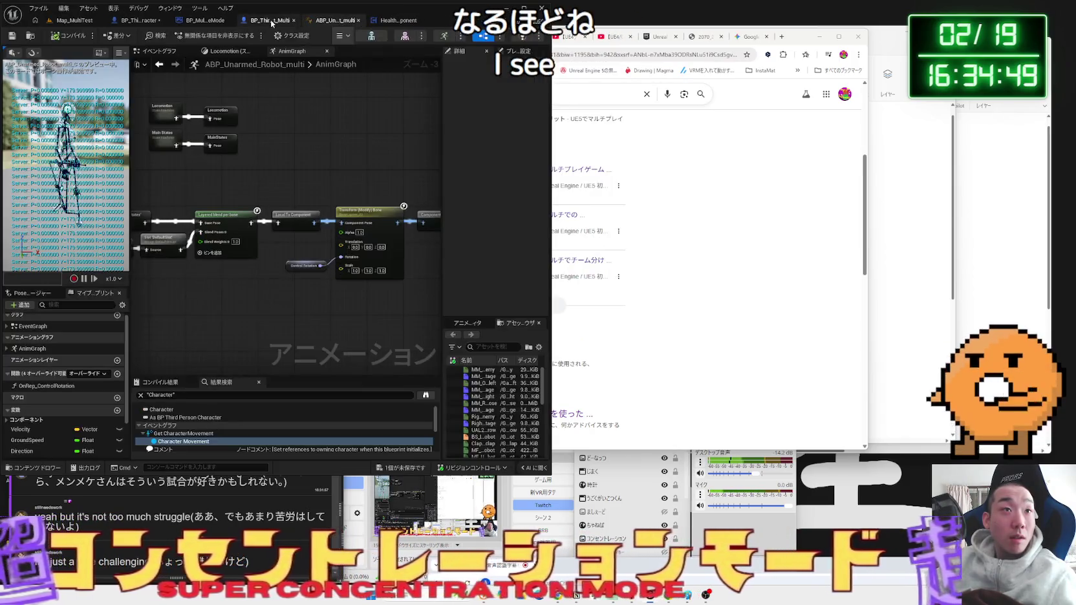
# - Return to BP_ThirdPersonCharacter's event graph showing the Set, Get Actor Rotation and Print String nodes
pyautogui.click(271, 21)
pyautogui.click(188, 22)
pyautogui.click(129, 21)
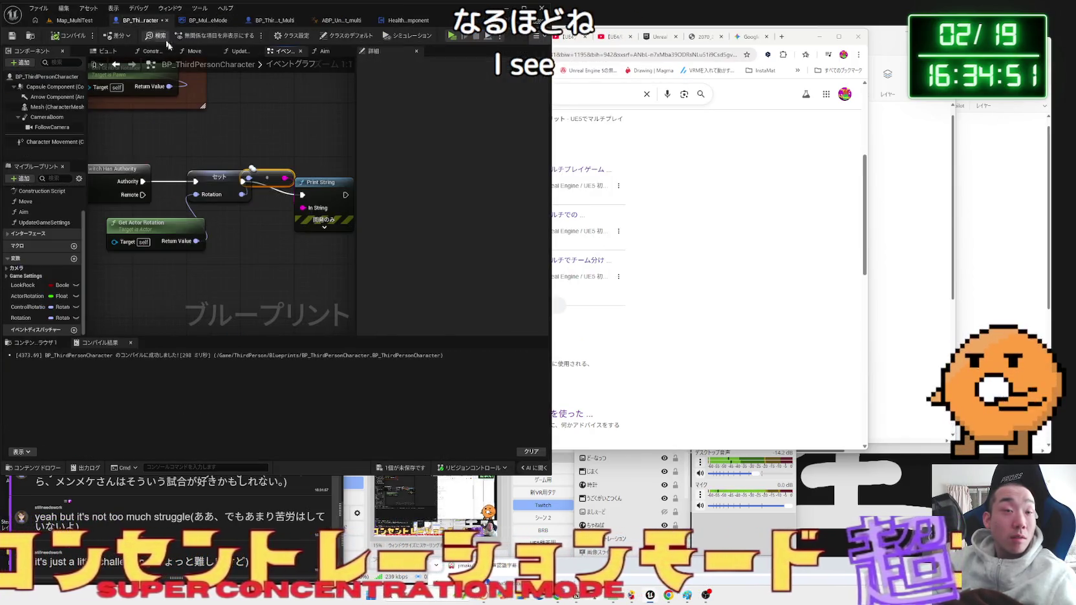
pyautogui.rightClick(288, 170)
pyautogui.scroll(-1, 319, 238)
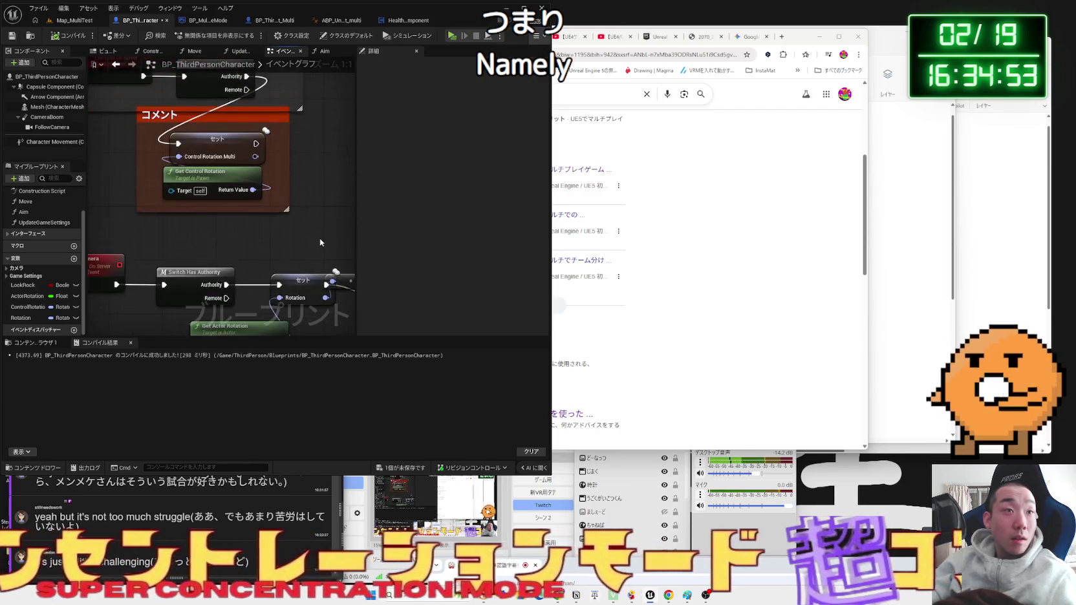
pyautogui.moveTo(272, 242); pyautogui.dragTo(246, 196)
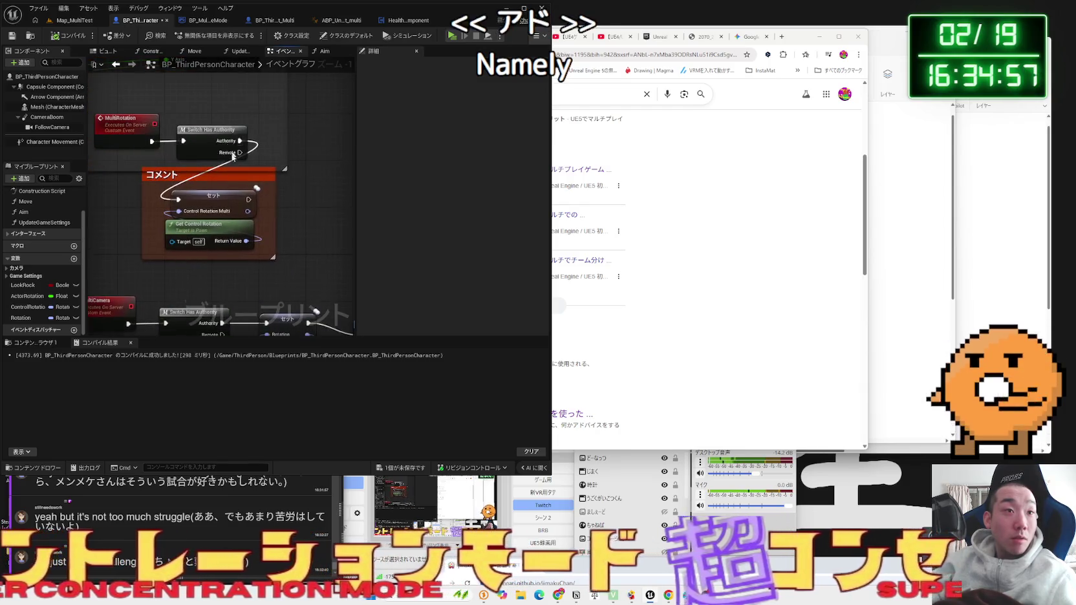
# - Open the Aim function and follow its Multi Camera call back to the MultiCamera event logic
pyautogui.doubleClick(288, 242)
pyautogui.scroll(1, 207, 210)
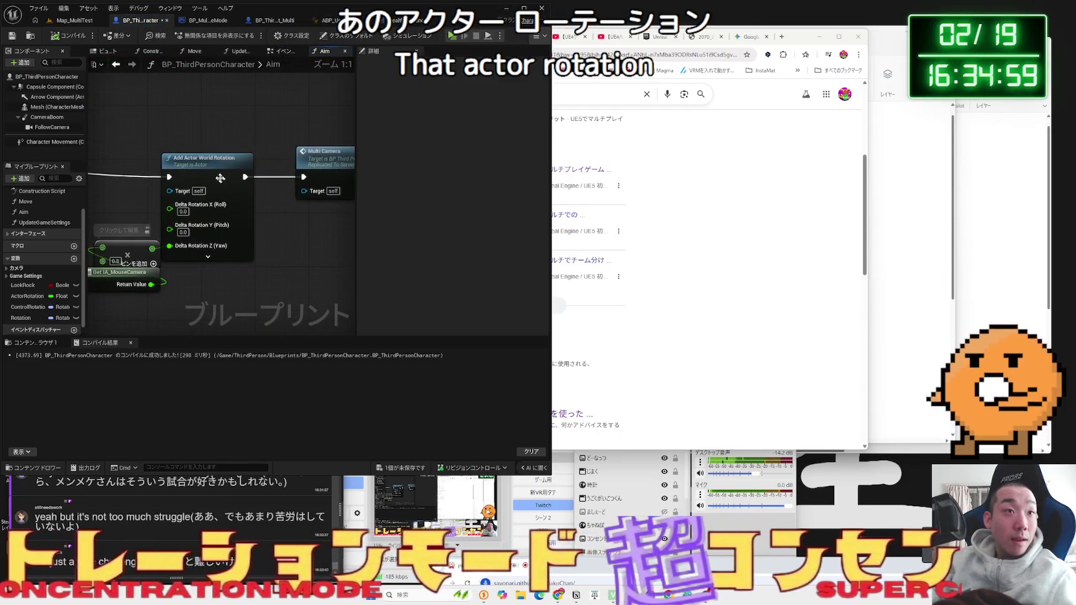
pyautogui.click(207, 165)
pyautogui.moveTo(308, 206); pyautogui.dragTo(234, 204)
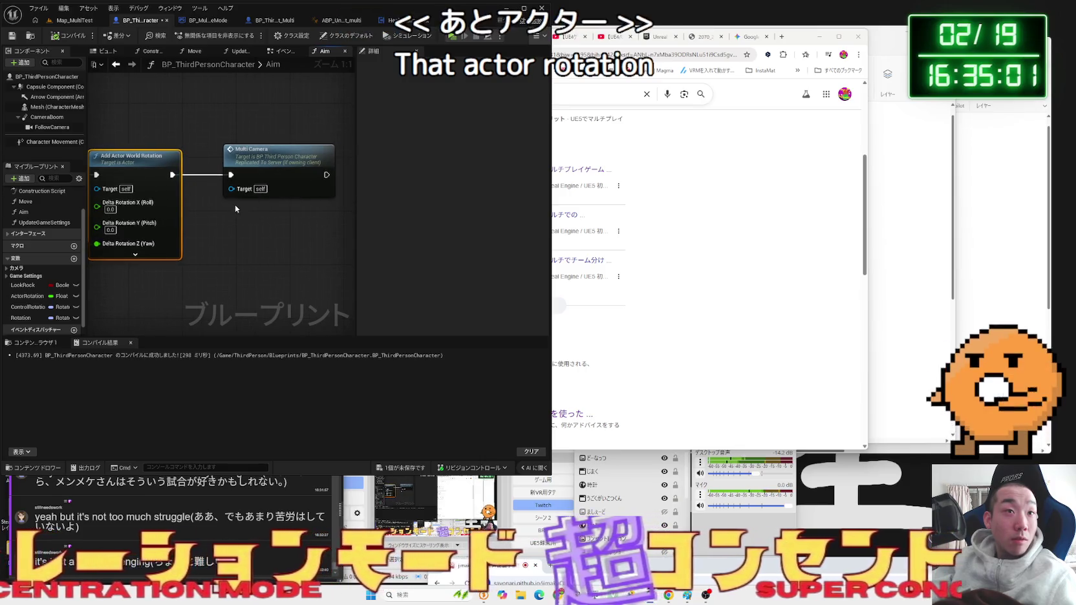
pyautogui.doubleClick(256, 170)
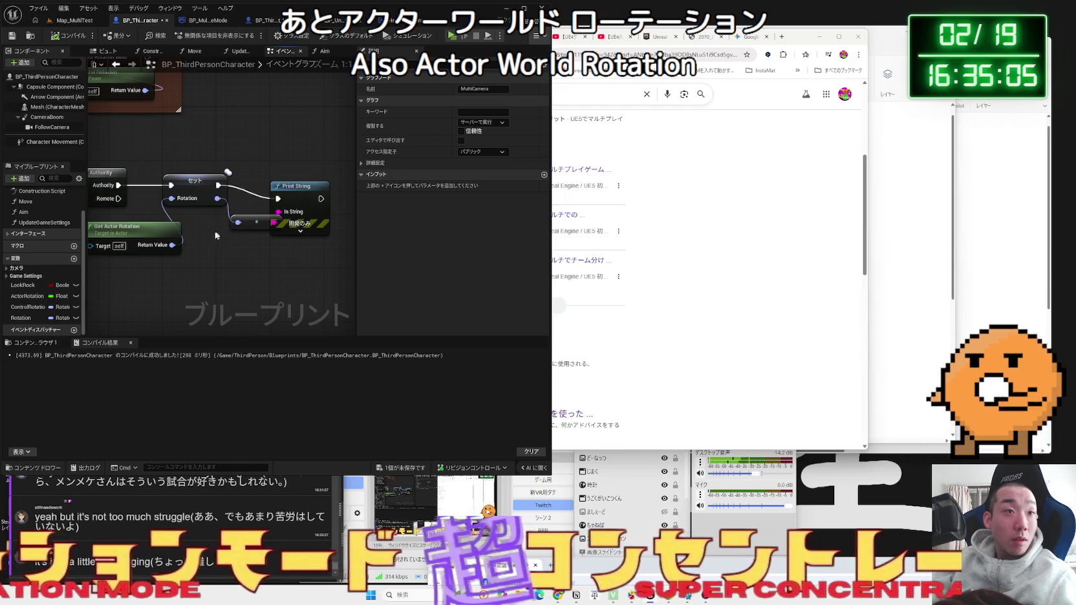
pyautogui.moveTo(219, 235); pyautogui.dragTo(300, 217)
pyautogui.moveTo(216, 236)
pyautogui.mouseDown()
pyautogui.moveTo(190, 243)
pyautogui.moveTo(267, 241)
pyautogui.mouseUp()
pyautogui.write('actor worl')
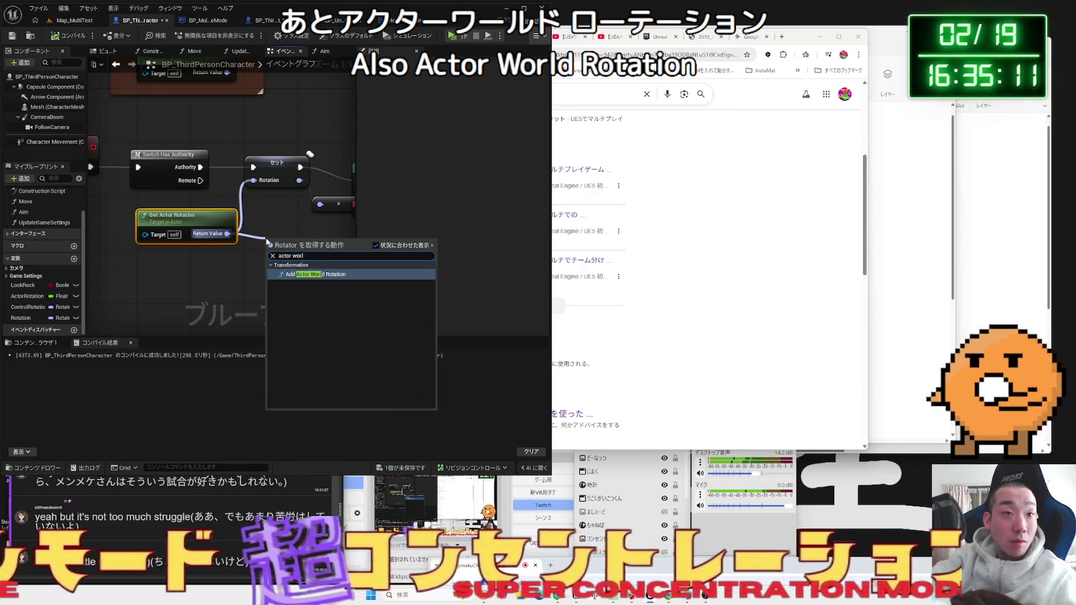
pyautogui.click(313, 278)
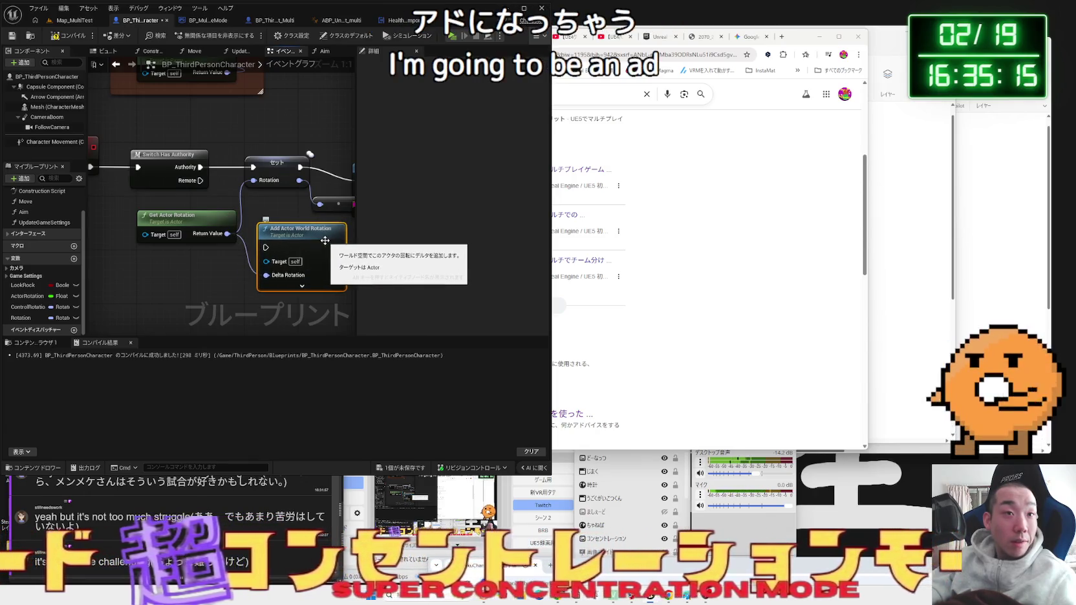
pyautogui.press('Delete')
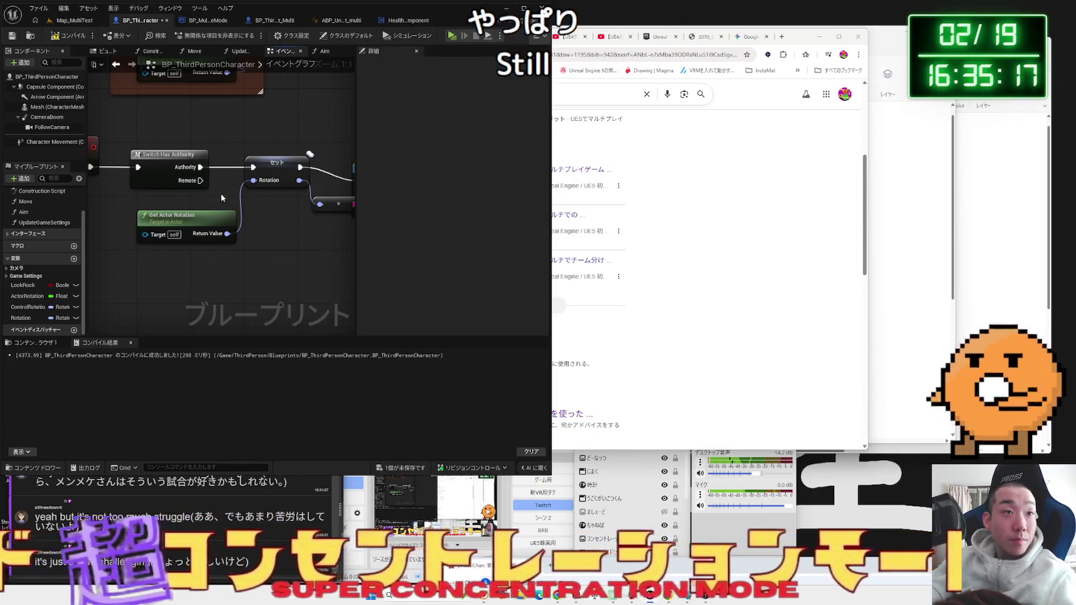
pyautogui.rightClick(238, 256)
pyautogui.write('add')
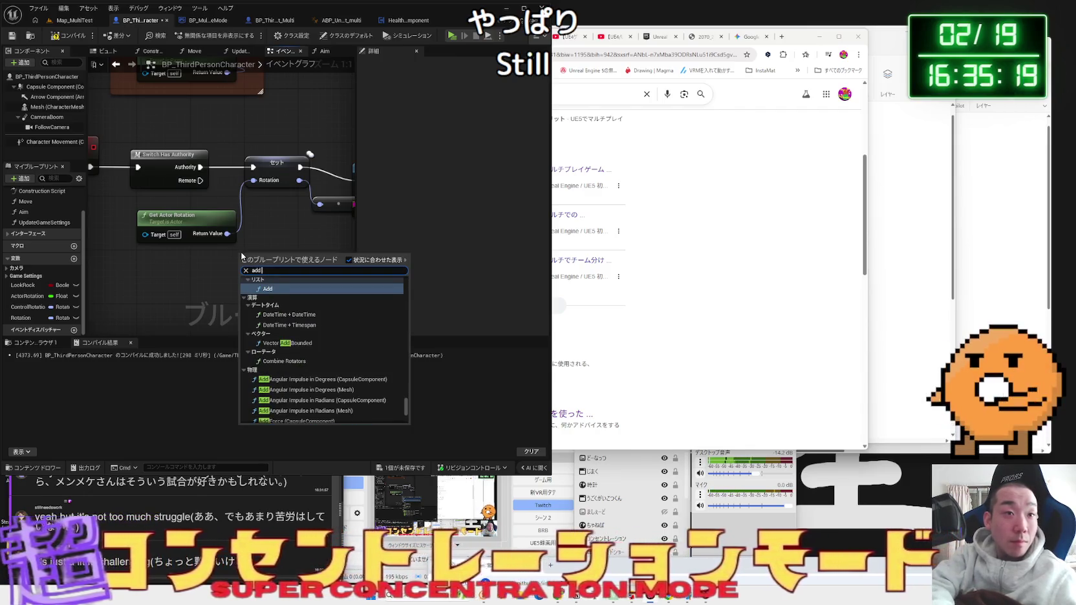
pyautogui.press('BackSpace')
pyautogui.press('BackSpace')
pyautogui.write('or worl')
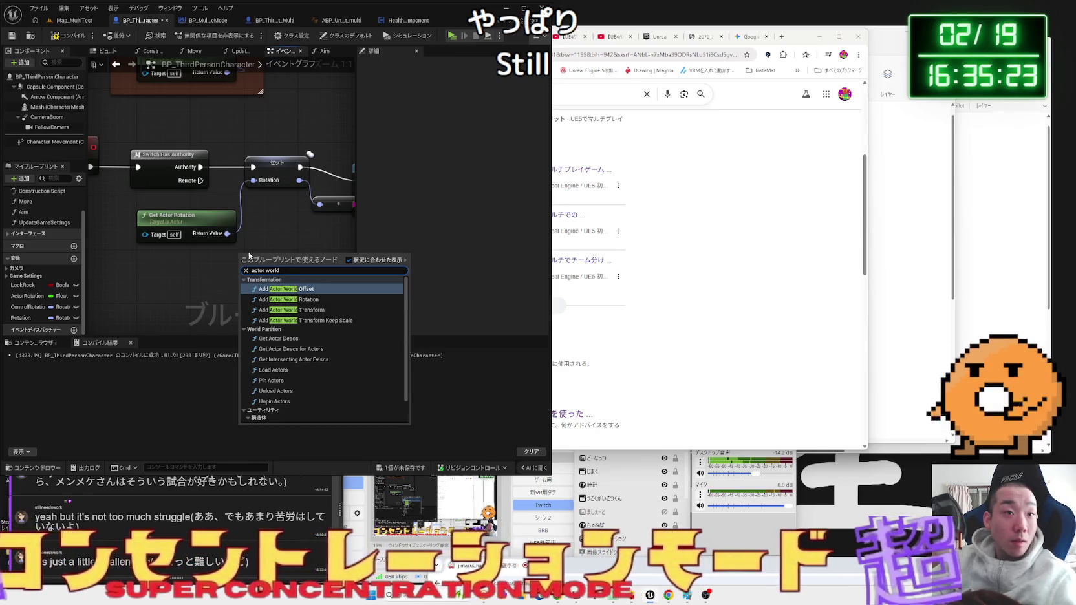
pyautogui.scroll(-2, 308, 366)
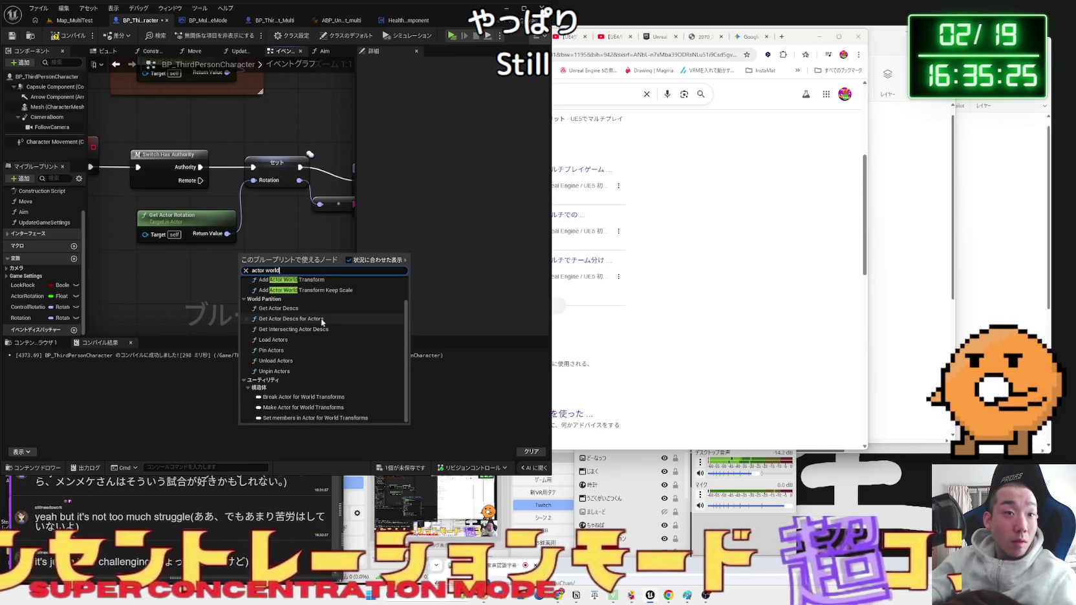
pyautogui.scroll(2, 323, 331)
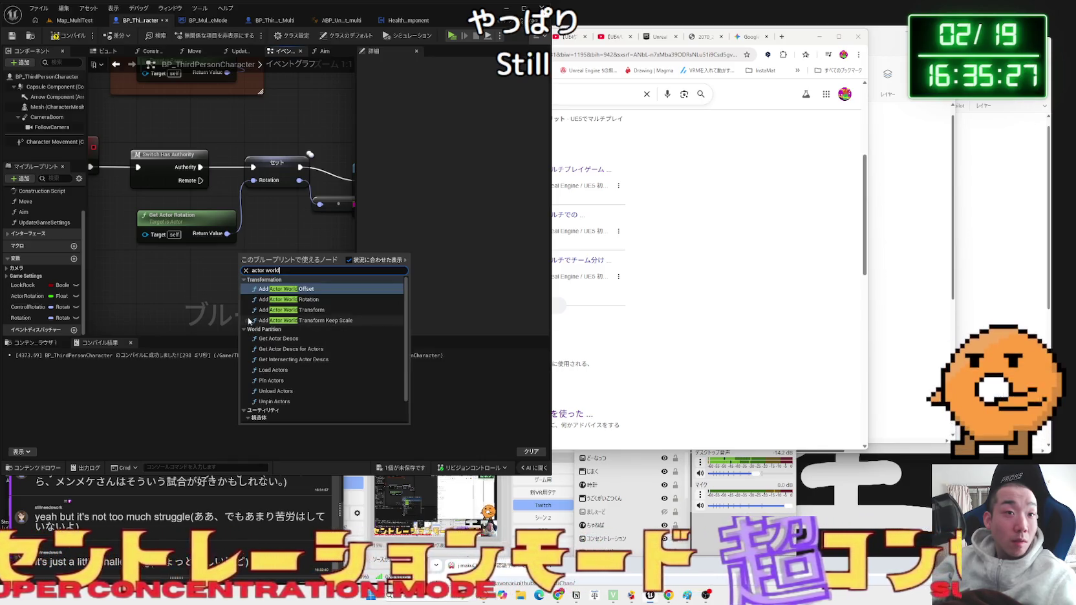
pyautogui.click(187, 201)
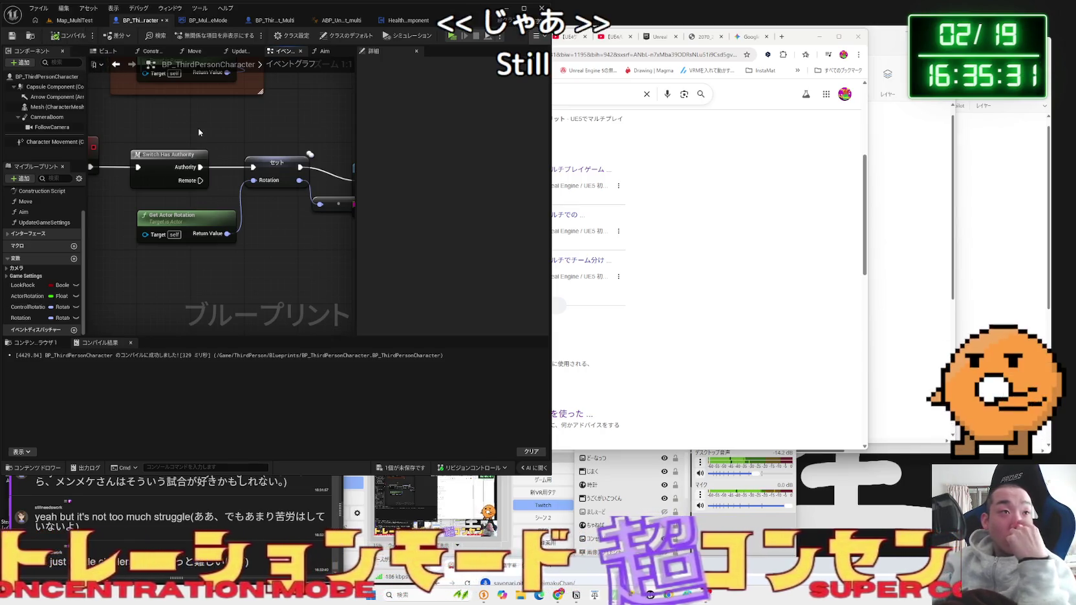
pyautogui.moveTo(199, 132)
pyautogui.mouseDown()
pyautogui.moveTo(221, 220)
pyautogui.moveTo(137, 172)
pyautogui.mouseUp()
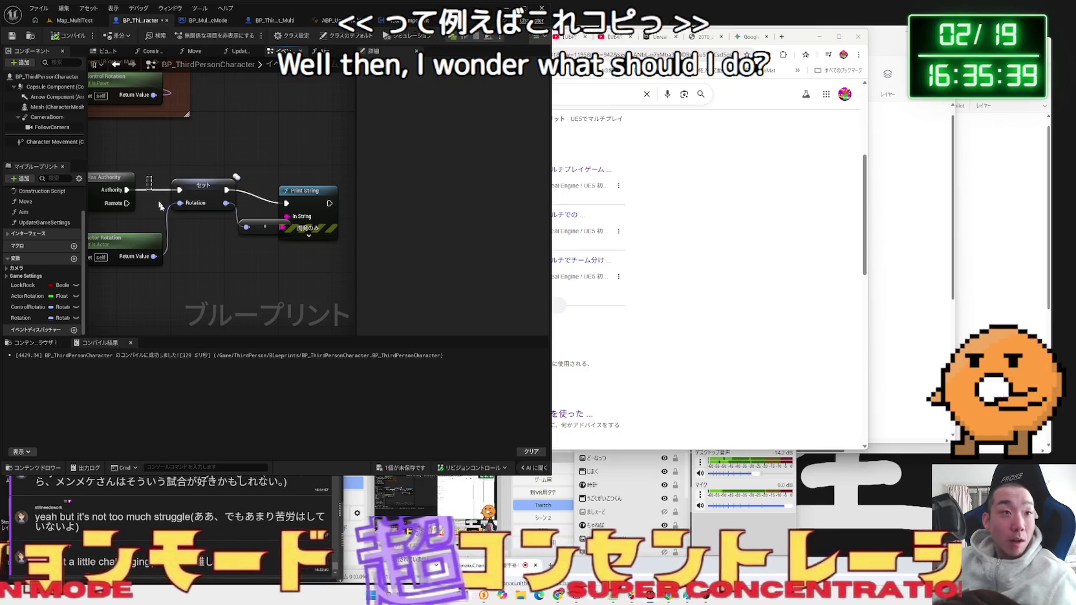
# - Cut the Set, Print String and Get Actor Rotation nodes and make room in Aim before Multi Camera
pyautogui.moveTo(308, 275); pyautogui.dragTo(193, 128)
pyautogui.hotkey('ctrl', 'x')
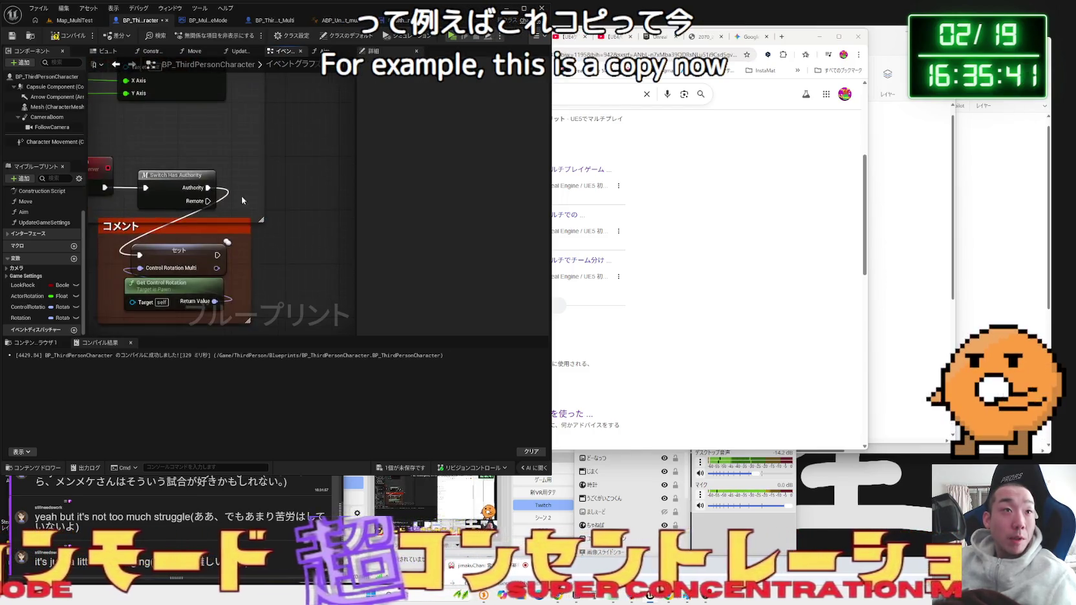
pyautogui.doubleClick(23, 211)
pyautogui.moveTo(218, 188); pyautogui.dragTo(361, 176)
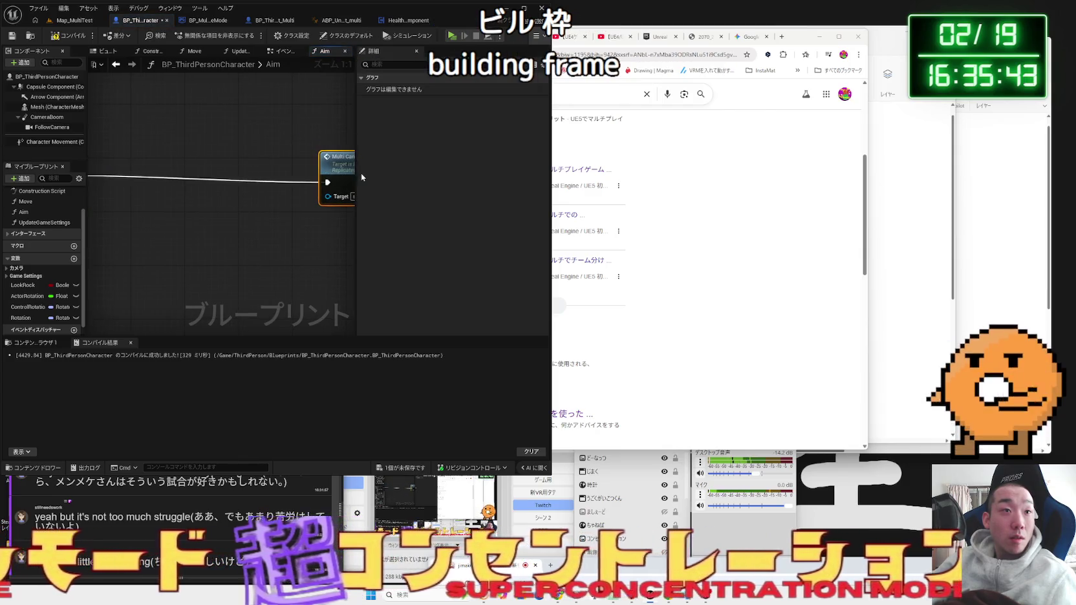
pyautogui.moveTo(263, 169)
pyautogui.mouseDown()
pyautogui.moveTo(283, 172)
pyautogui.moveTo(273, 222)
pyautogui.moveTo(186, 228)
pyautogui.mouseUp()
# - Paste the cut nodes into Aim and wire the incoming execution into the Set node
pyautogui.hotkey('ctrl', 'v')
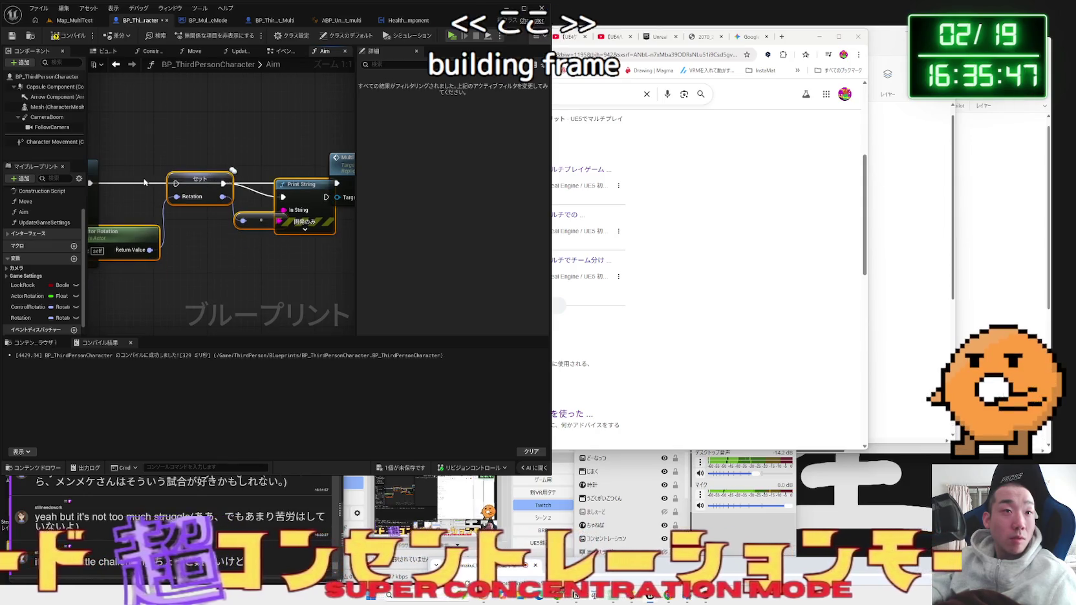
pyautogui.moveTo(93, 183)
pyautogui.mouseDown()
pyautogui.moveTo(180, 192)
pyautogui.moveTo(109, 194)
pyautogui.mouseUp()
pyautogui.click(234, 193)
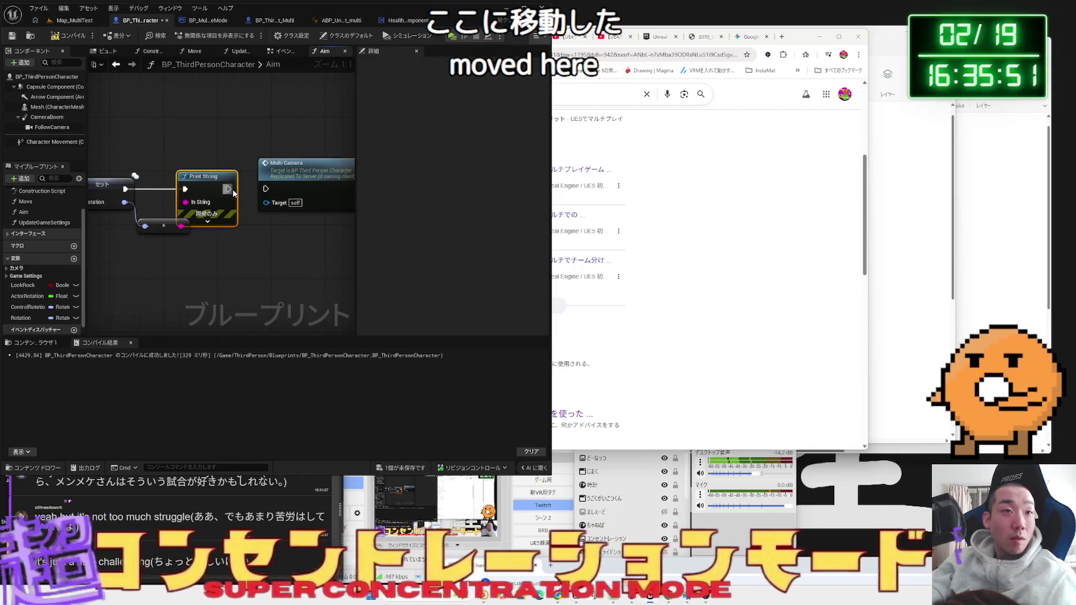
pyautogui.scroll(-1, 213, 167)
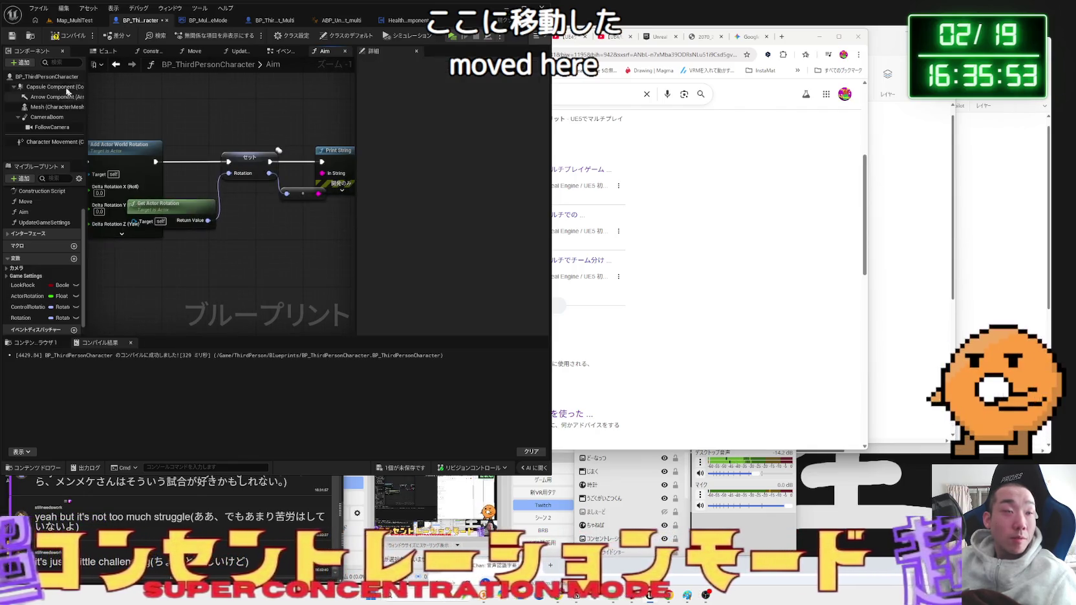
pyautogui.click(70, 23)
# - Play a server-plus-two-clients test, checking printed client rotations in each window, then stop it
pyautogui.click(202, 38)
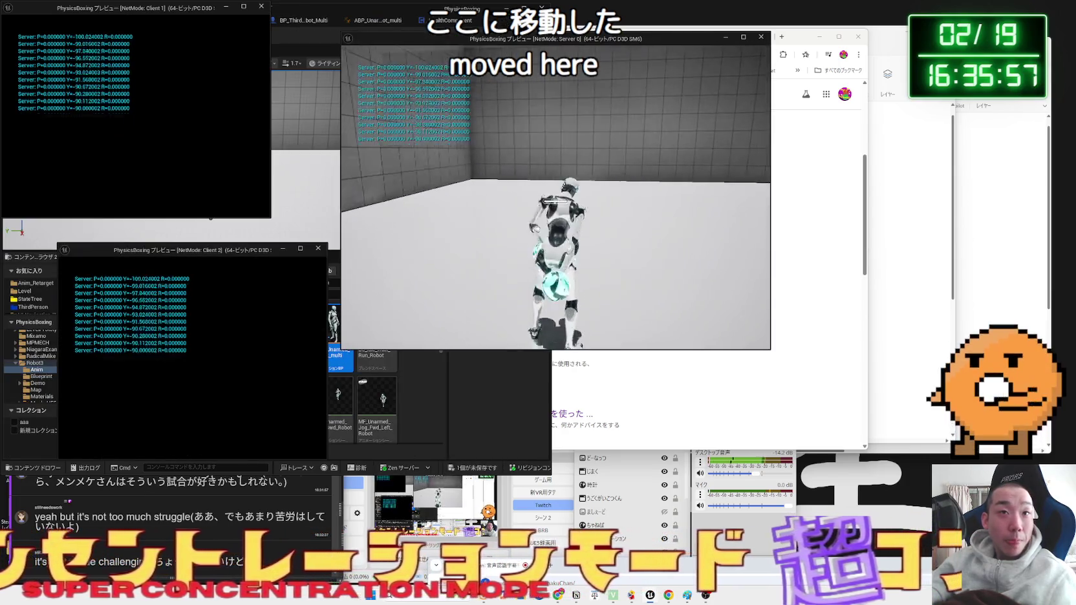
pyautogui.hotkey('alt', 'Tab')
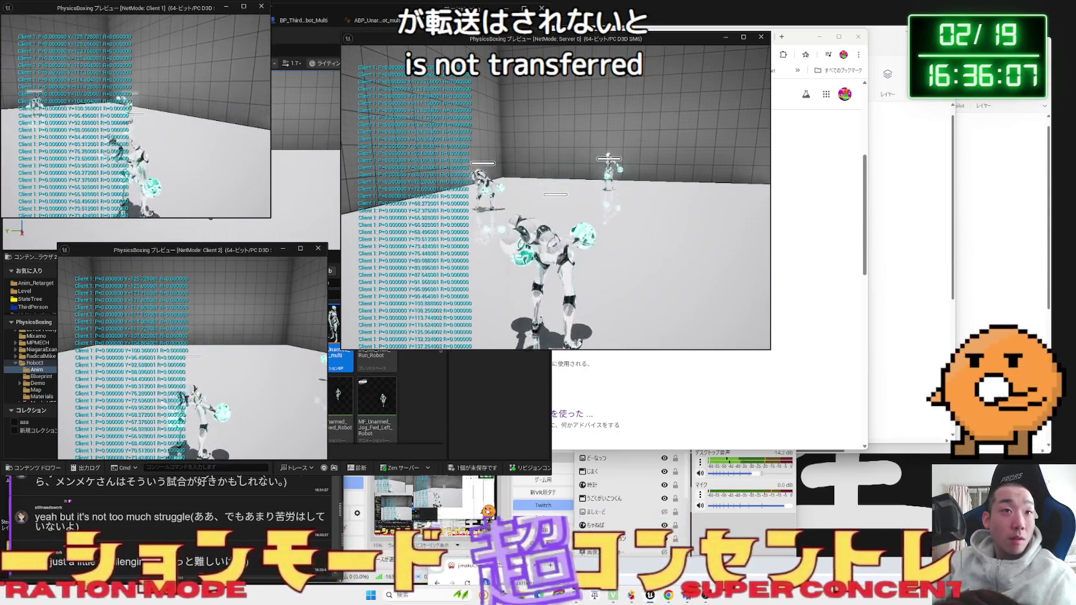
pyautogui.hotkey('alt', 'Tab')
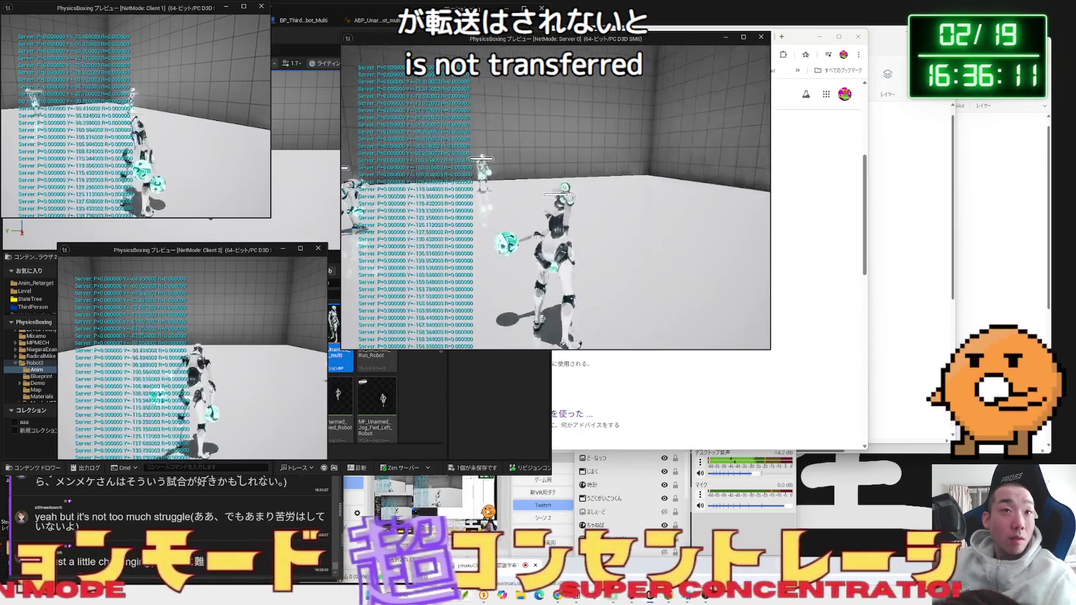
pyautogui.press('Escape')
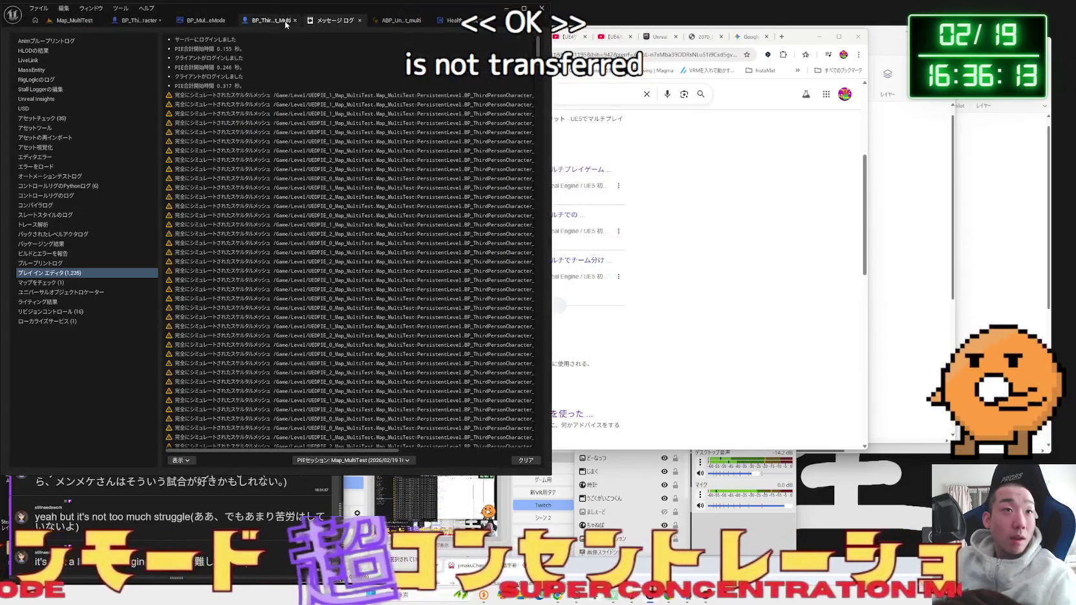
pyautogui.click(277, 23)
# - Return to the Aim graph and rearrange the Multi Camera, Print String and reroute nodes
pyautogui.click(167, 22)
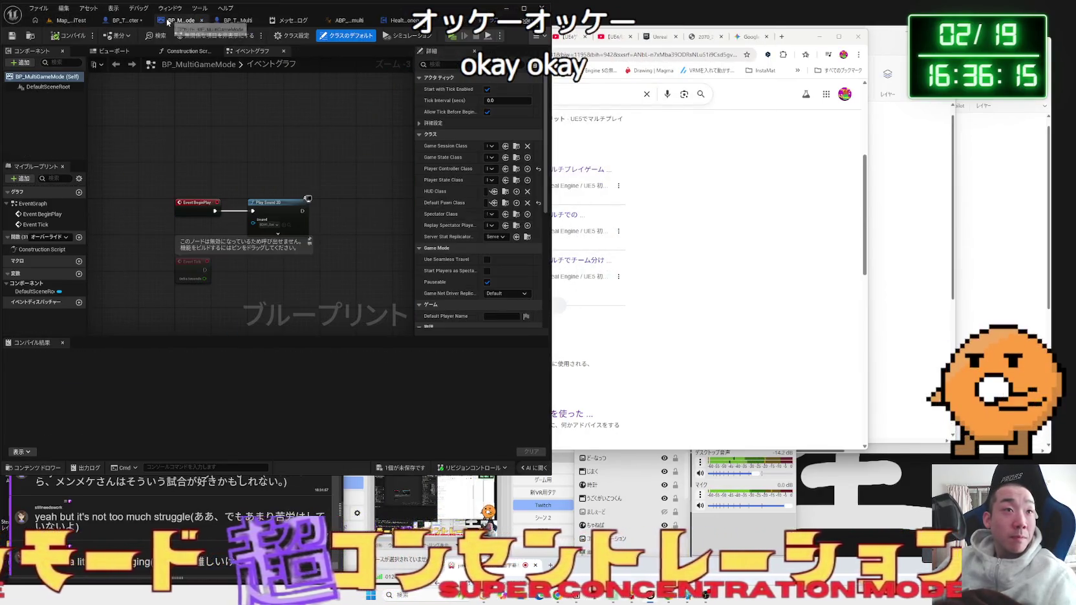
pyautogui.click(123, 21)
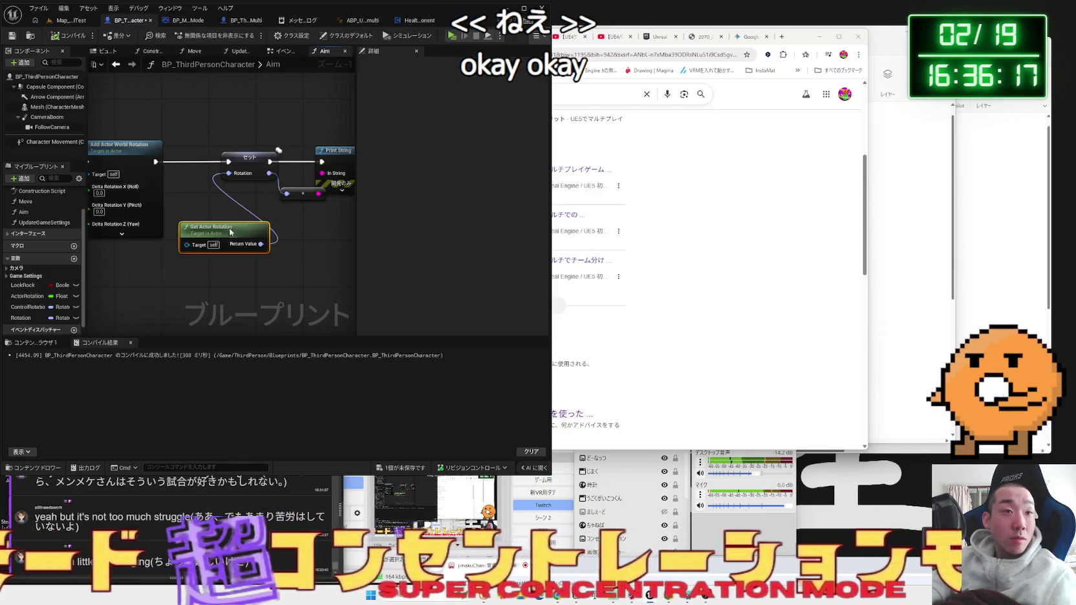
pyautogui.moveTo(285, 189); pyautogui.dragTo(140, 203)
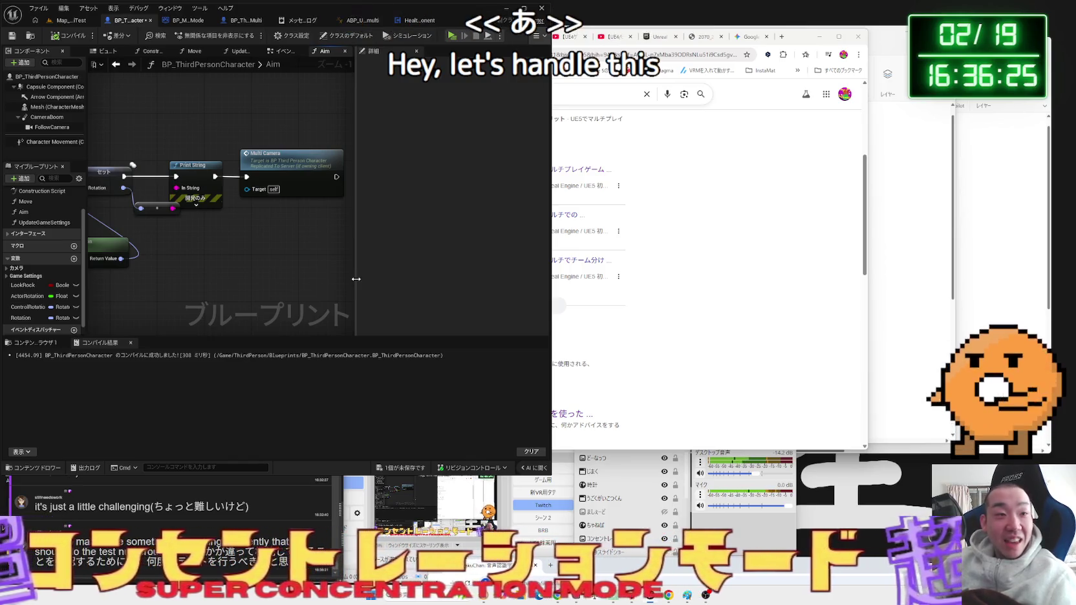
pyautogui.moveTo(434, 282); pyautogui.dragTo(442, 282)
pyautogui.press('Home')
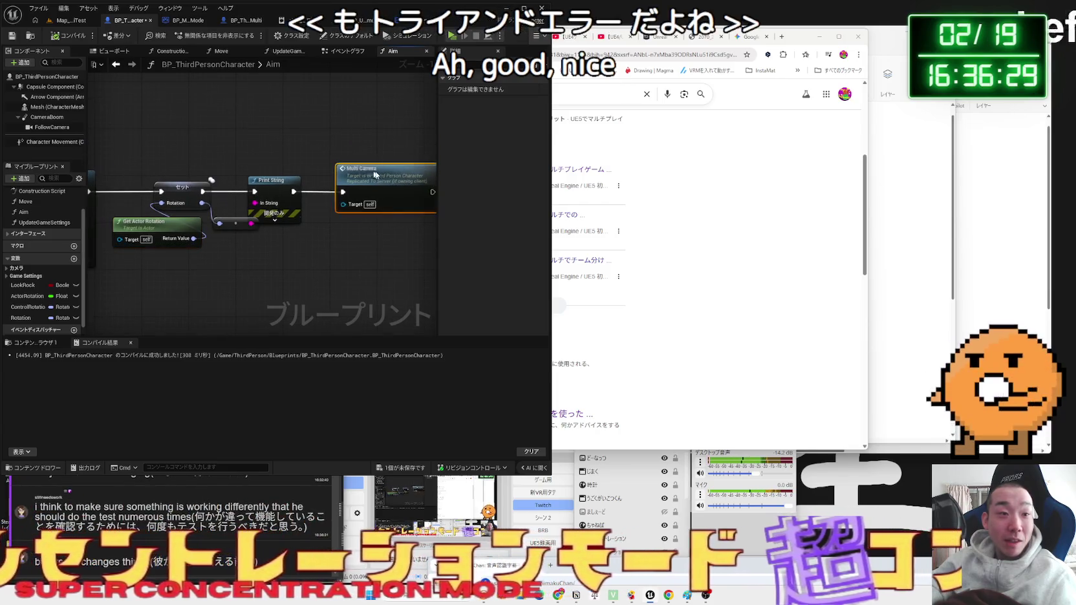
pyautogui.moveTo(371, 174); pyautogui.dragTo(388, 174)
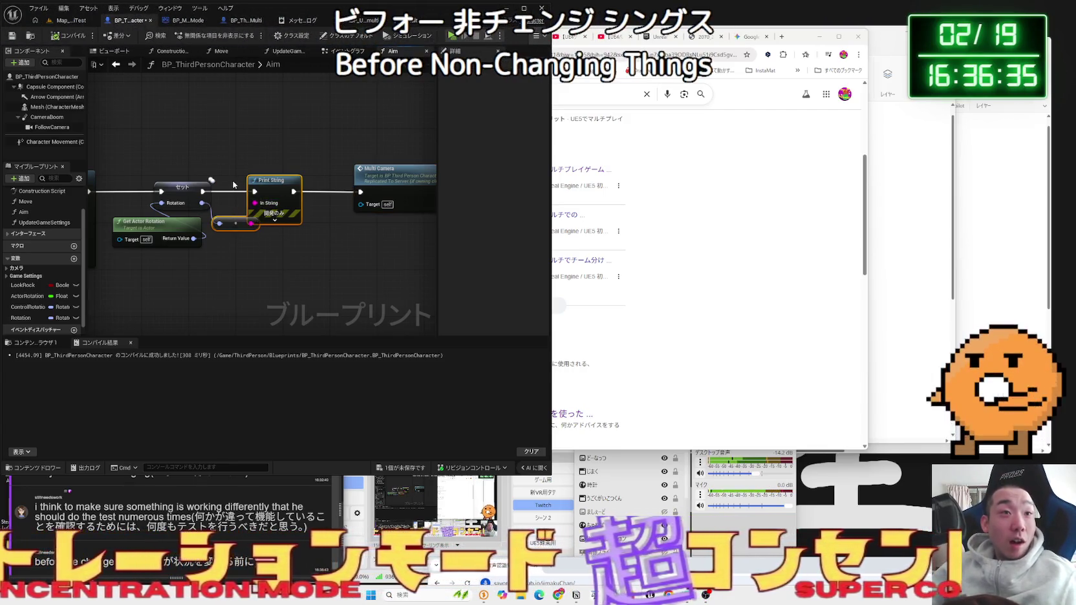
pyautogui.moveTo(233, 224)
pyautogui.mouseDown()
pyautogui.moveTo(323, 256)
pyautogui.moveTo(284, 249)
pyautogui.mouseUp()
pyautogui.moveTo(218, 170); pyautogui.dragTo(171, 164)
pyautogui.moveTo(322, 247); pyautogui.dragTo(240, 258)
pyautogui.moveTo(262, 205)
pyautogui.mouseDown()
pyautogui.moveTo(326, 248)
pyautogui.moveTo(247, 185)
pyautogui.mouseUp()
pyautogui.moveTo(248, 179); pyautogui.dragTo(219, 182)
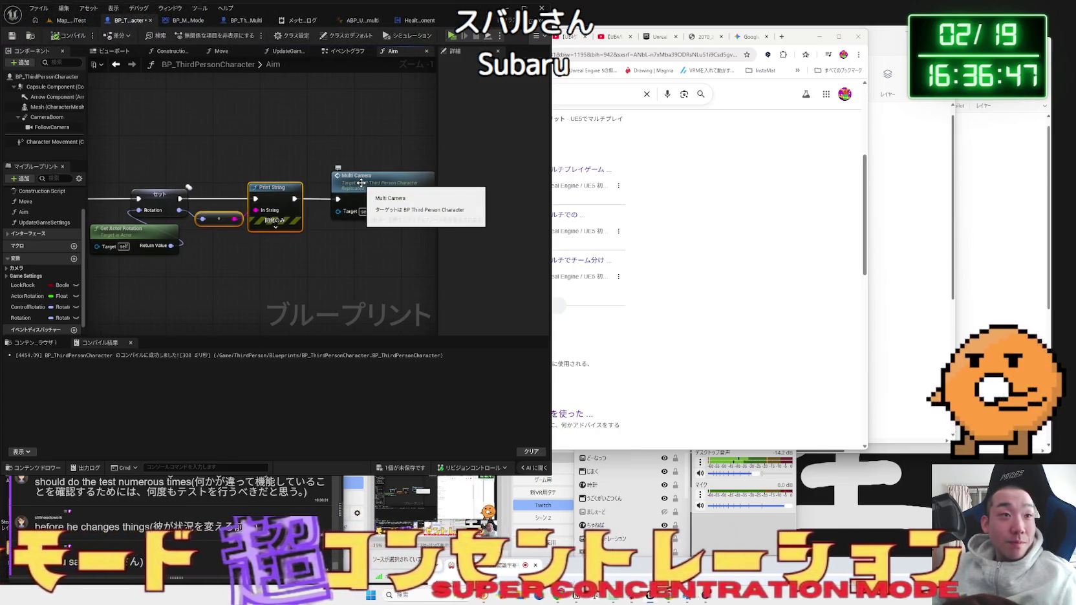
# - Check Rotation's replication, then paste a Set Rotation copy after Switch Has Authority in the Event Graph
pyautogui.click(162, 195)
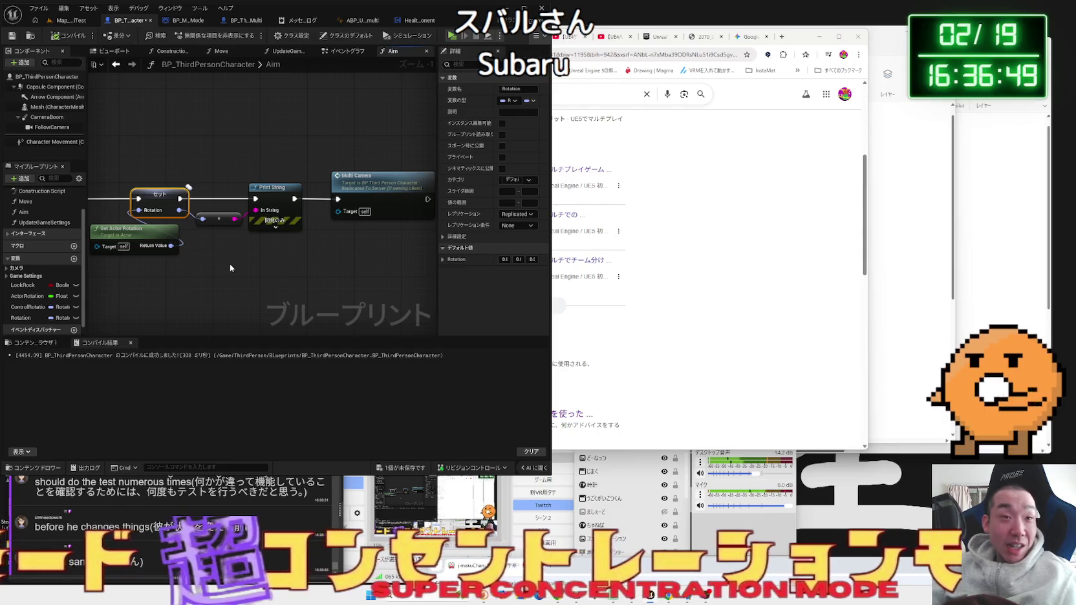
pyautogui.click(343, 50)
pyautogui.moveTo(290, 259)
pyautogui.mouseDown()
pyautogui.moveTo(304, 265)
pyautogui.moveTo(330, 58)
pyautogui.mouseUp()
pyautogui.hotkey('ctrl', 'v')
pyautogui.moveTo(316, 193); pyautogui.dragTo(249, 197)
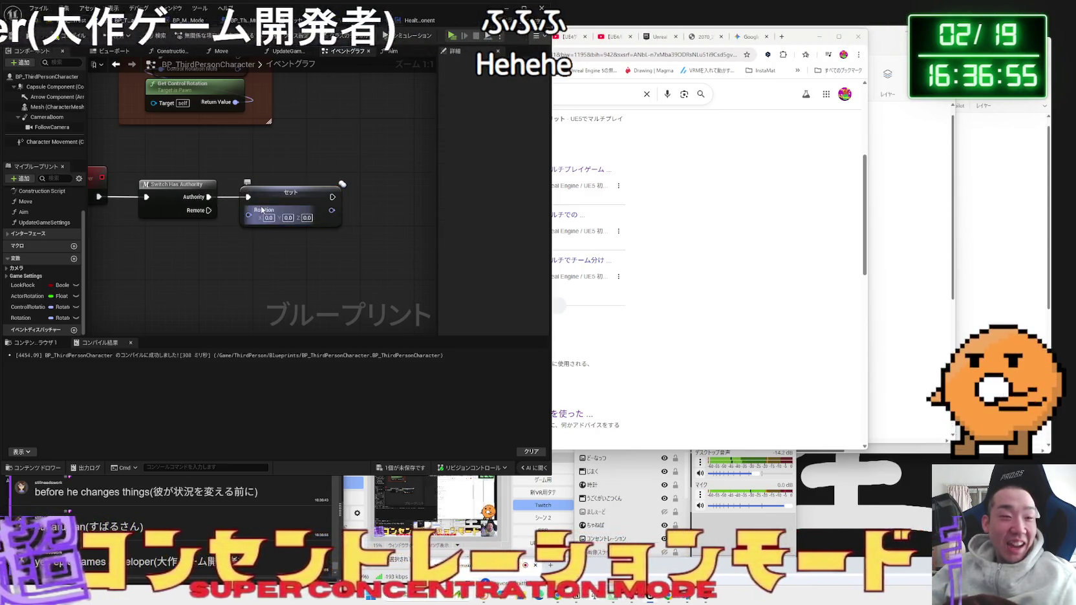
pyautogui.click(404, 52)
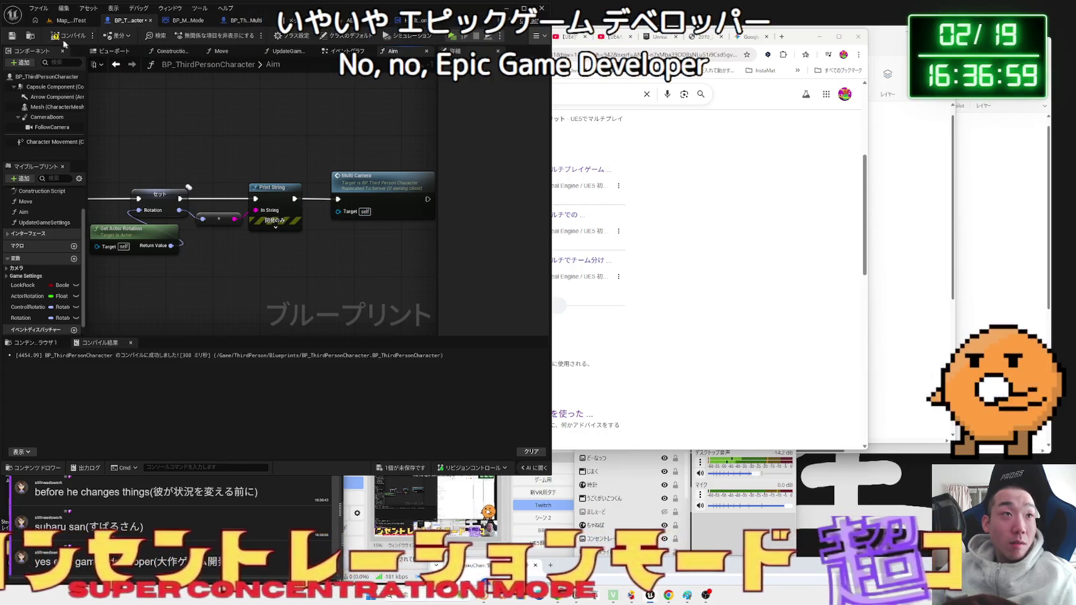
pyautogui.hotkey('alt', 'Left')
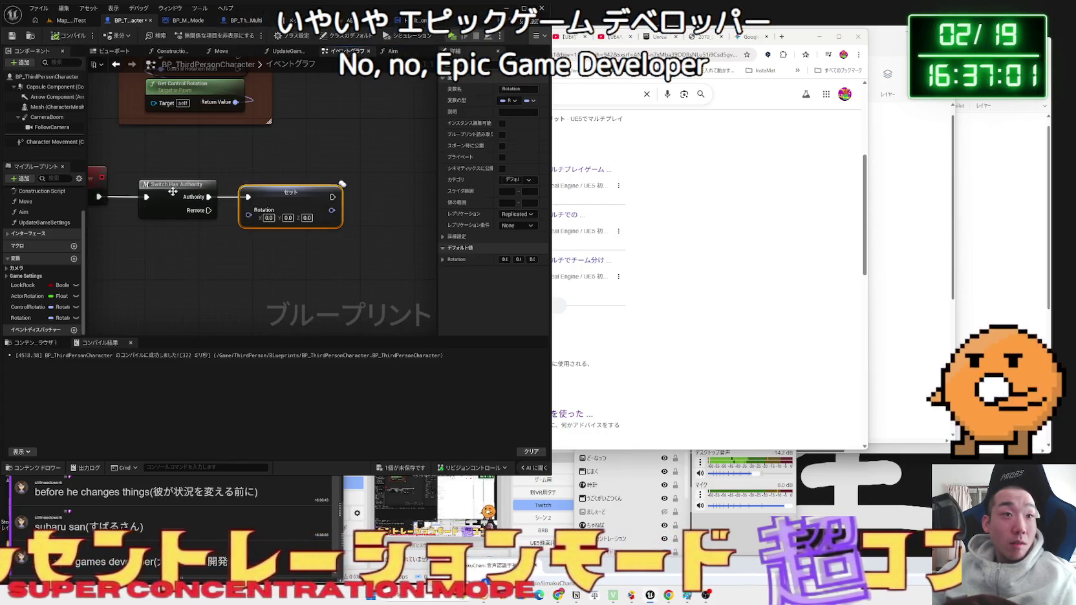
# - Change the MultiCamera event's NewParam type to Rotator
pyautogui.click(131, 170)
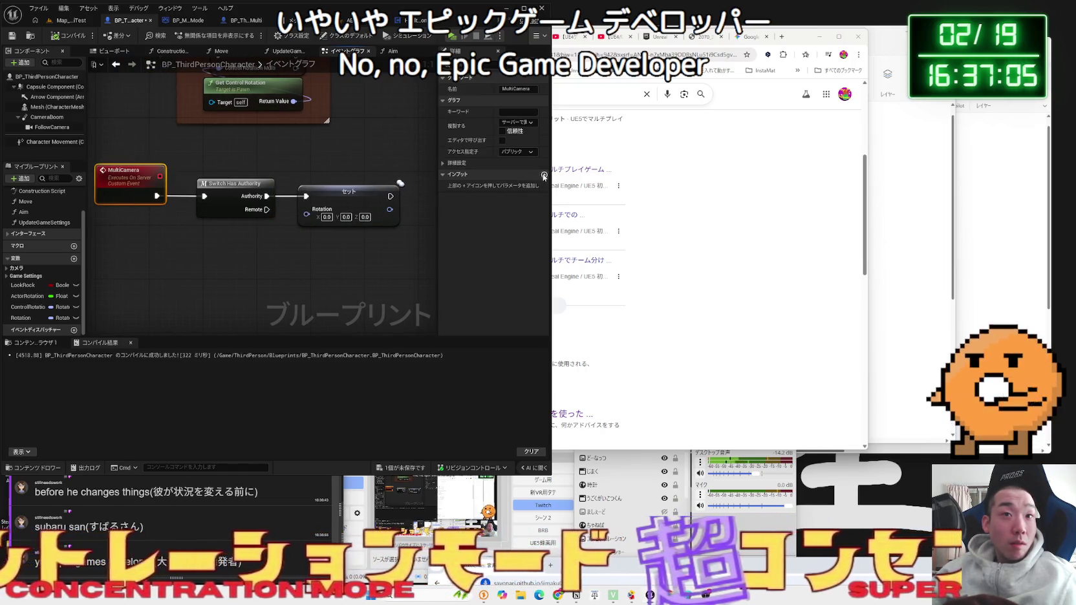
pyautogui.click(502, 186)
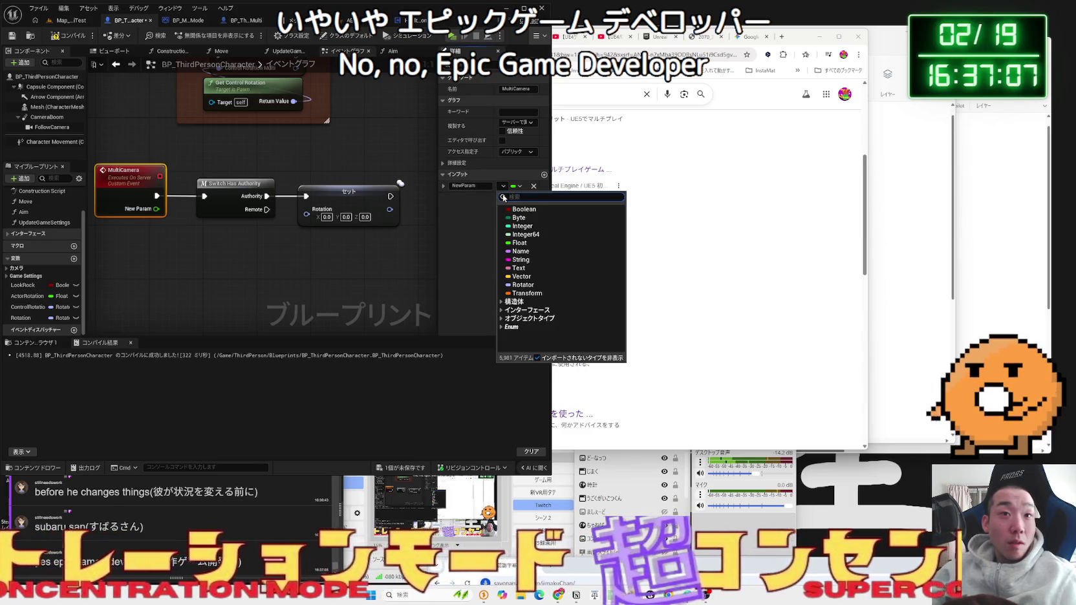
pyautogui.click(524, 285)
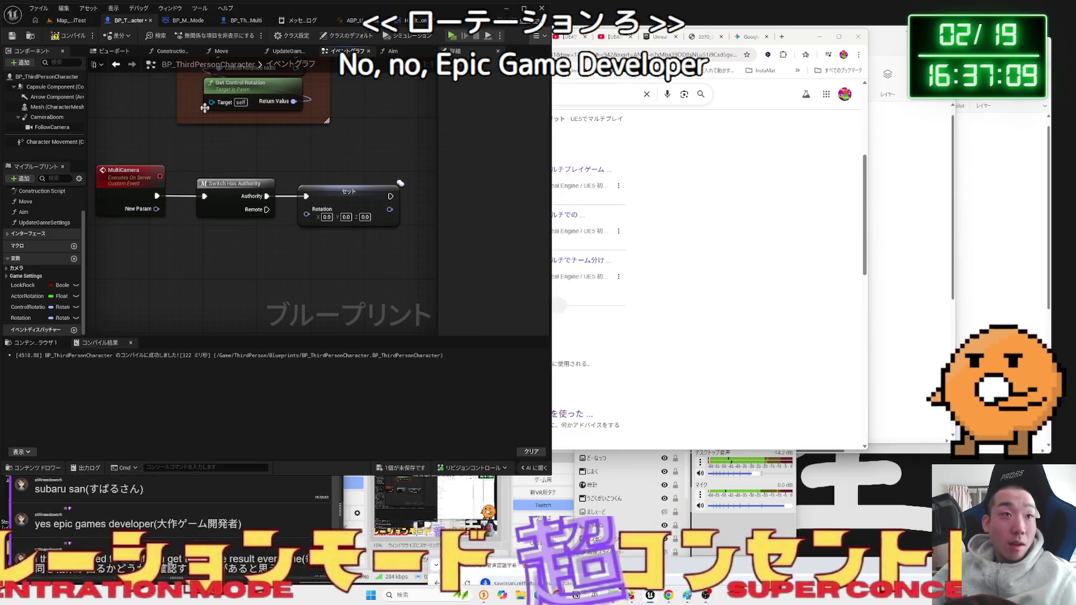
pyautogui.scroll(-2, 342, 229)
pyautogui.scroll(2, 235, 173)
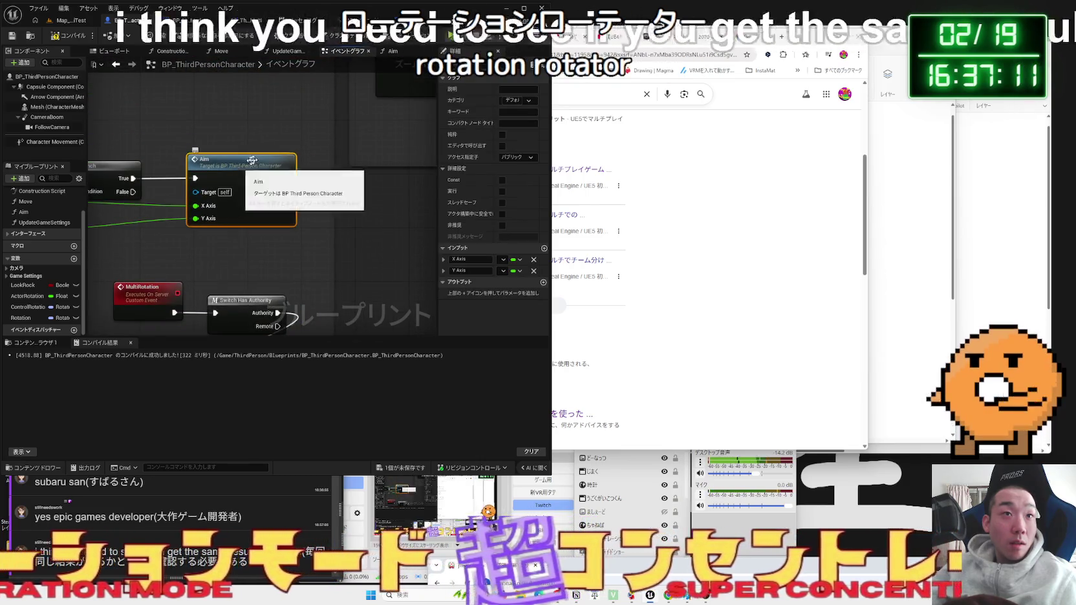
# - In the Aim function, feed the rotation into Multi Camera's New Param input
pyautogui.doubleClick(235, 174)
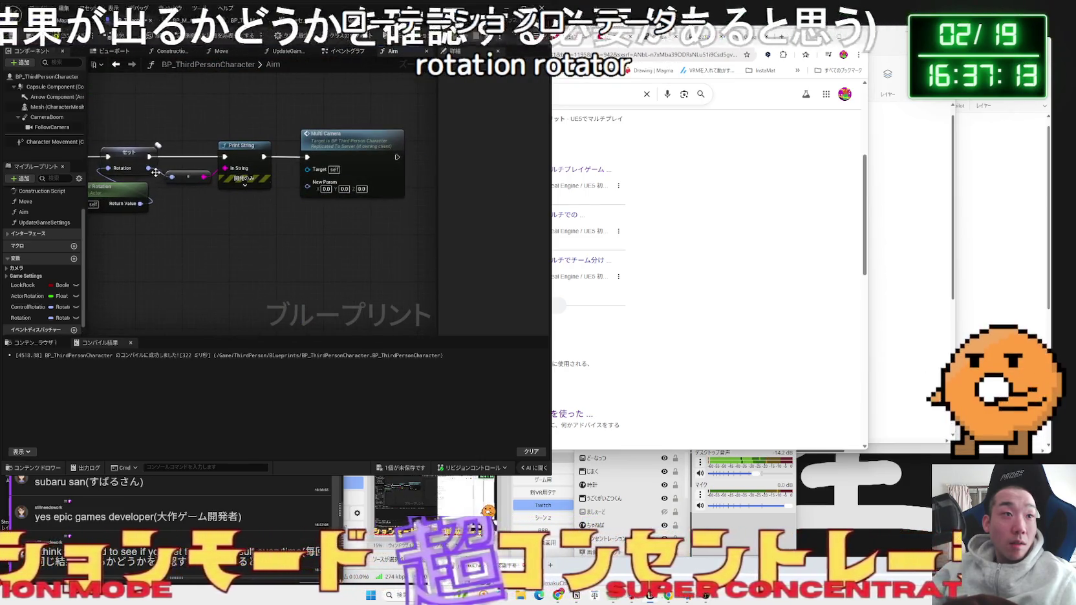
pyautogui.moveTo(149, 168); pyautogui.dragTo(308, 185)
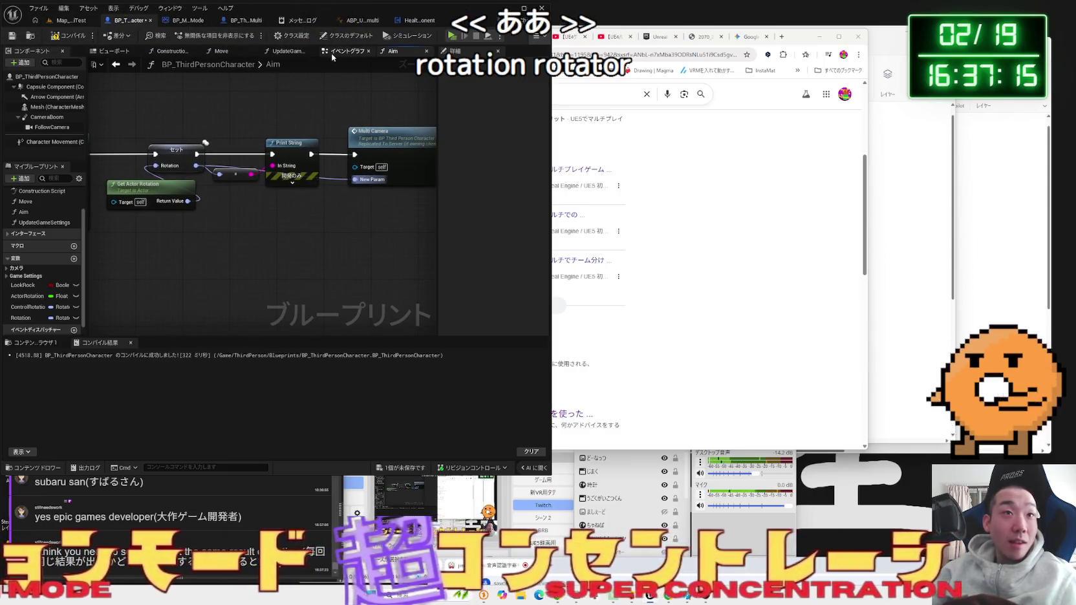
pyautogui.click(332, 56)
pyautogui.scroll(-1, 252, 231)
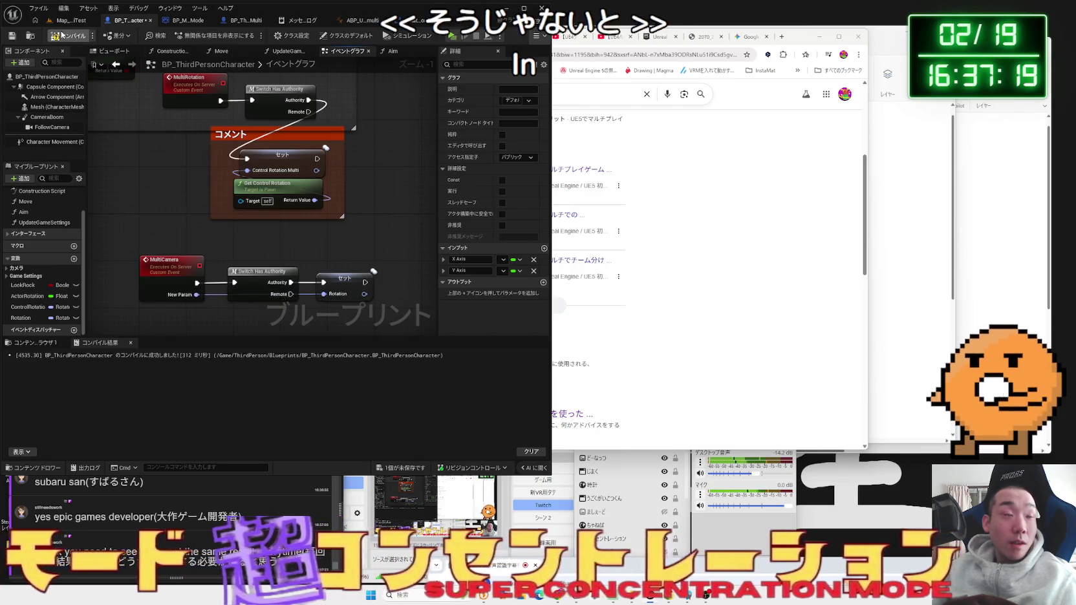
pyautogui.click(82, 21)
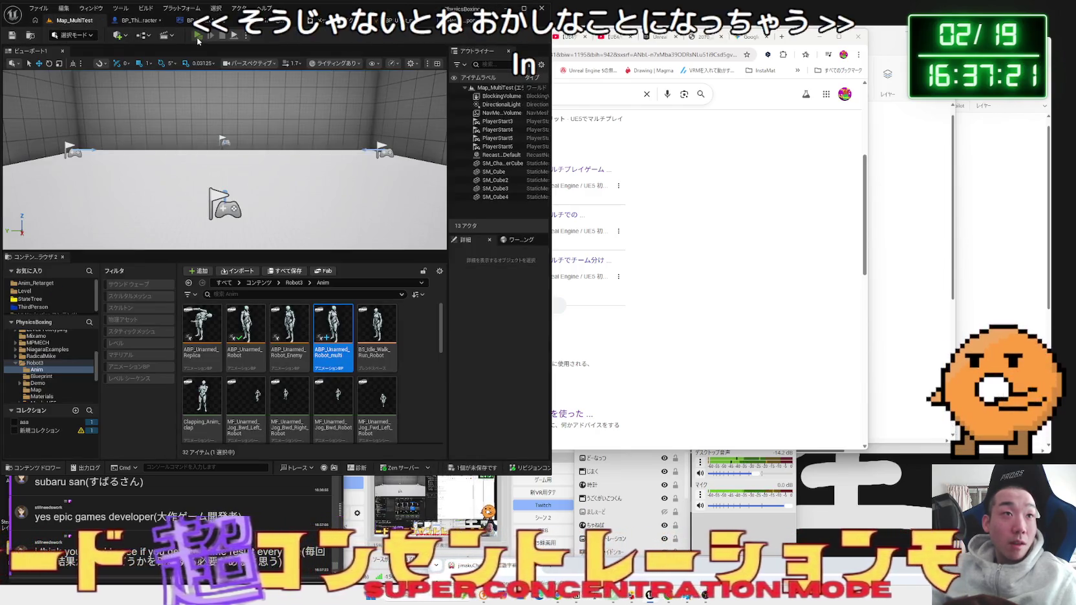
# - Run a server-plus-two-clients test showing changing client Yaw values, then stop and view the Message Log
pyautogui.click(198, 37)
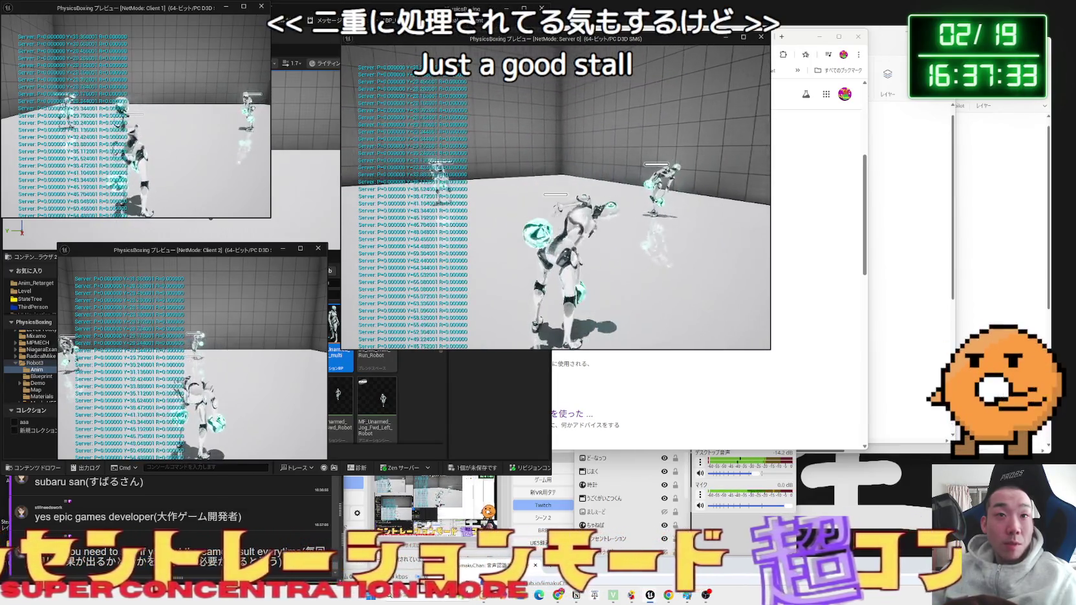
pyautogui.hotkey('alt', 'Tab')
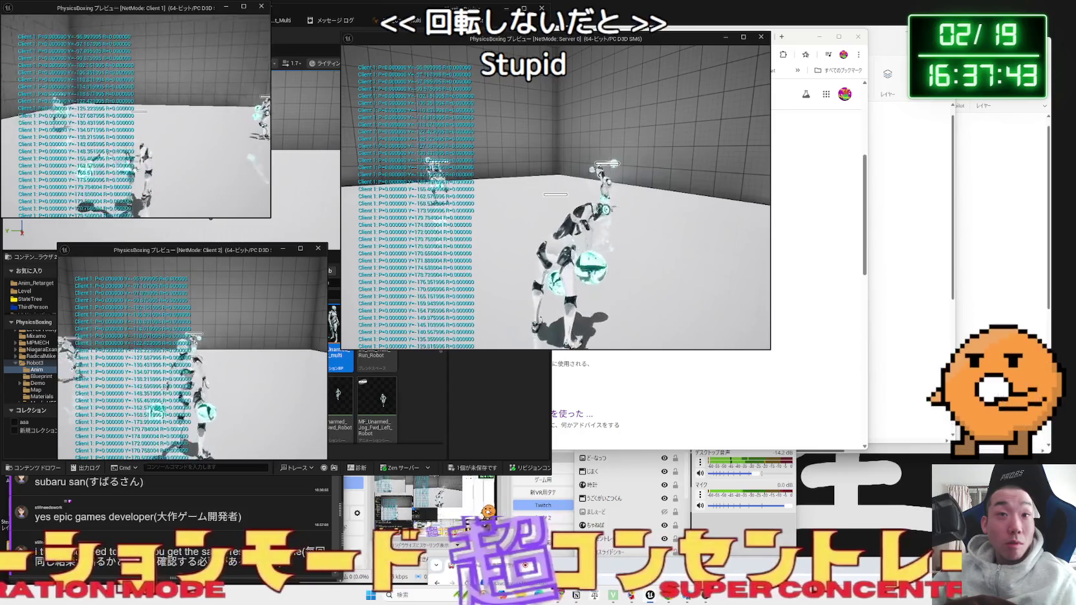
pyautogui.press('Escape')
pyautogui.click(324, 23)
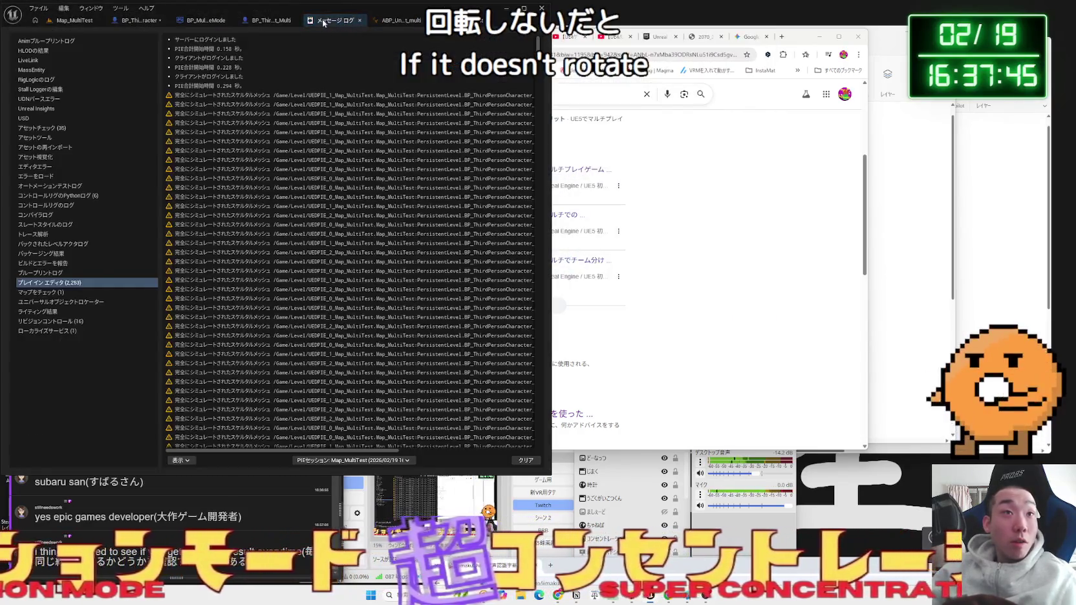
# - Return to BP_ThirdPersonCharacter's event graph and check the MultiCamera event's NewParam input type
pyautogui.click(270, 20)
pyautogui.click(166, 22)
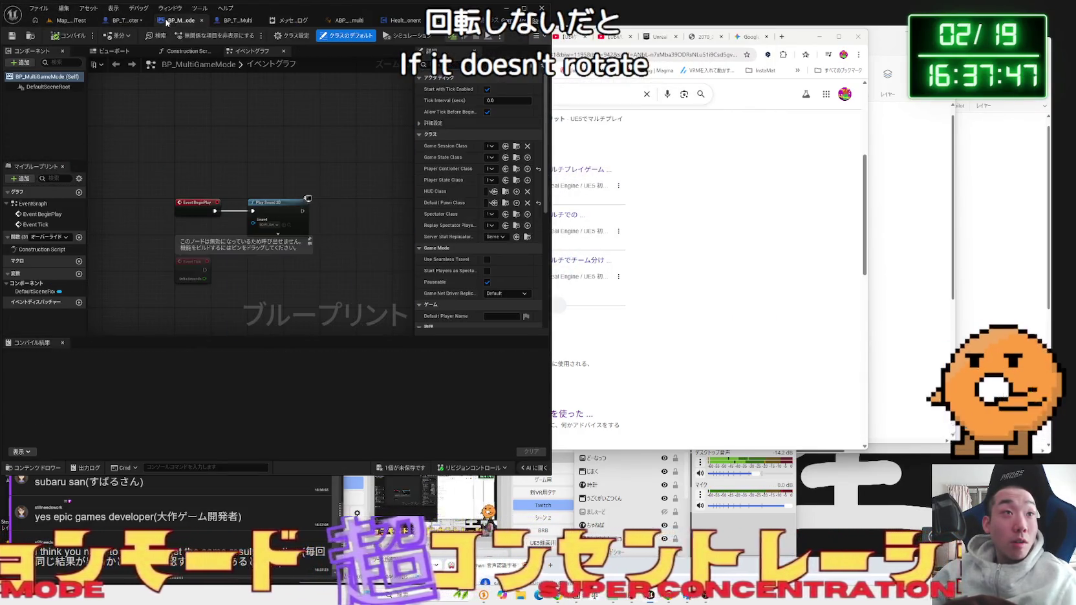
pyautogui.click(128, 21)
pyautogui.click(173, 265)
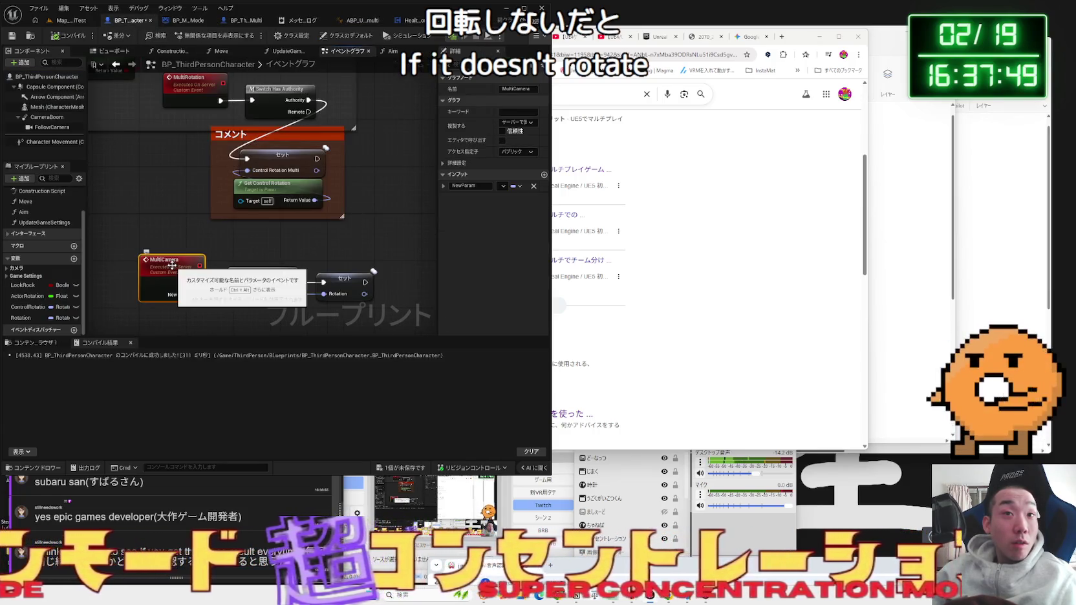
pyautogui.moveTo(437, 158); pyautogui.dragTo(394, 154)
# - Add a Print String after MultiCamera's Set Rotation node that prints the rotation value
pyautogui.moveTo(334, 245); pyautogui.dragTo(279, 206)
pyautogui.click(288, 245)
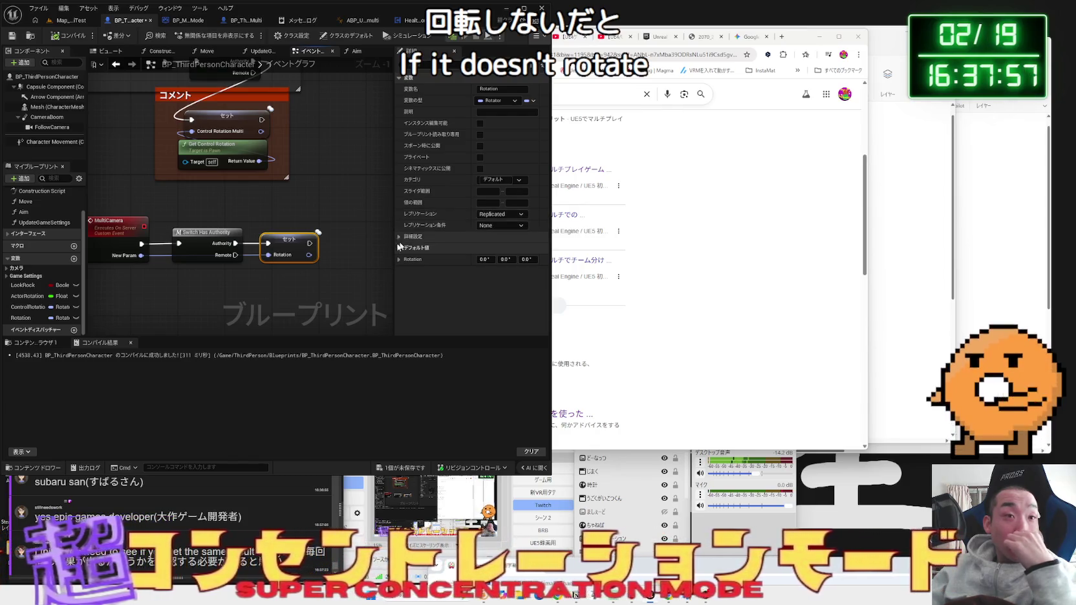
pyautogui.moveTo(310, 256); pyautogui.dragTo(355, 251)
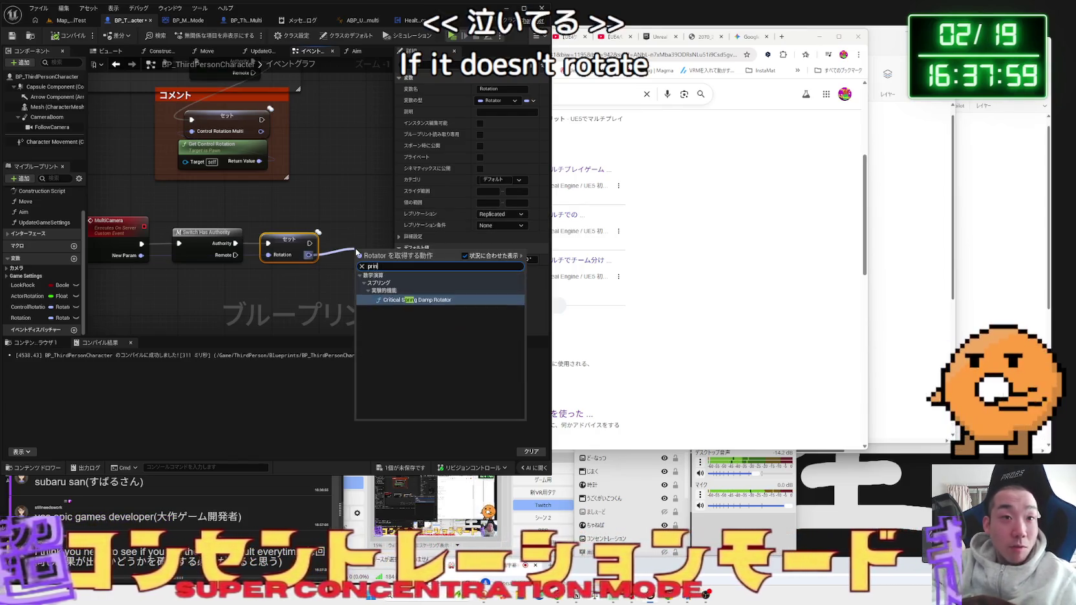
pyautogui.click(310, 255)
pyautogui.moveTo(309, 255); pyautogui.dragTo(349, 251)
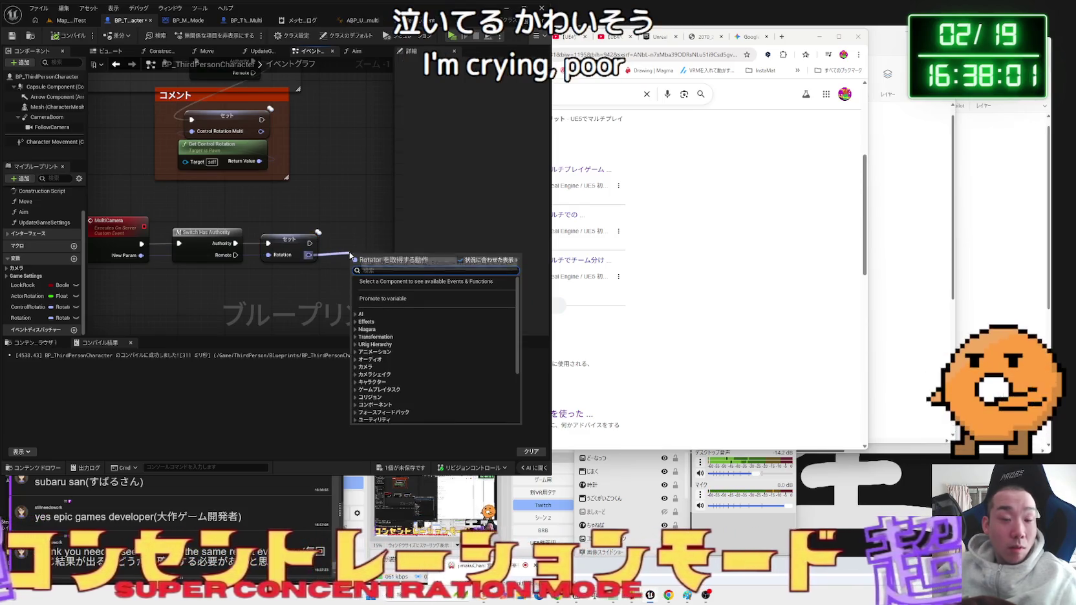
pyautogui.write('print')
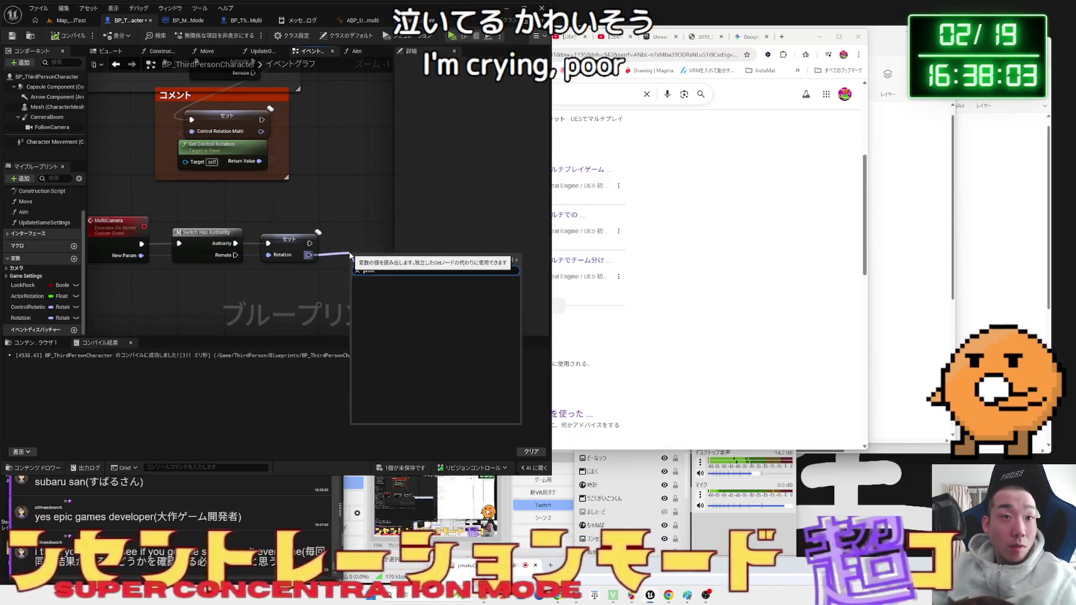
pyautogui.press('Escape')
pyautogui.moveTo(309, 243)
pyautogui.mouseDown()
pyautogui.moveTo(356, 245)
pyautogui.moveTo(333, 260)
pyautogui.moveTo(361, 266)
pyautogui.mouseUp()
pyautogui.write('print')
pyautogui.click(372, 279)
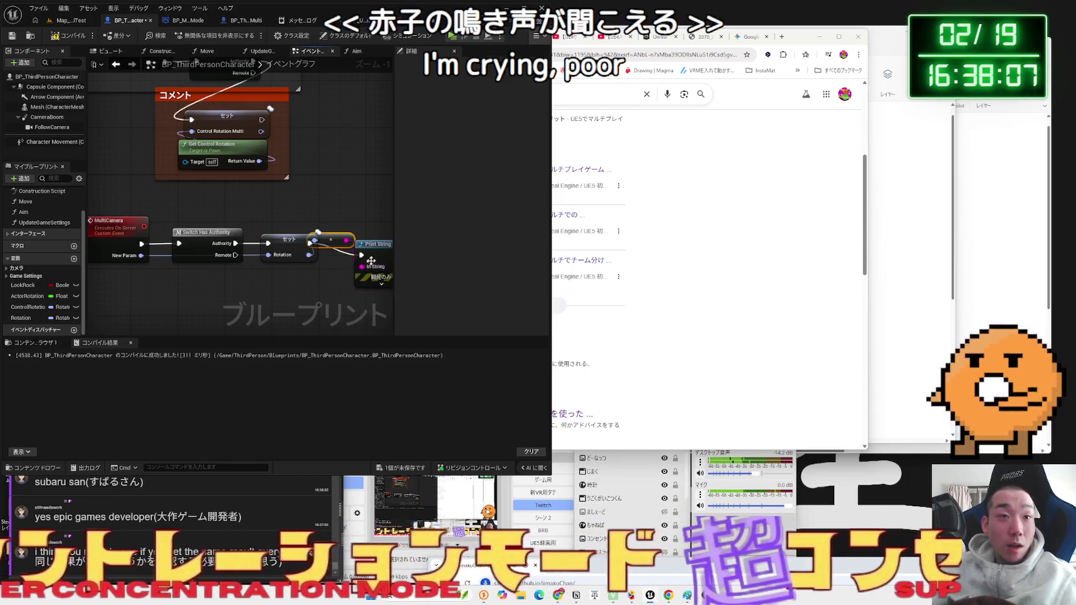
pyautogui.click(65, 21)
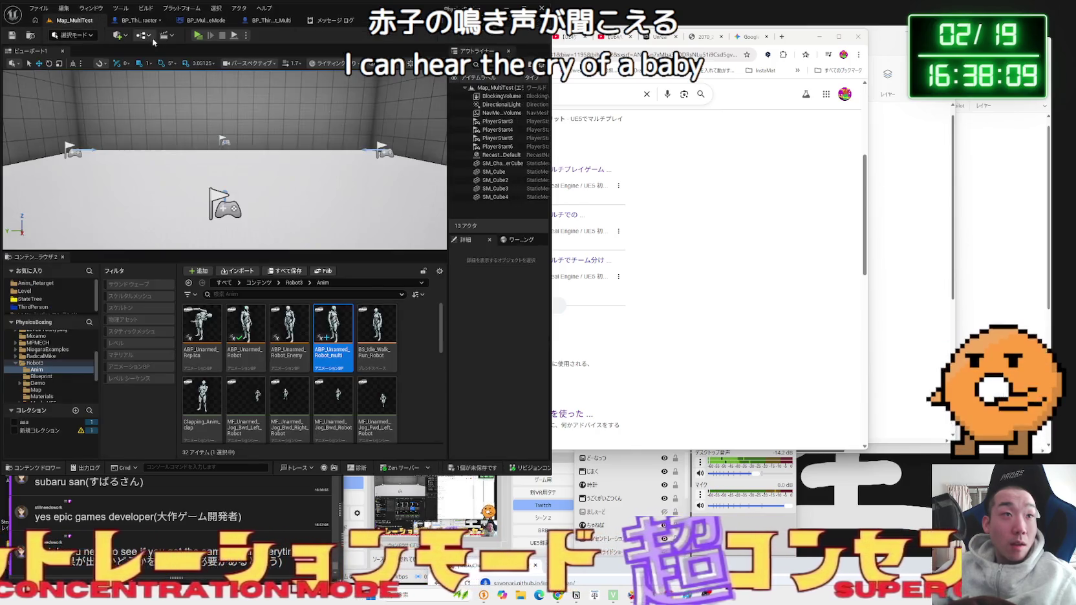
# - Run a multiplayer play test showing server and client rotation prints, then return to the character's event graph
pyautogui.click(197, 36)
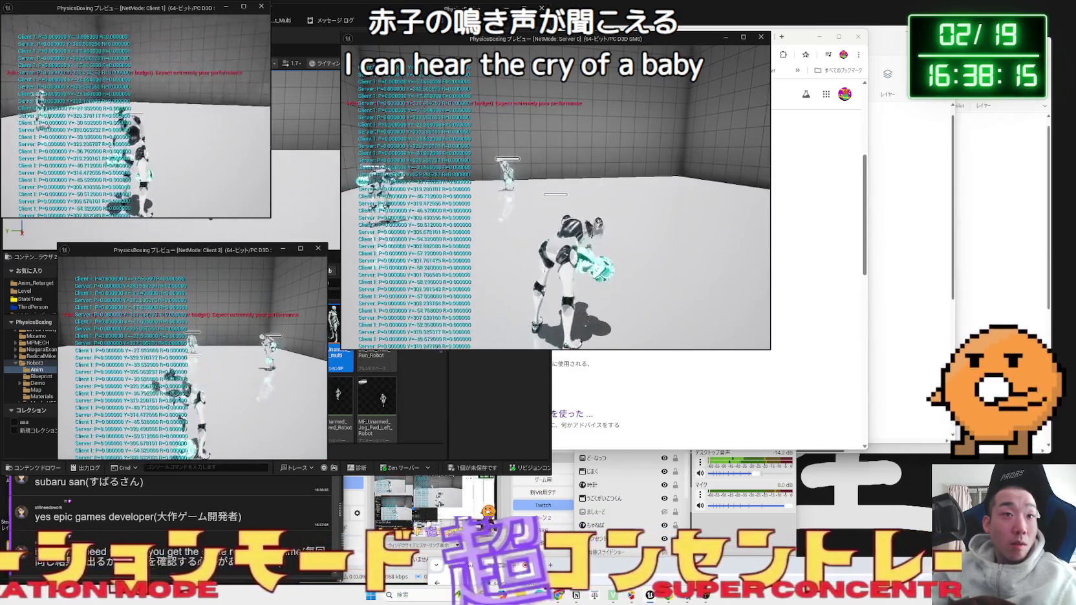
pyautogui.press('Escape')
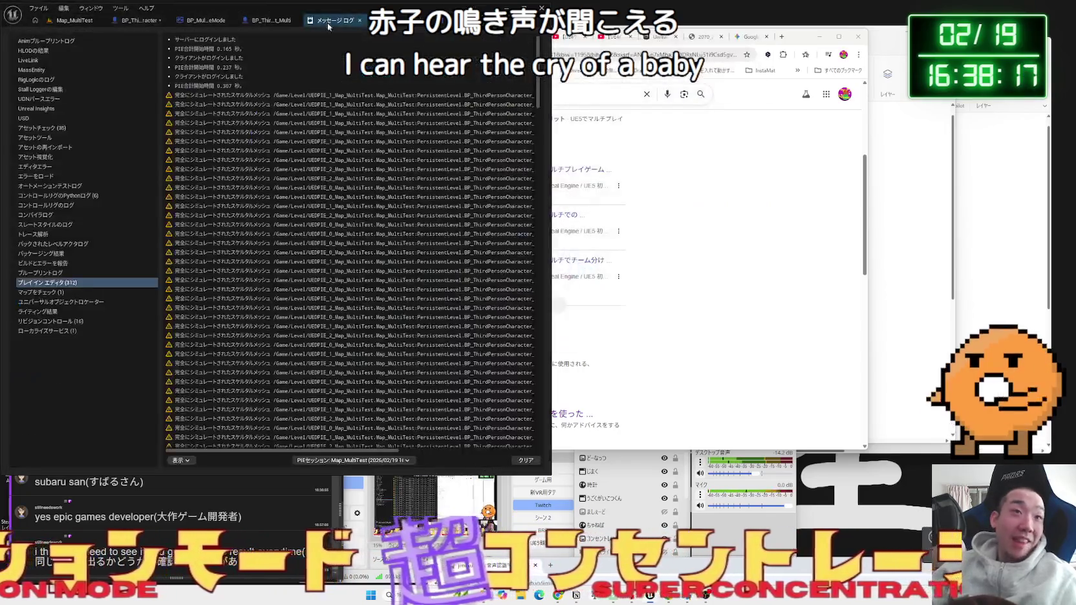
pyautogui.click(245, 22)
pyautogui.click(118, 20)
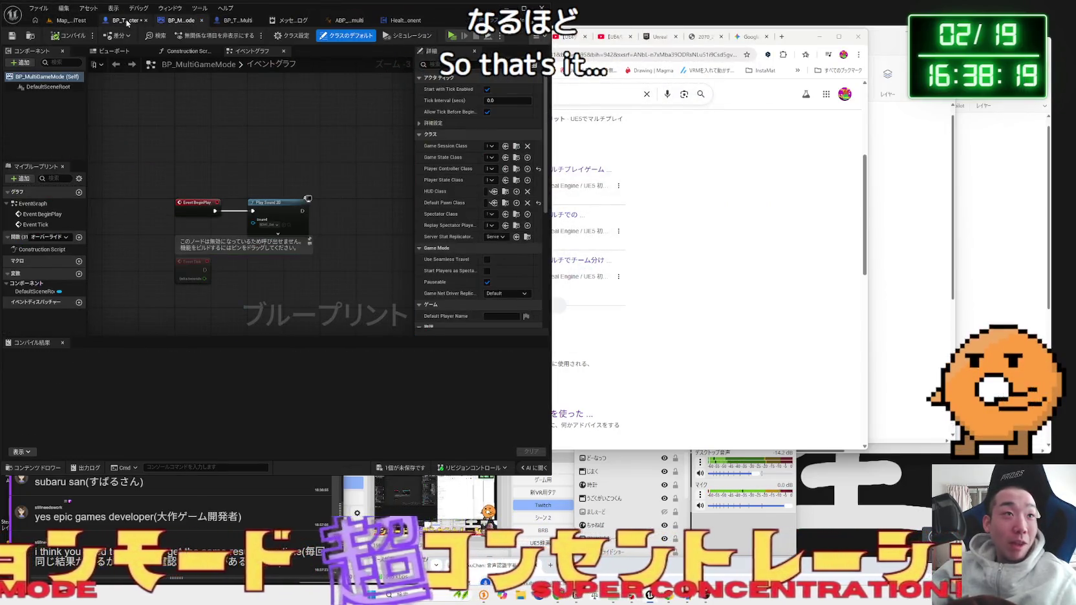
pyautogui.scroll(3, 248, 212)
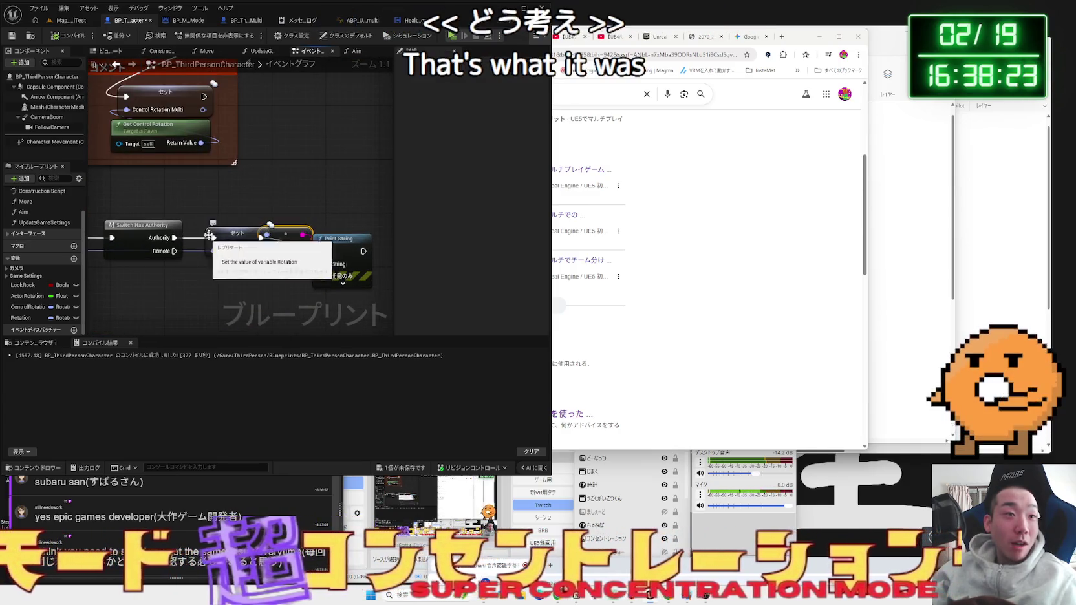
# - In the Aim function, delete the Set Rotation, Get Actor Rotation and Print String nodes
pyautogui.scroll(-2, 220, 240)
pyautogui.doubleClick(206, 123)
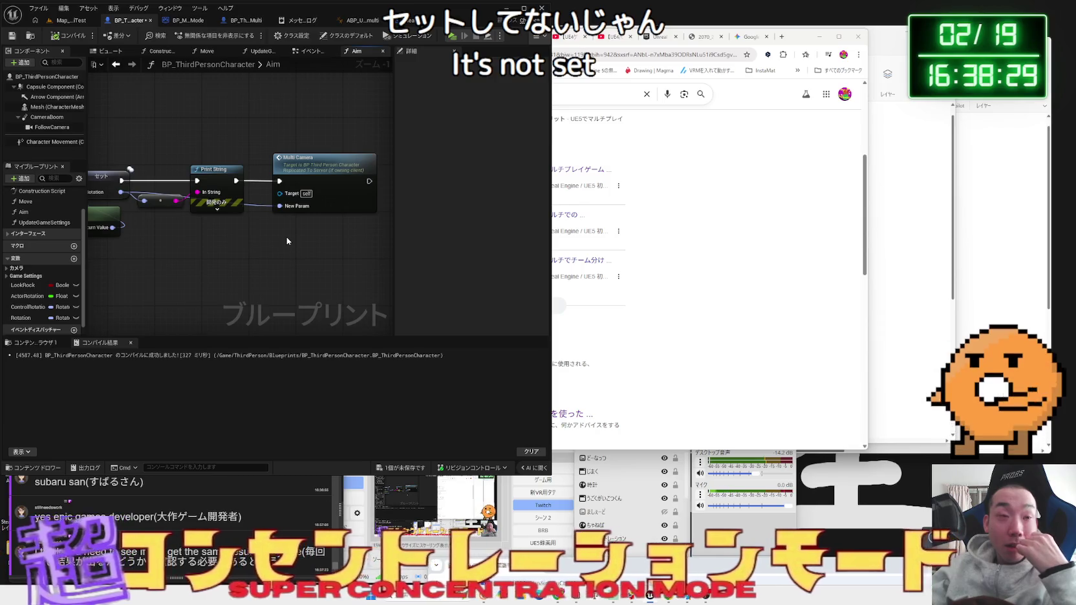
pyautogui.moveTo(286, 241)
pyautogui.mouseDown()
pyautogui.moveTo(382, 261)
pyautogui.moveTo(185, 259)
pyautogui.mouseUp()
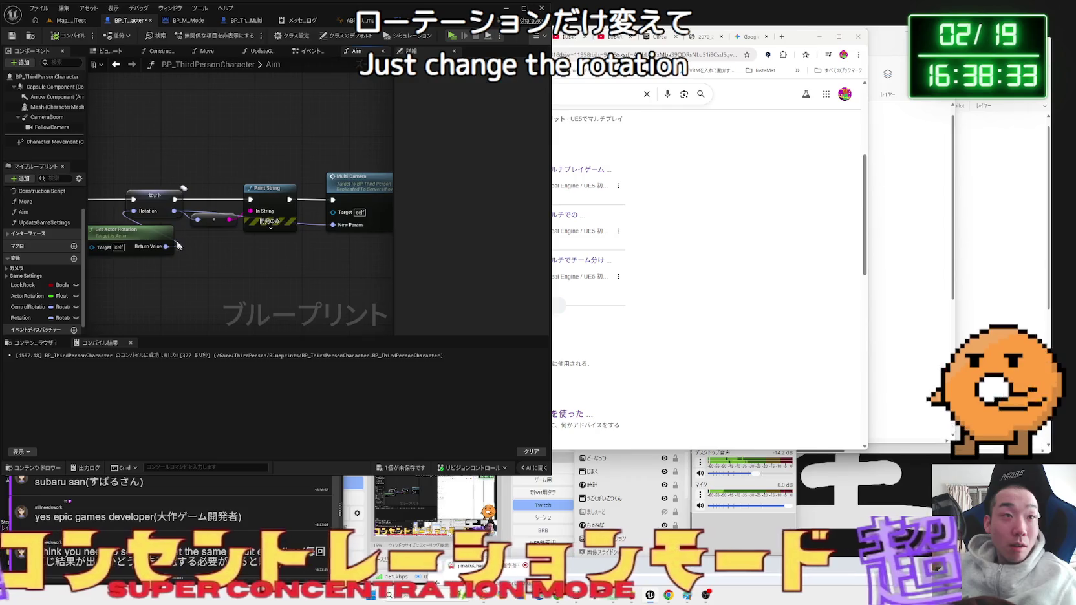
pyautogui.click(154, 195)
pyautogui.click(212, 263)
pyautogui.scroll(-2, 215, 275)
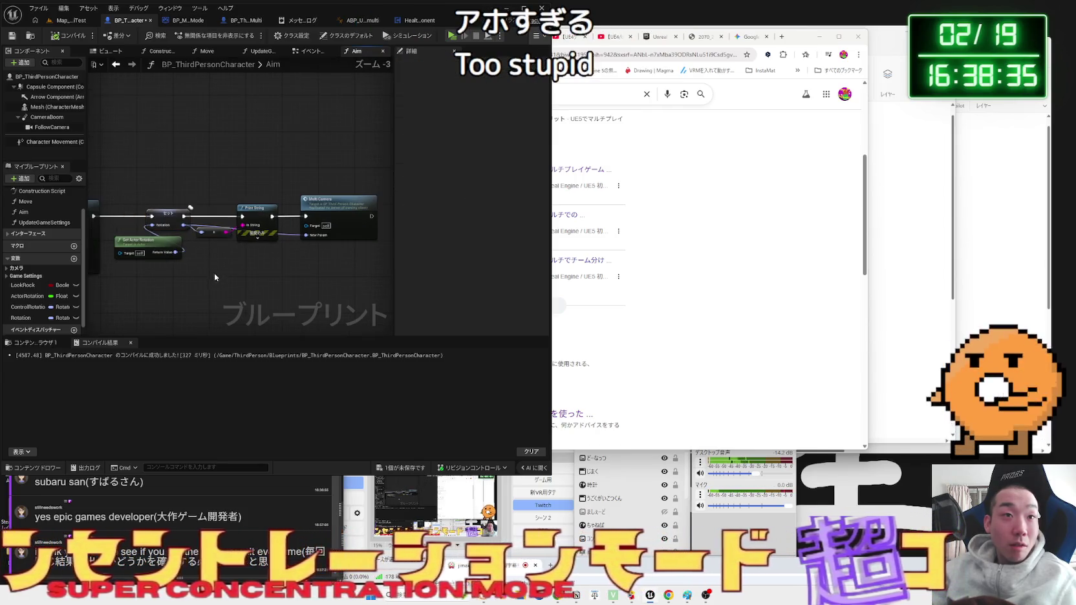
pyautogui.press('Delete')
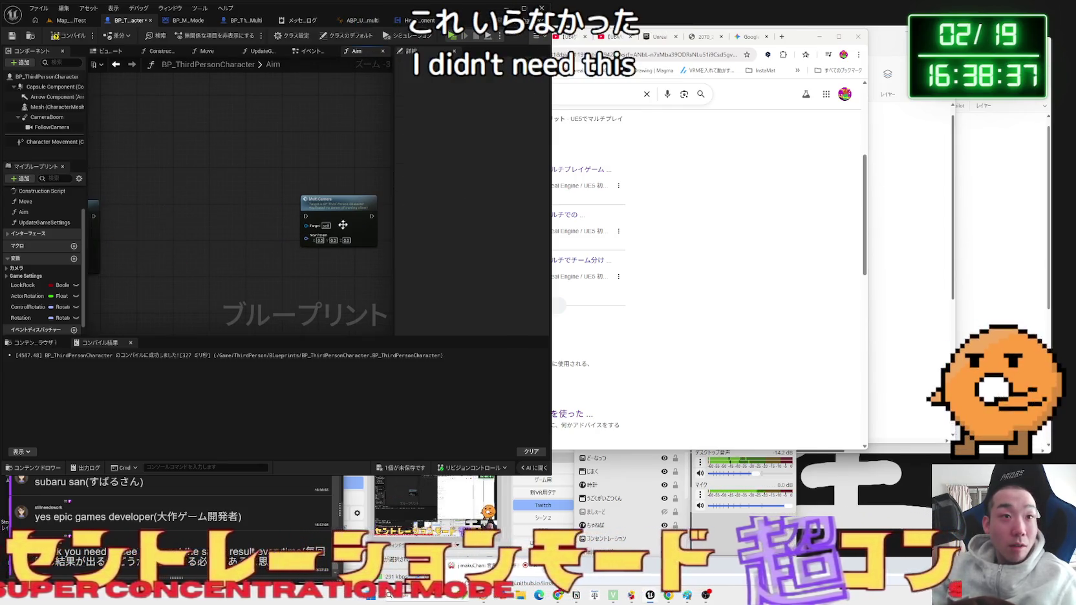
# - Move the Multi Camera call left so it directly follows Add Actor World Rotation
pyautogui.moveTo(339, 214); pyautogui.dragTo(212, 208)
pyautogui.moveTo(93, 216); pyautogui.dragTo(112, 216)
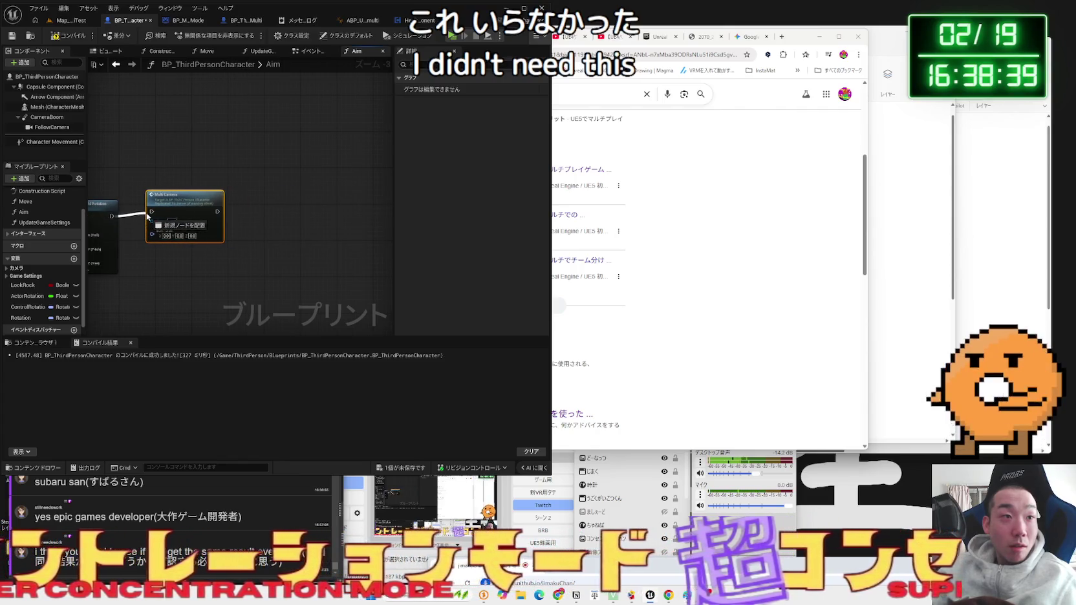
pyautogui.rightClick(157, 219)
pyautogui.press('Escape')
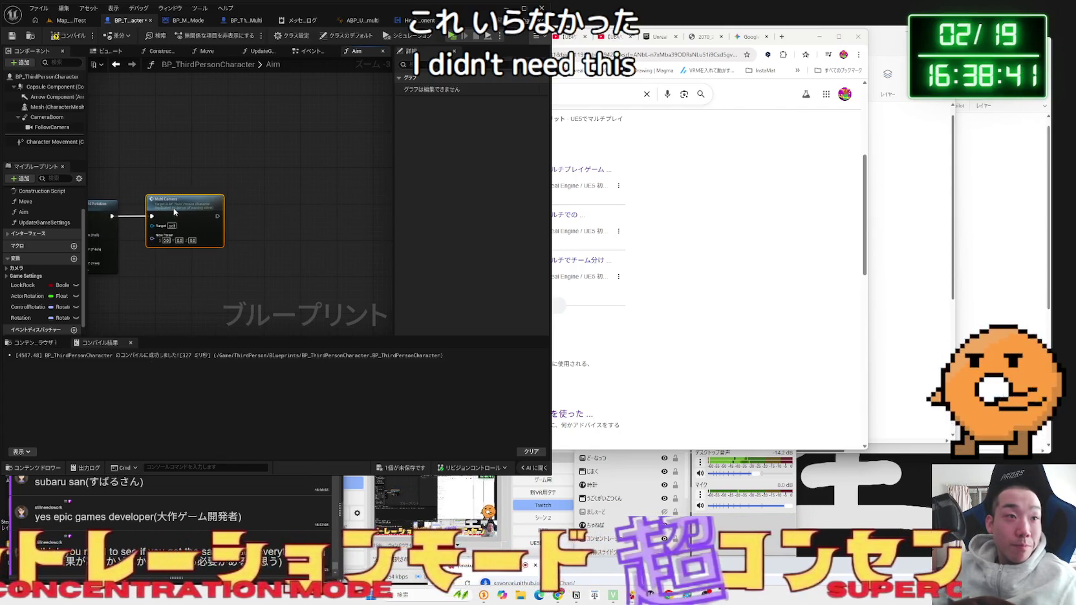
pyautogui.moveTo(155, 267); pyautogui.dragTo(237, 251)
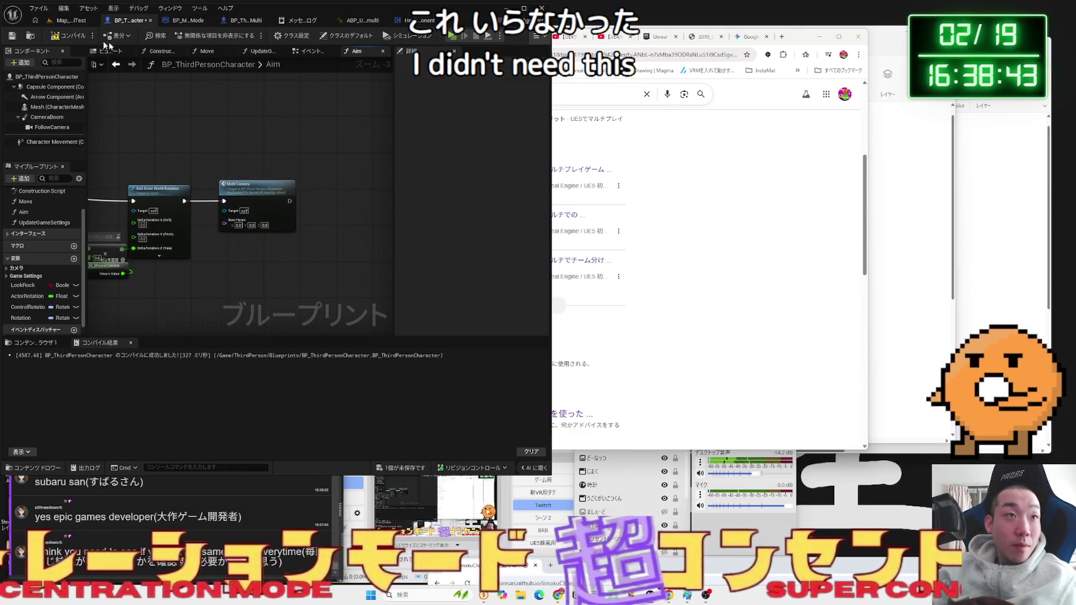
# - In the Event Graph, delete the Set and Print String nodes following the MultiCamera event
pyautogui.click(301, 55)
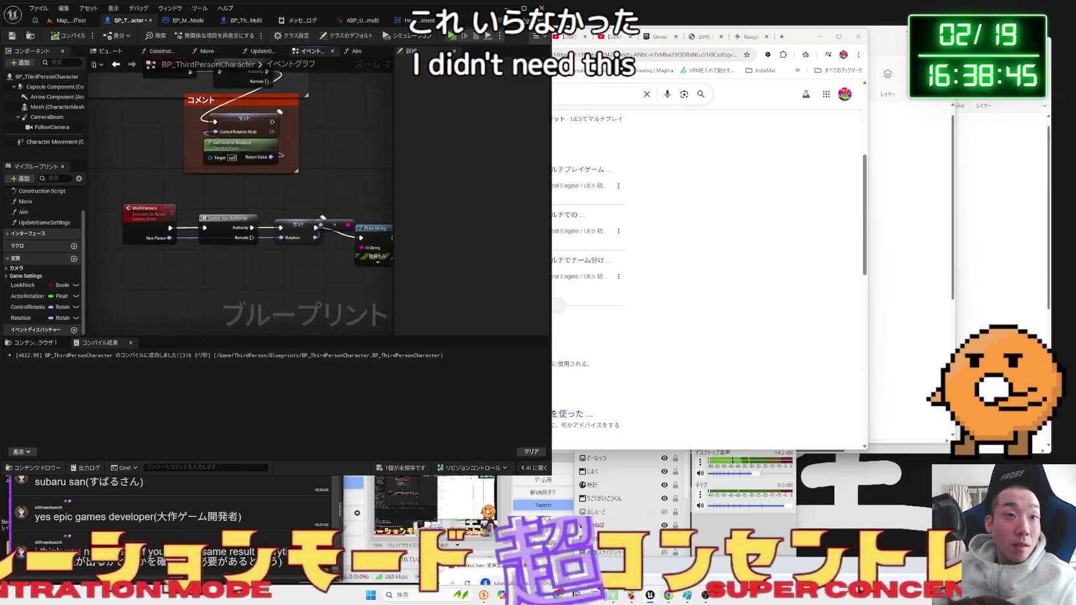
pyautogui.click(109, 248)
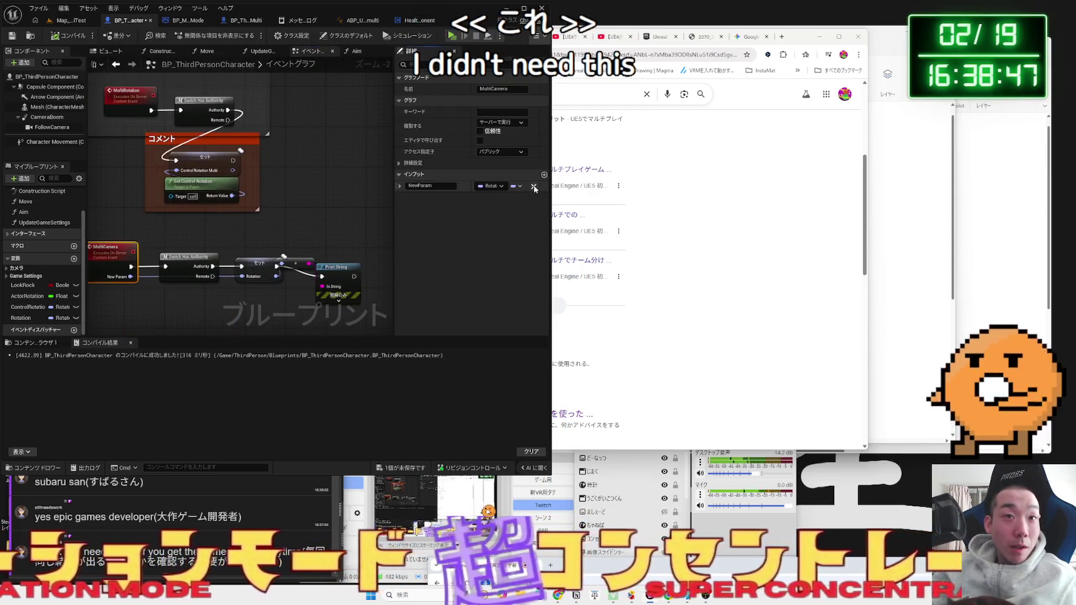
pyautogui.moveTo(271, 245)
pyautogui.mouseDown()
pyautogui.moveTo(239, 187)
pyautogui.moveTo(306, 261)
pyautogui.mouseUp()
pyautogui.click(240, 204)
pyautogui.press('Delete')
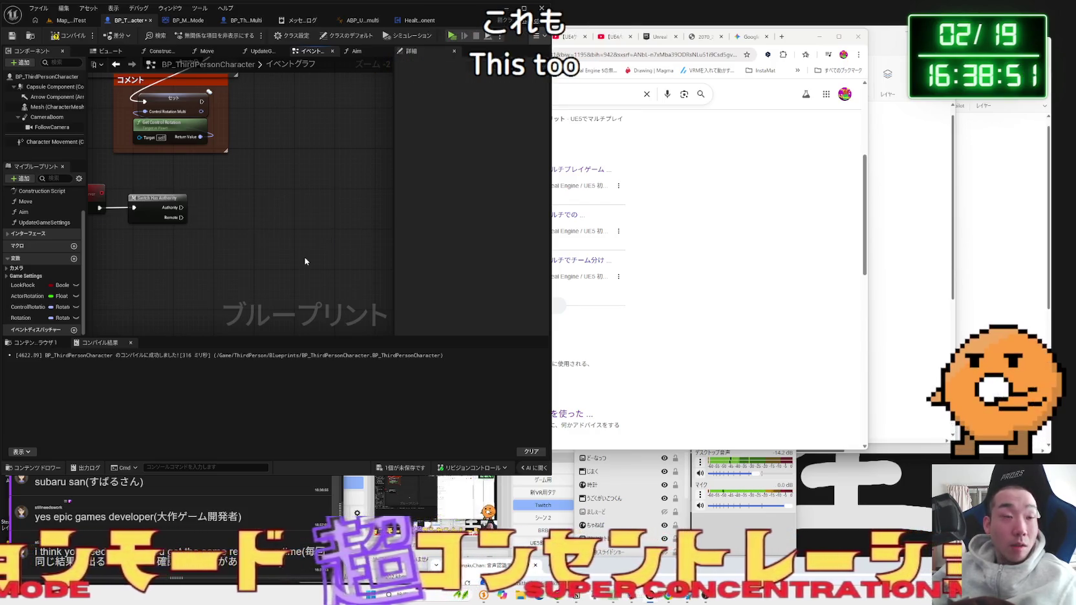
# - Add a Set Actor Rotation node and wire it from Switch Has Authority's Authority output
pyautogui.rightClick(233, 238)
pyautogui.write('get')
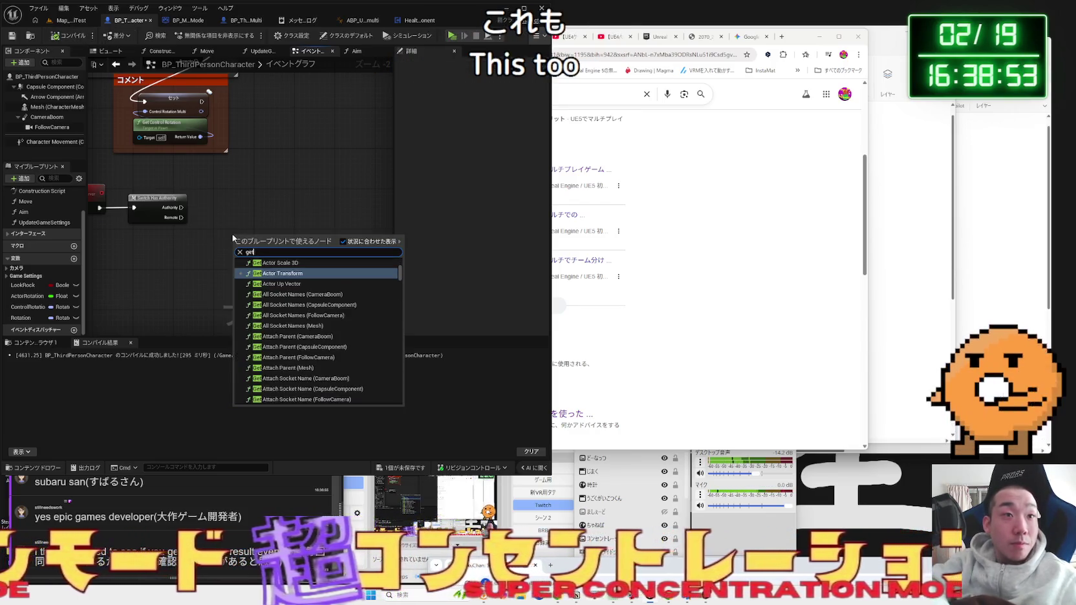
pyautogui.write(' actor rotat')
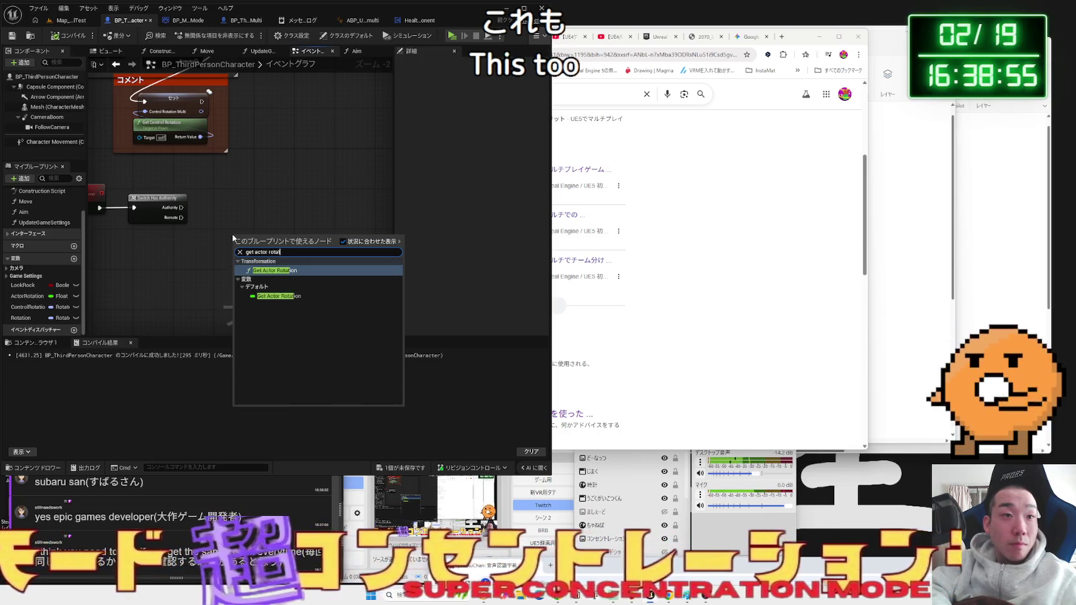
pyautogui.click(290, 296)
pyautogui.press('Delete')
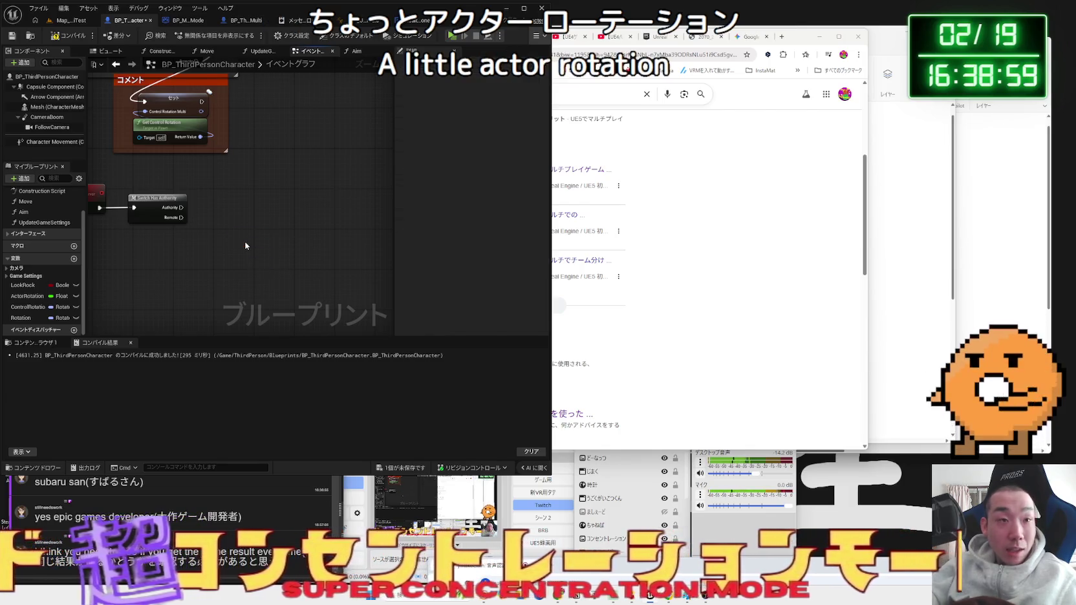
pyautogui.rightClick(246, 245)
pyautogui.write('a')
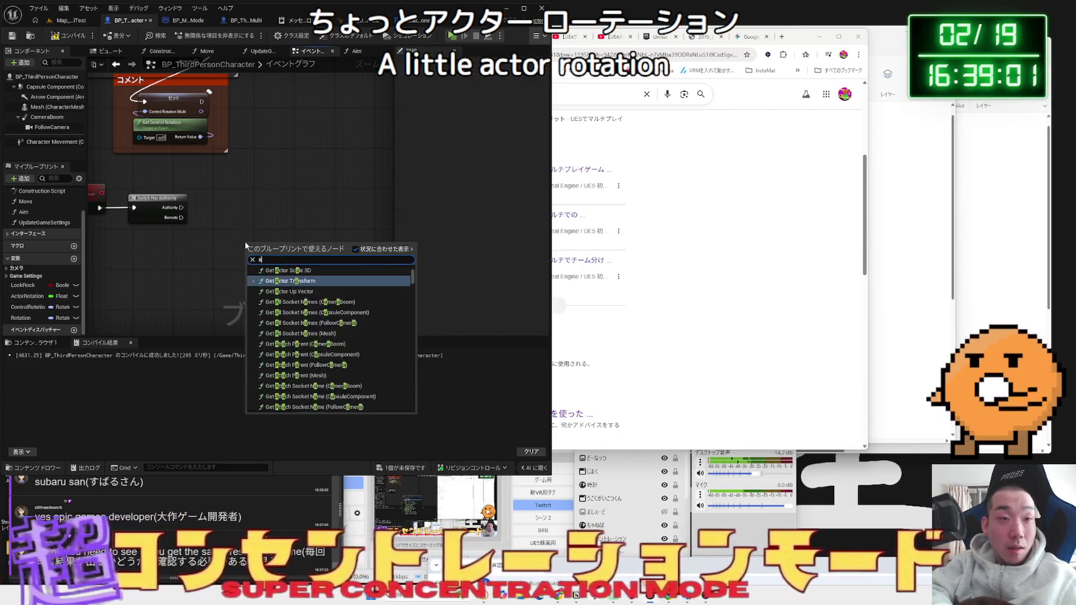
pyautogui.write('ctor rotat')
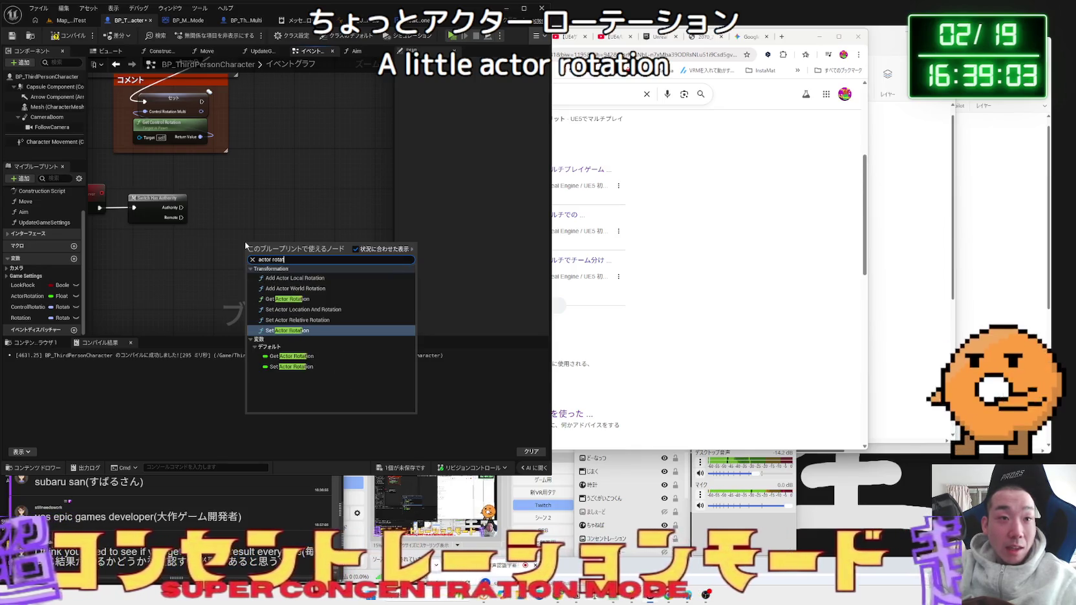
pyautogui.click(278, 334)
pyautogui.moveTo(265, 257)
pyautogui.mouseDown()
pyautogui.moveTo(278, 216)
pyautogui.moveTo(270, 206)
pyautogui.mouseUp()
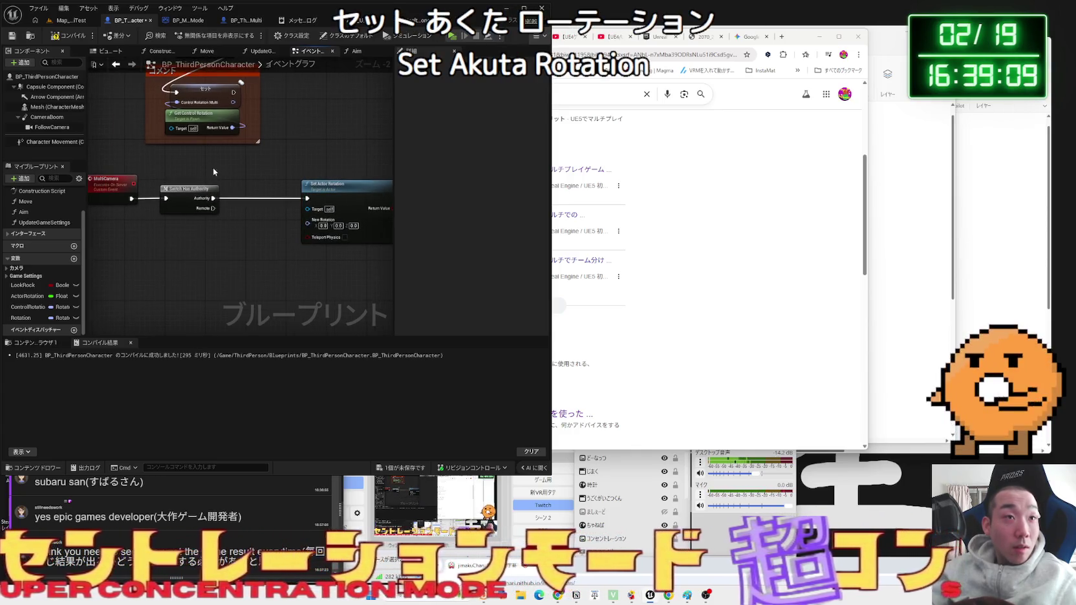
pyautogui.moveTo(213, 167); pyautogui.dragTo(222, 292)
pyautogui.scroll(-1, 222, 292)
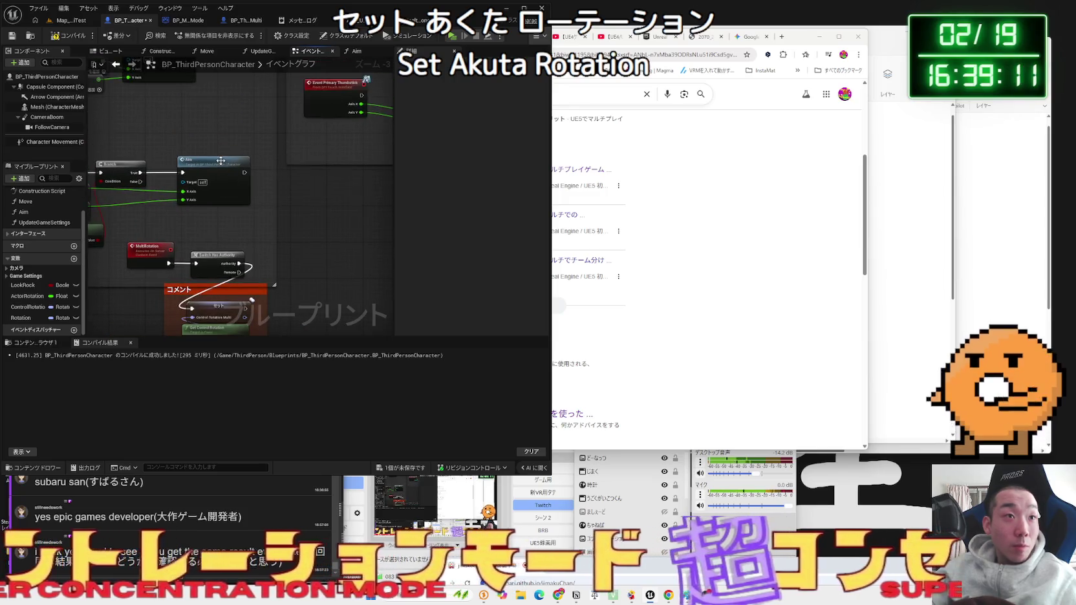
# - In the Aim function, insert a Set Rotation node between Add Actor World Rotation and Multi Camera
pyautogui.doubleClick(220, 160)
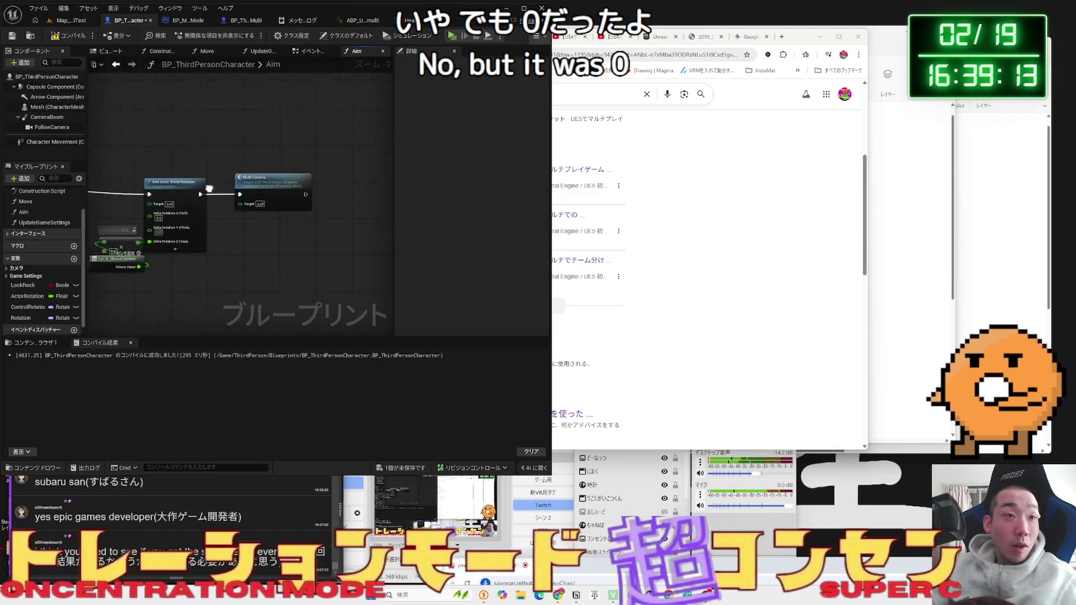
pyautogui.click(330, 175)
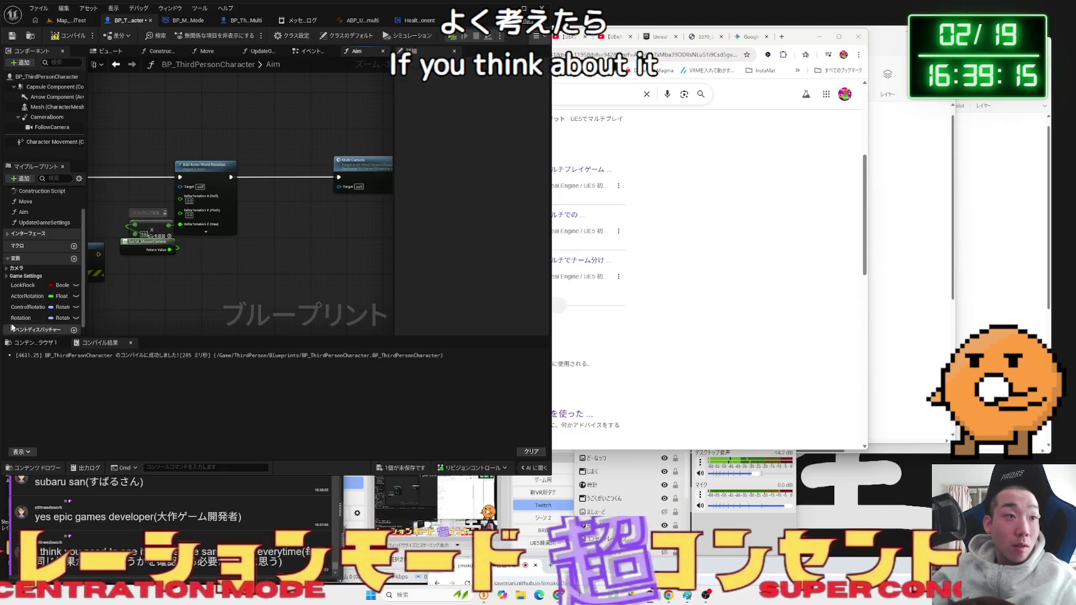
pyautogui.moveTo(16, 318); pyautogui.dragTo(248, 245)
pyautogui.click(283, 218)
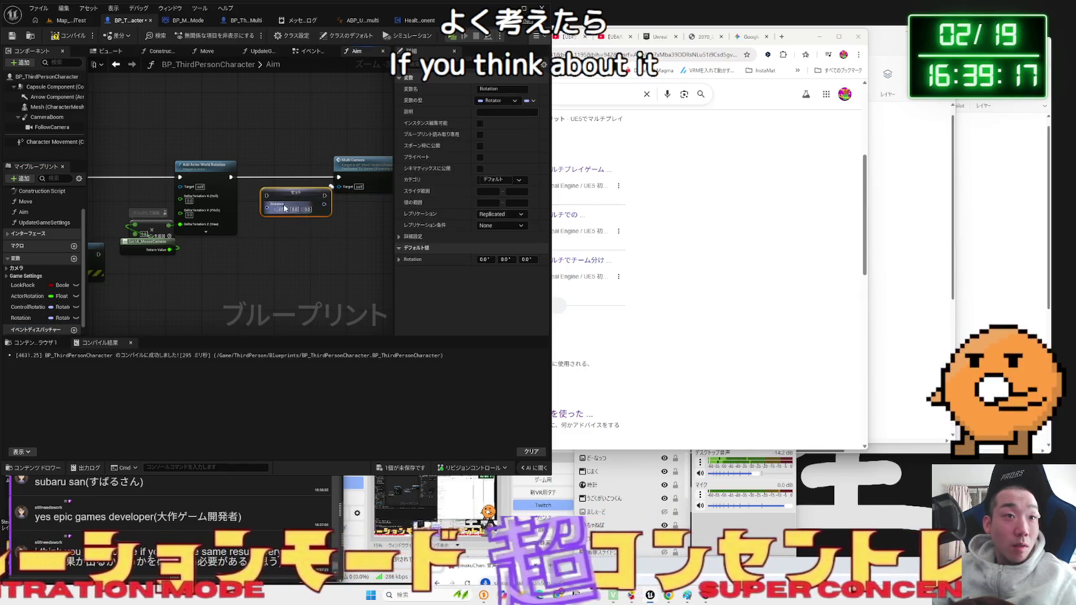
pyautogui.click(233, 180)
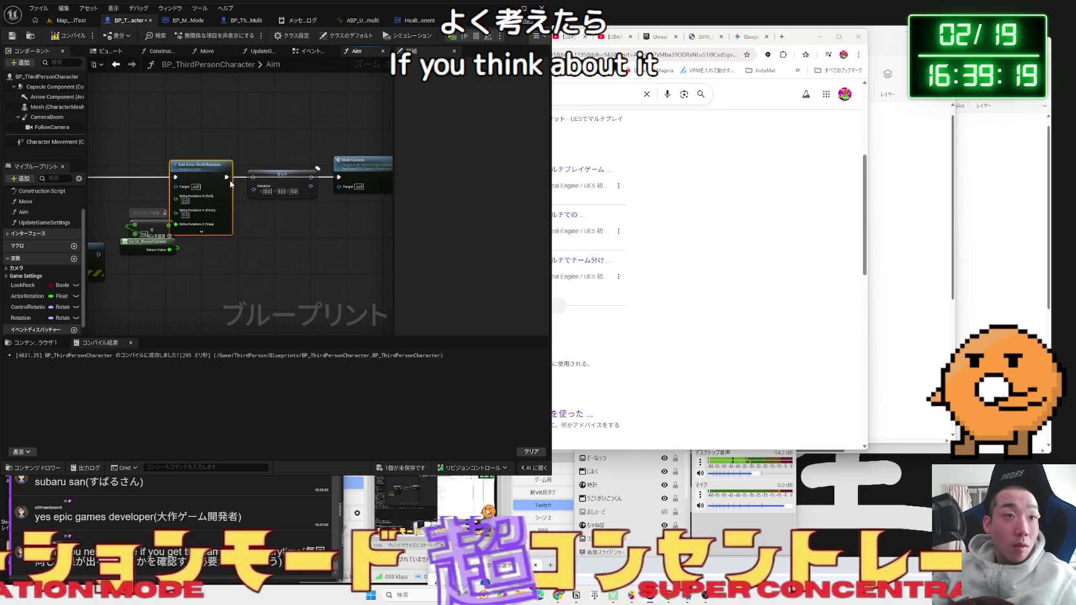
pyautogui.click(316, 171)
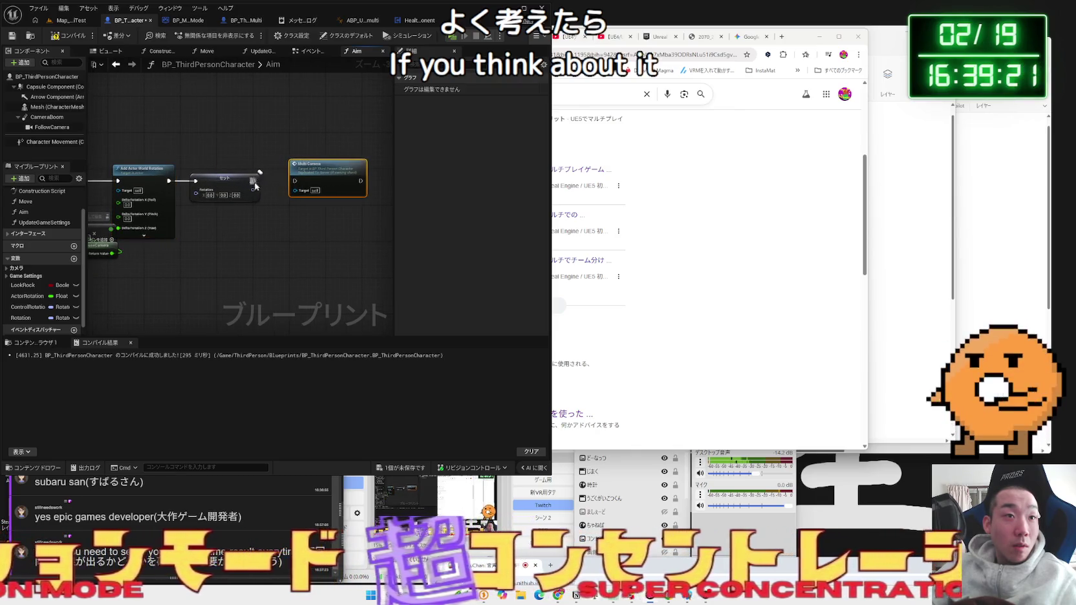
pyautogui.click(231, 201)
# - Feed a Get Actor Rotation node into Set Rotation, then launch a multiplayer play test
pyautogui.rightClick(218, 234)
pyautogui.write('get rotation')
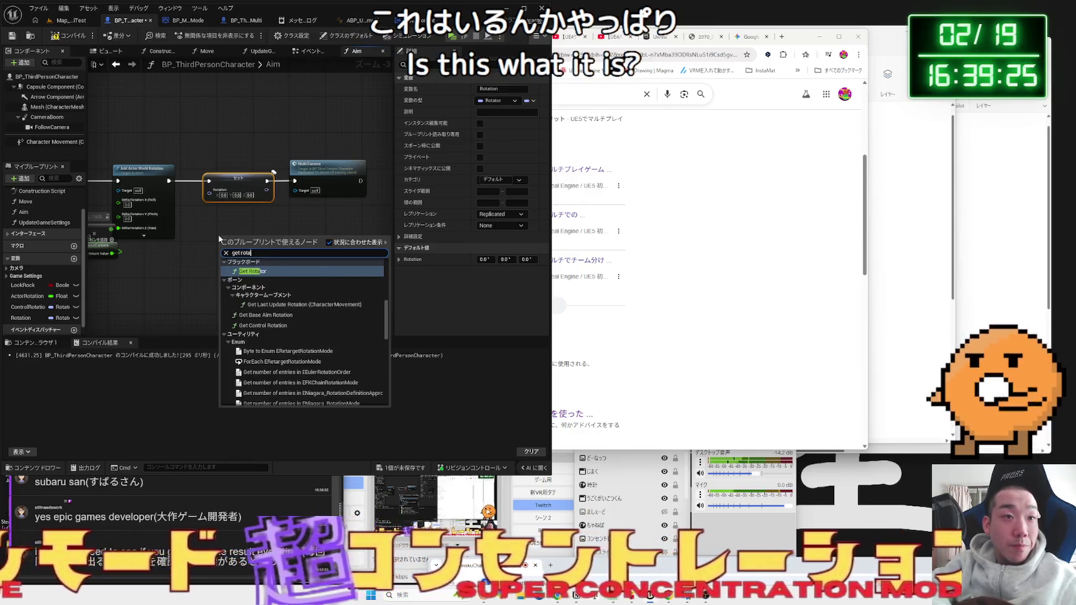
pyautogui.scroll(-8, 234, 314)
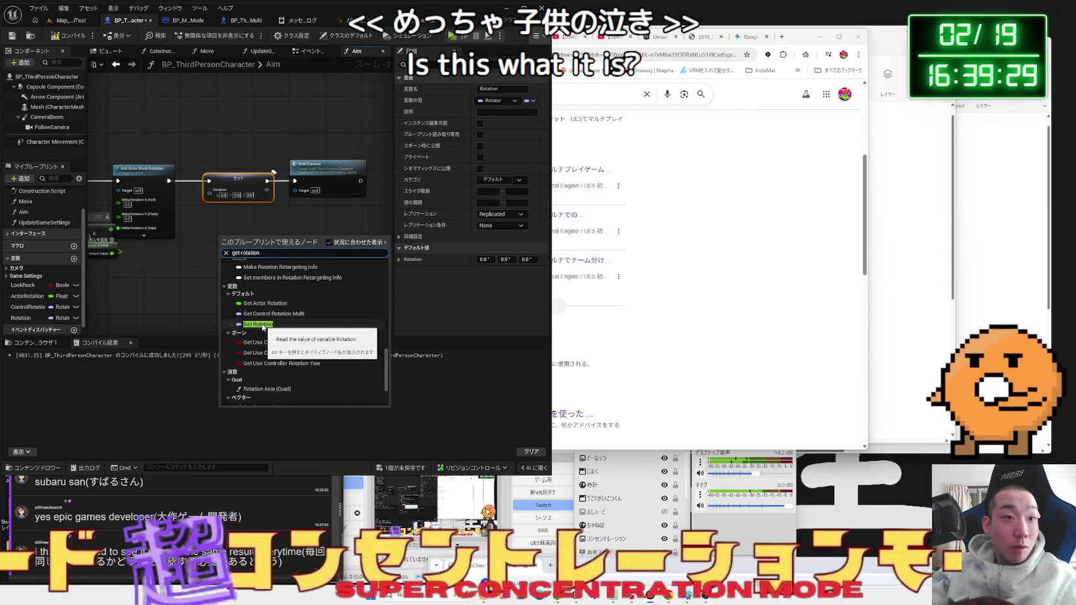
pyautogui.click(263, 324)
pyautogui.scroll(2, 220, 226)
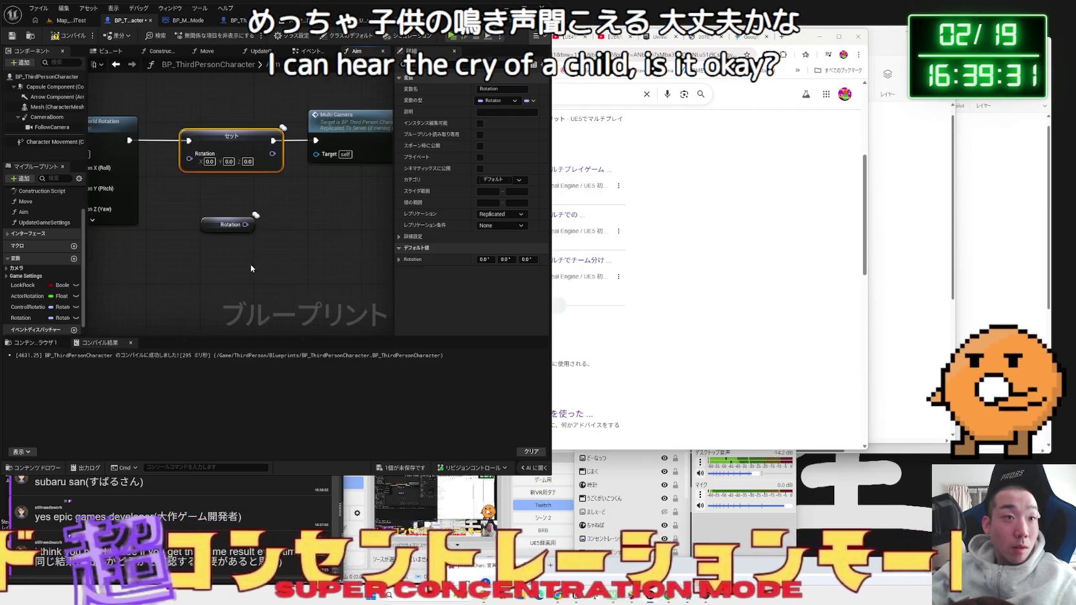
pyautogui.press('Delete')
pyautogui.rightClick(221, 223)
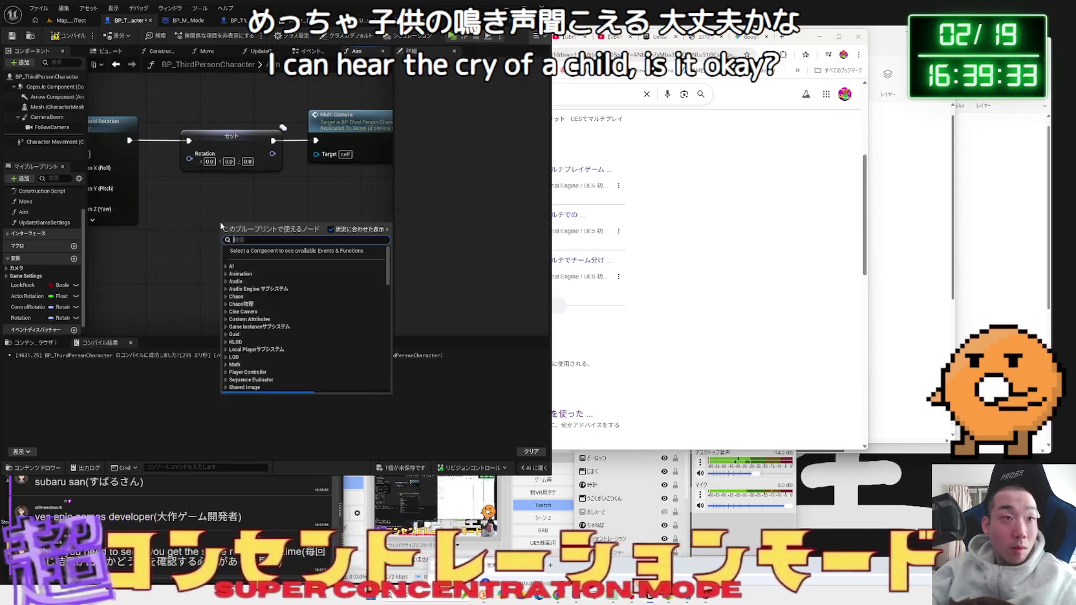
pyautogui.write('get actor')
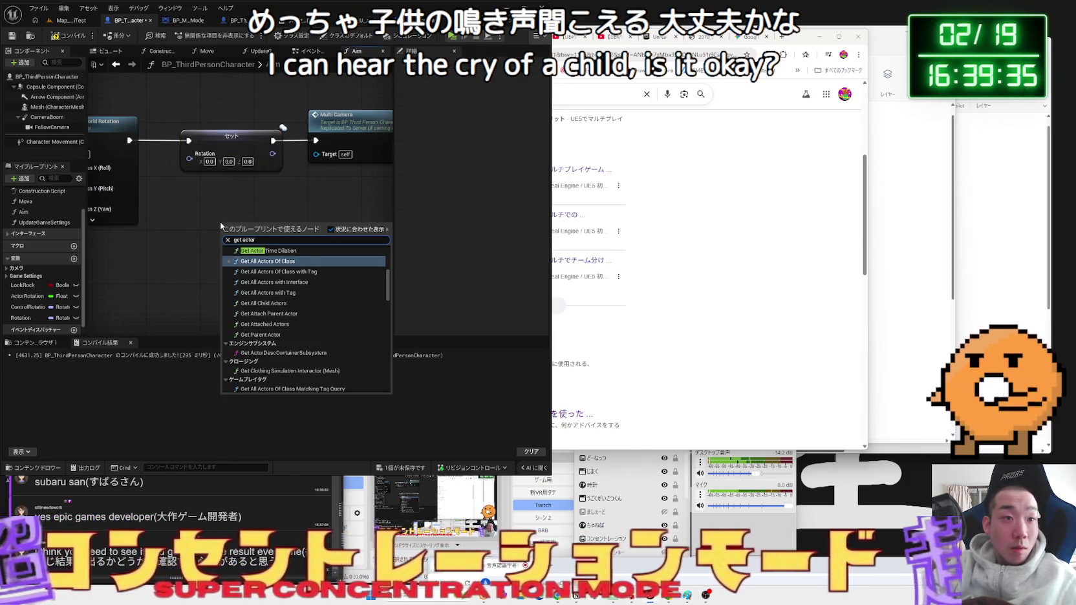
pyautogui.write(' rotation')
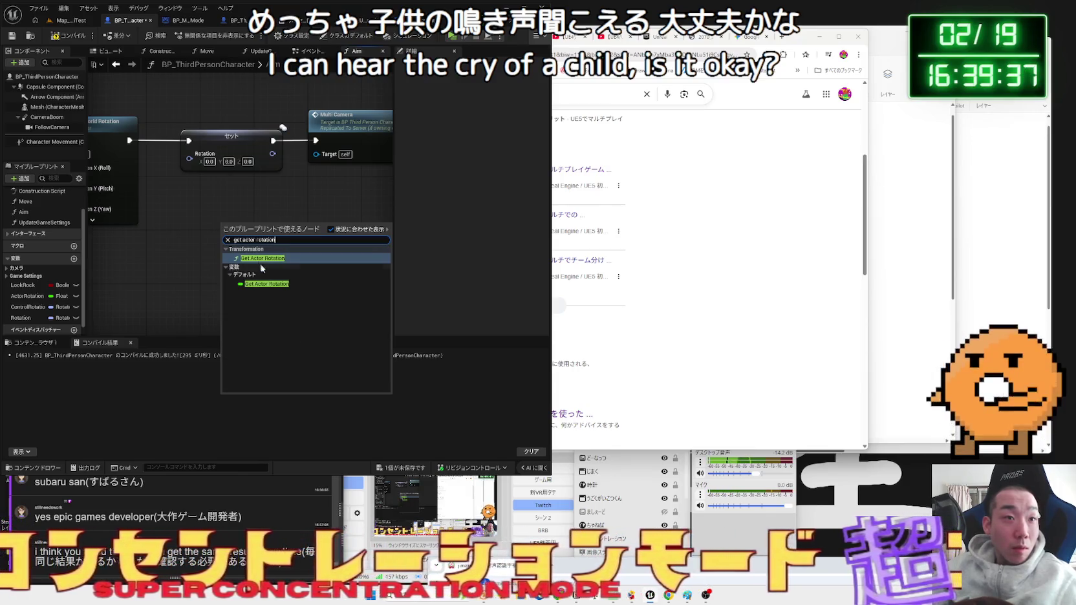
pyautogui.click(265, 259)
pyautogui.moveTo(307, 248); pyautogui.dragTo(240, 207)
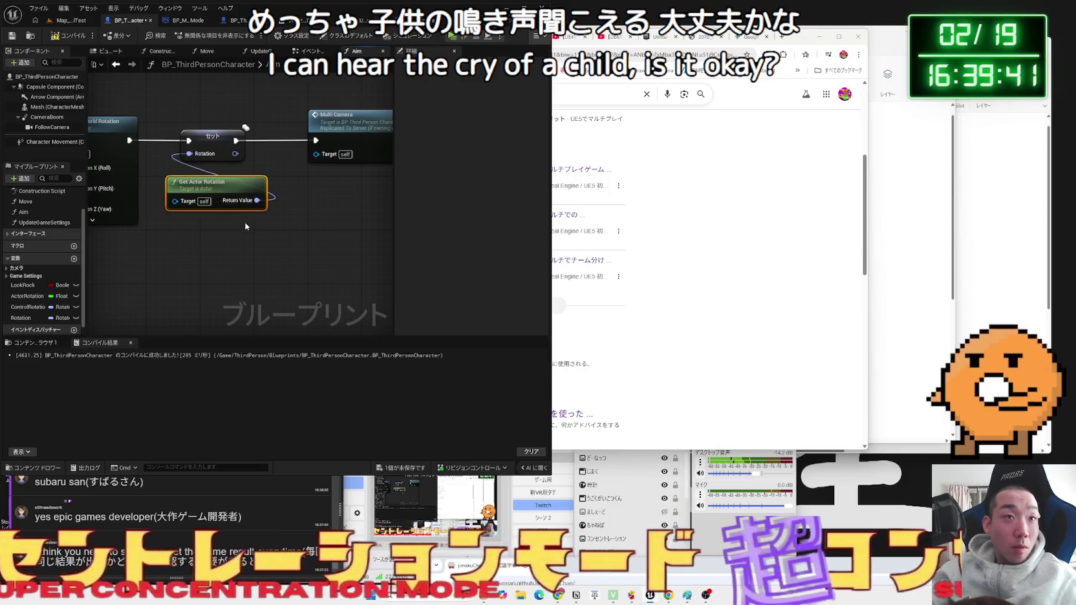
pyautogui.click(71, 20)
pyautogui.click(168, 36)
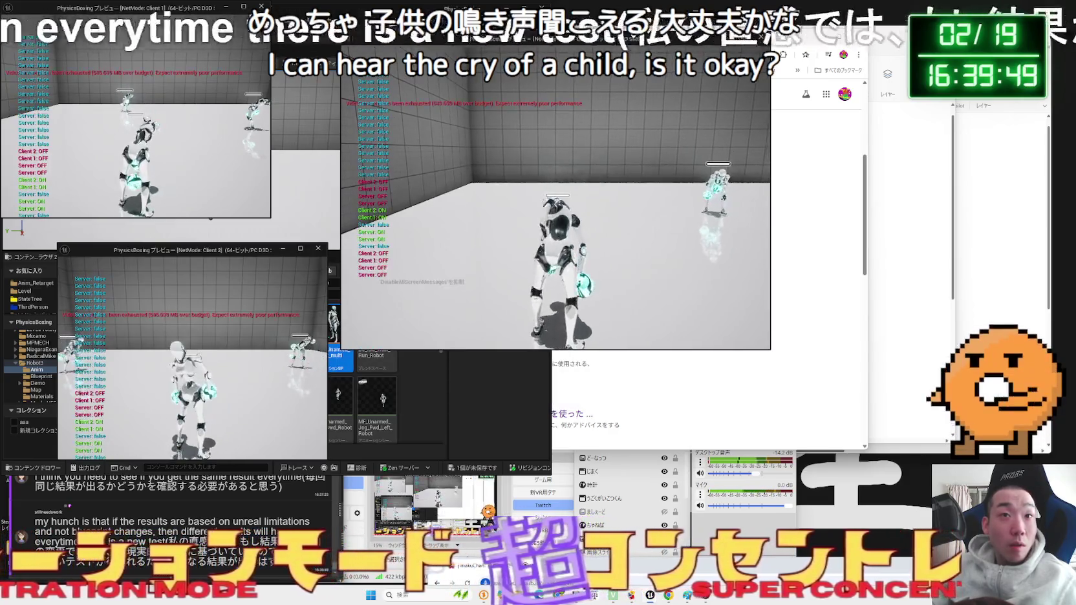
# - Stop the multiplayer play test and review the Play In Editor warnings in the Message Log
pyautogui.press('Escape')
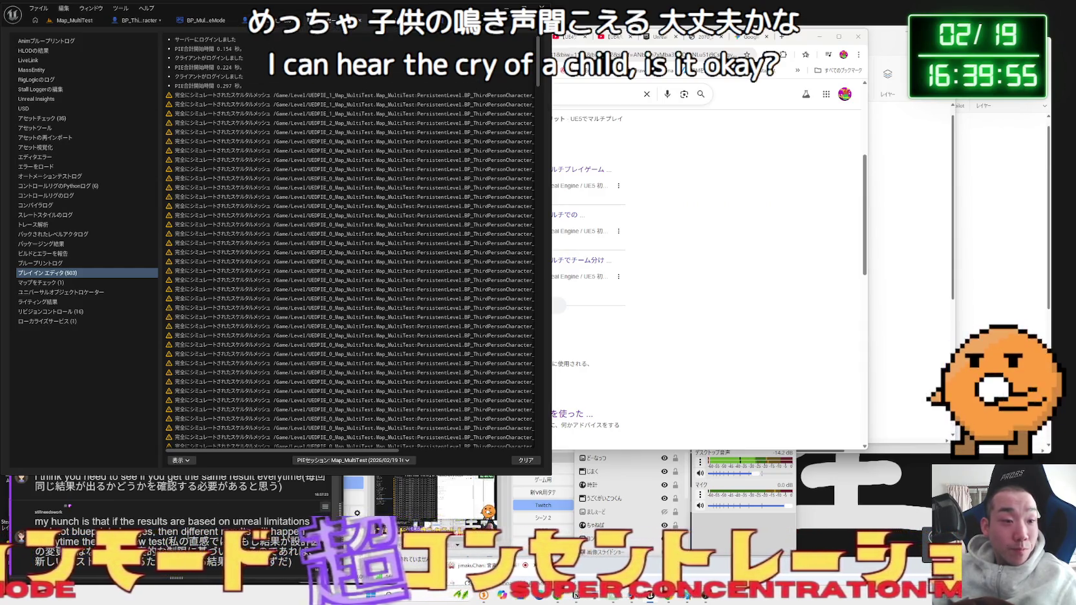
pyautogui.hotkey('alt', 'Tab')
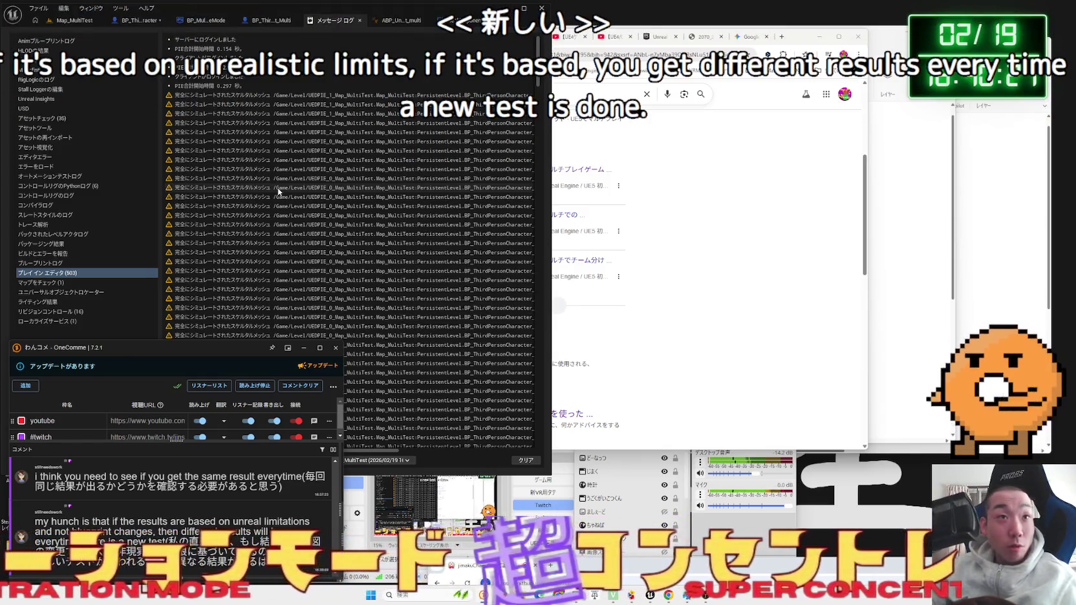
pyautogui.click(279, 22)
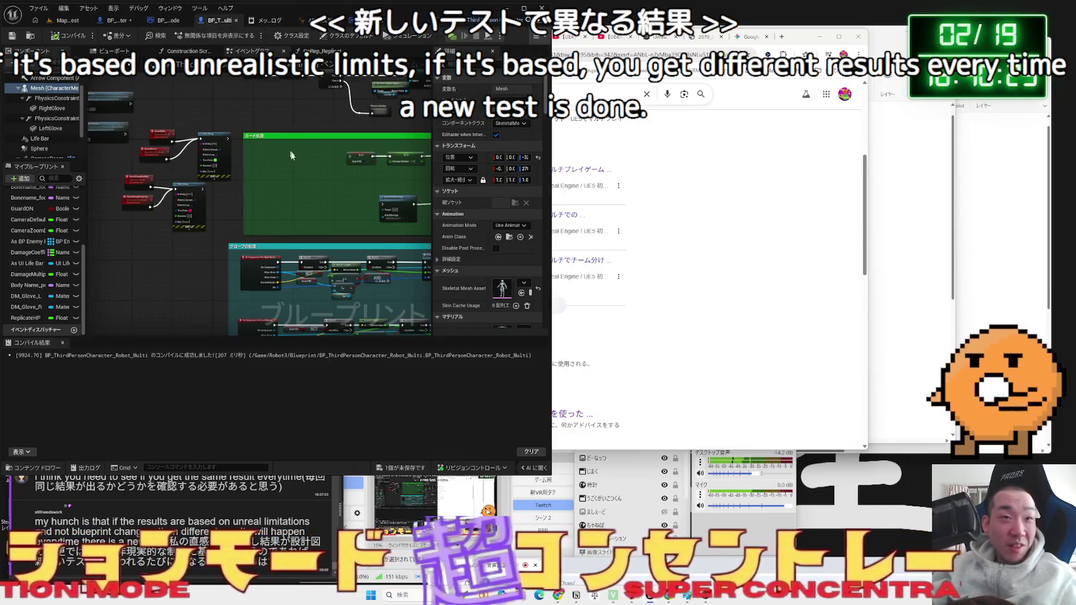
pyautogui.click(123, 23)
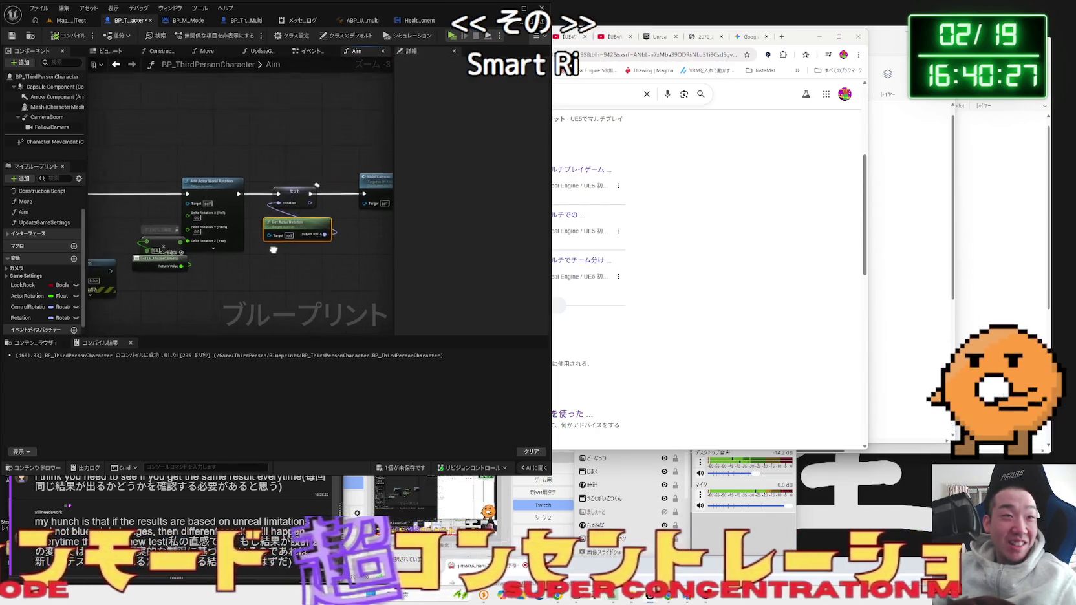
pyautogui.click(247, 210)
pyautogui.keyDown('ctrl'); pyautogui.click(176, 261); pyautogui.keyUp('ctrl')
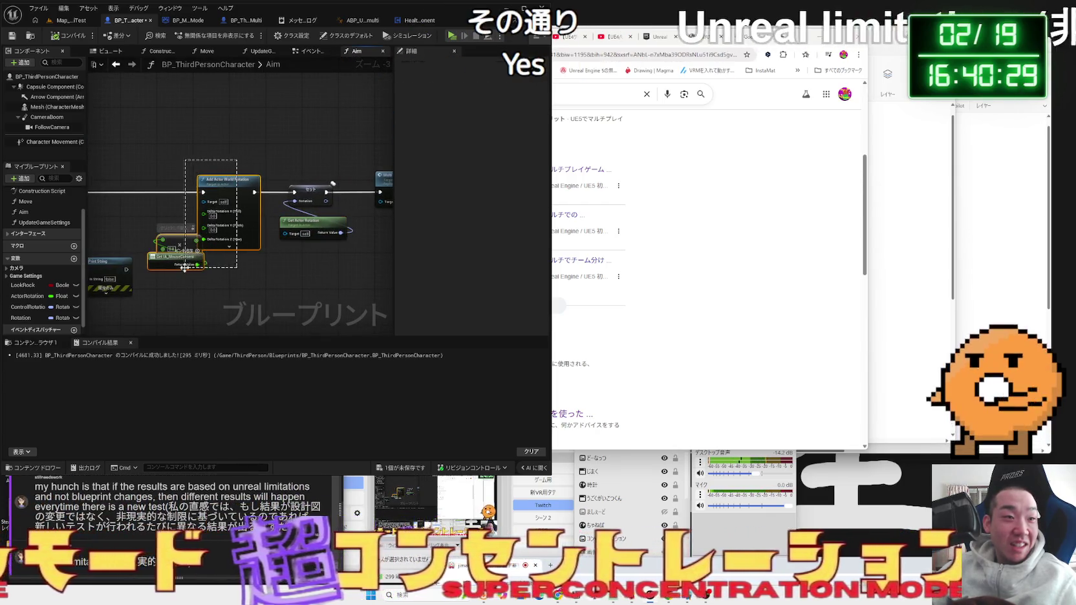
pyautogui.hotkey('alt', 'Tab')
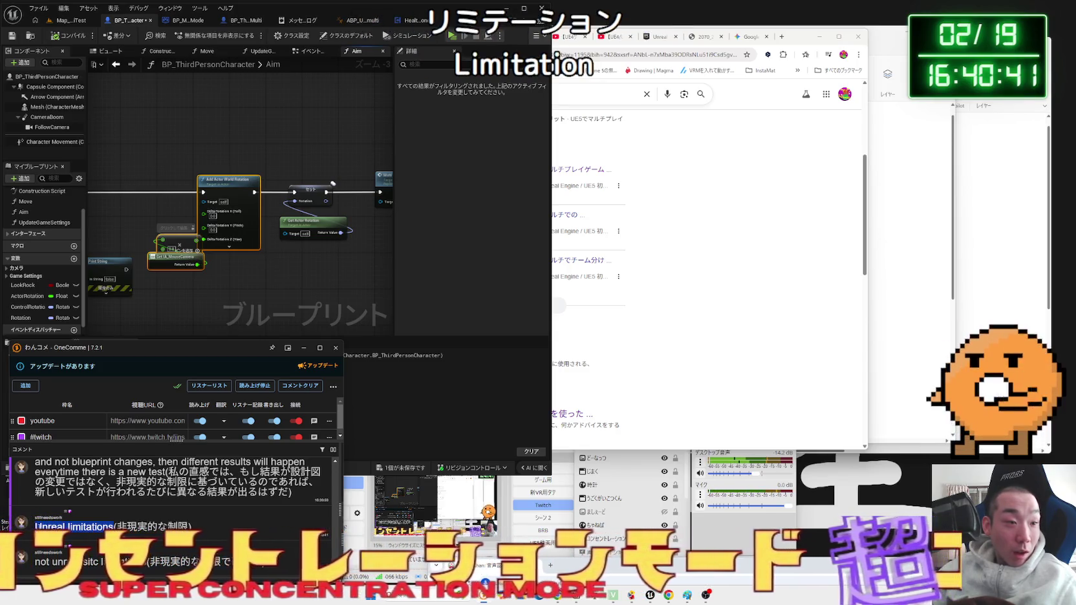
pyautogui.click(62, 545)
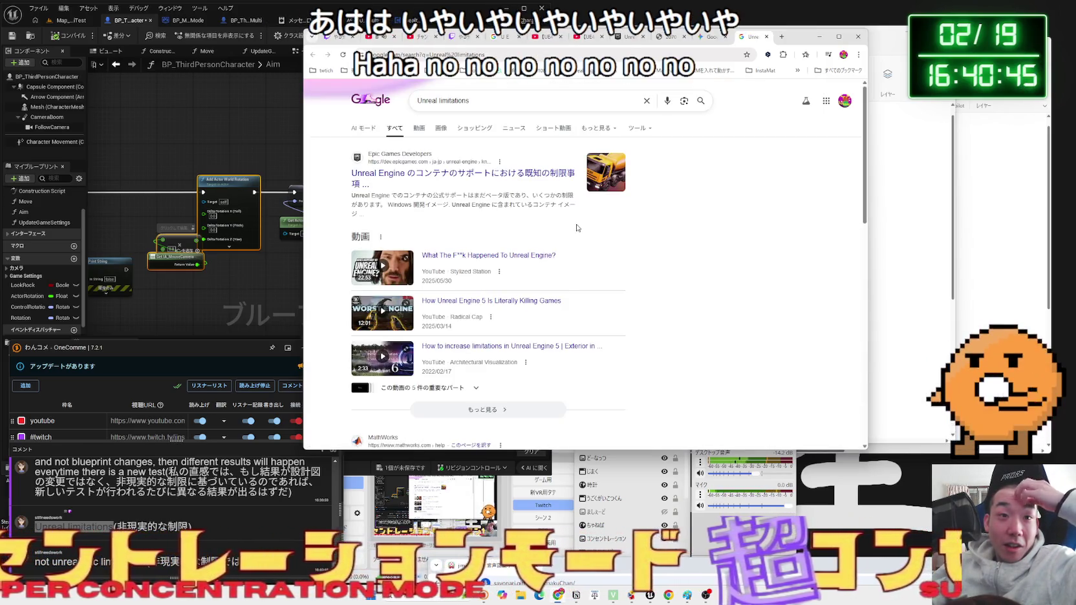
# - Skim the Google results for Unreal limitations, then close that tab and return to Unreal
pyautogui.scroll(-5, 574, 223)
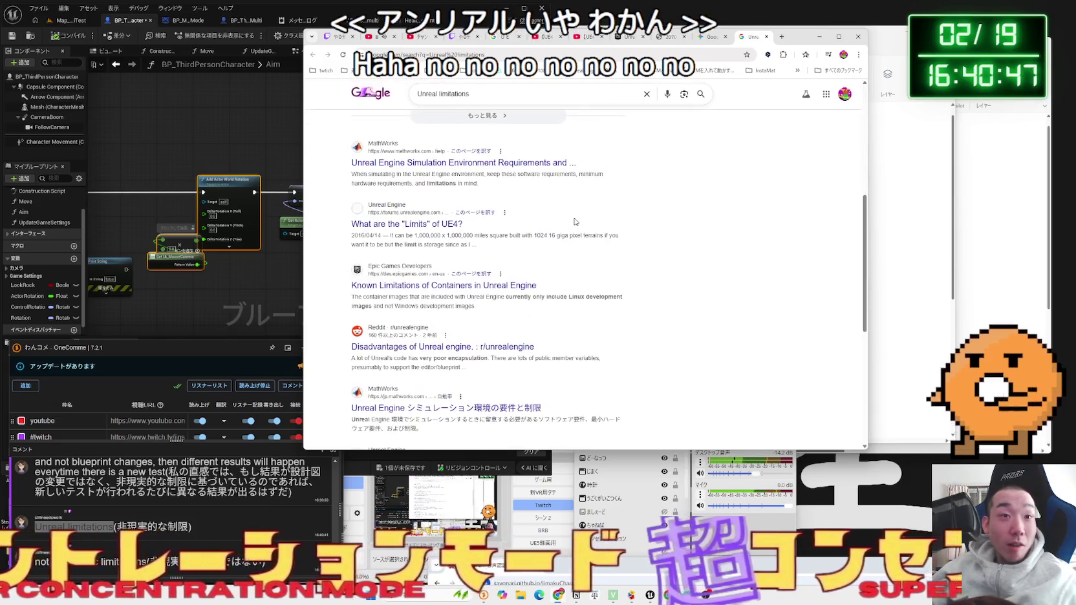
pyautogui.scroll(-3, 575, 221)
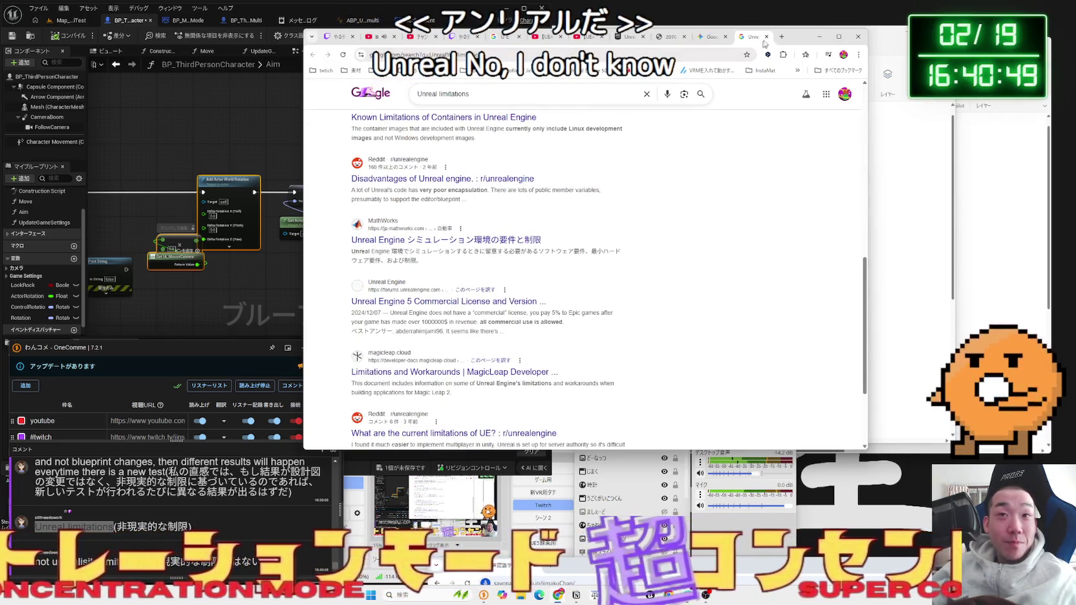
pyautogui.click(766, 37)
pyautogui.click(319, 264)
# - Review the Aim graph's Get Actor Rotation, Set Rotation and Multi Camera nodes
pyautogui.moveTo(319, 264); pyautogui.dragTo(236, 276)
pyautogui.click(224, 234)
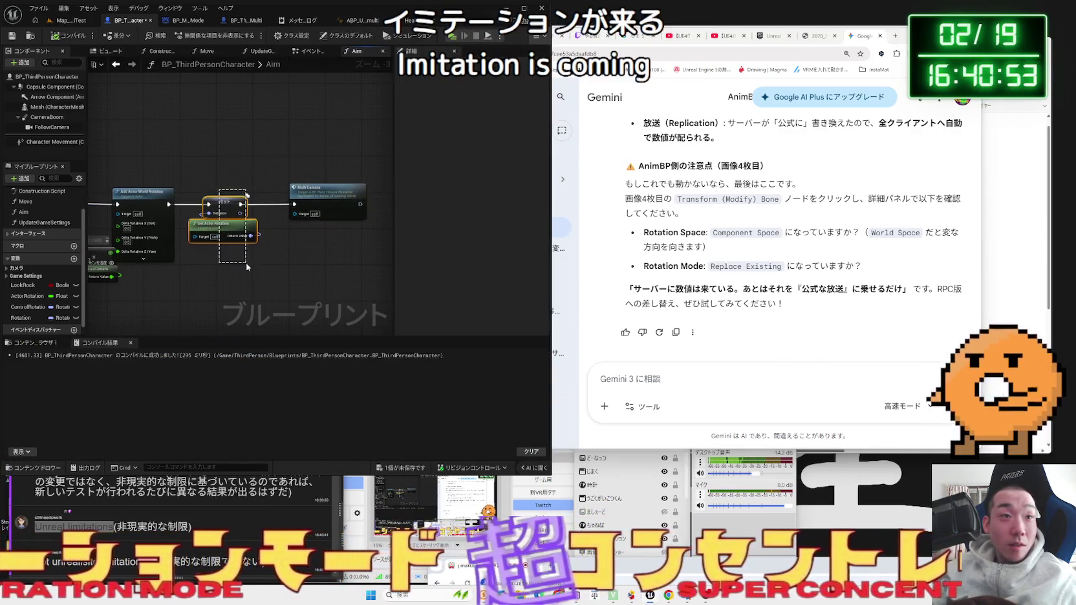
pyautogui.click(224, 207)
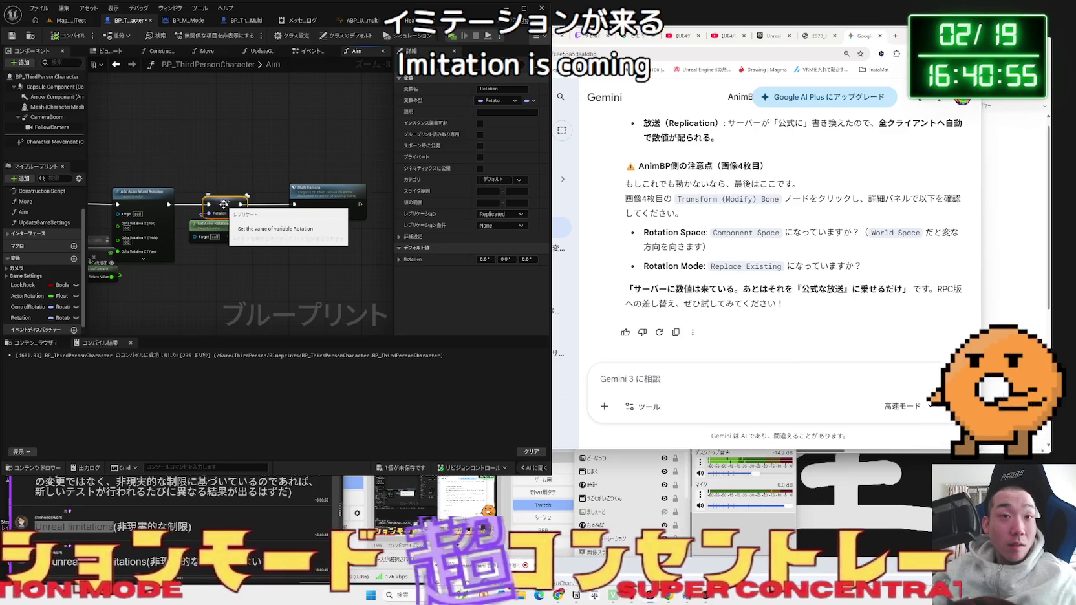
pyautogui.click(242, 263)
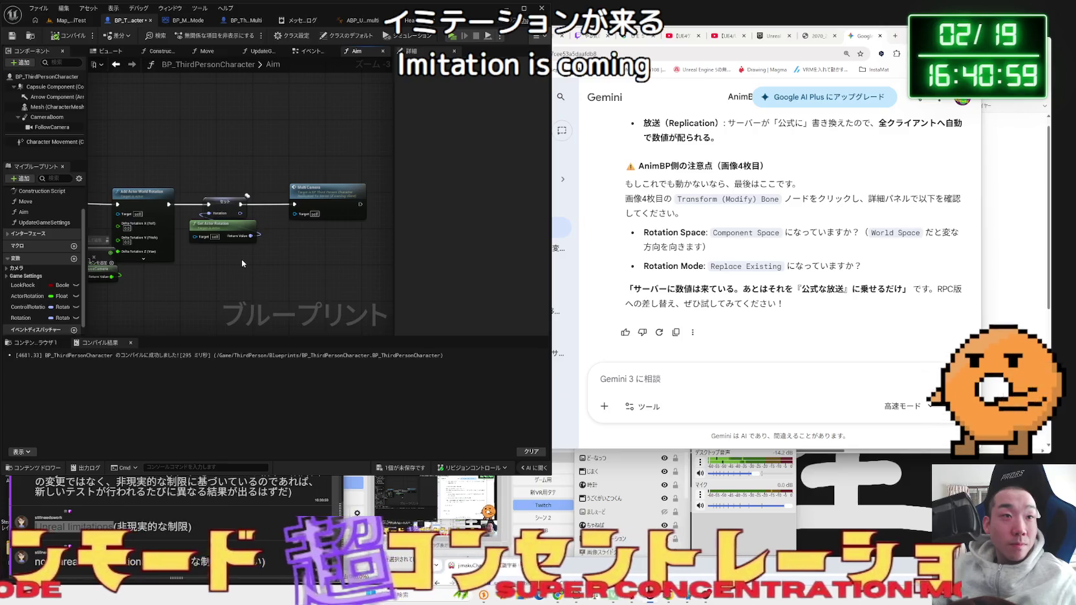
pyautogui.click(313, 189)
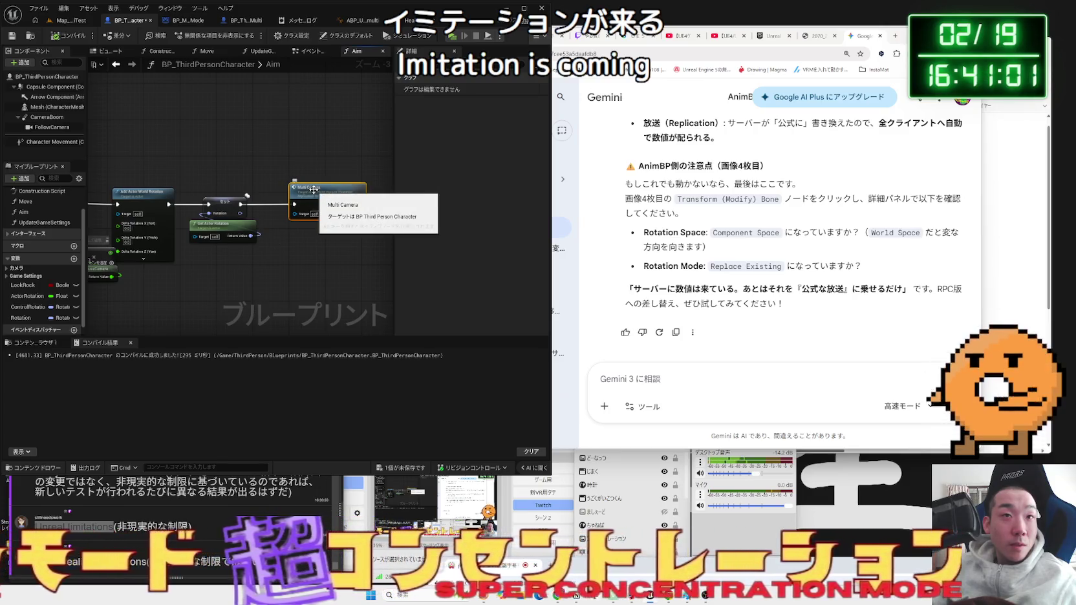
# - In the event graph, wire a Rotation variable getter into Set Actor Rotation's New Rotation
pyautogui.click(293, 51)
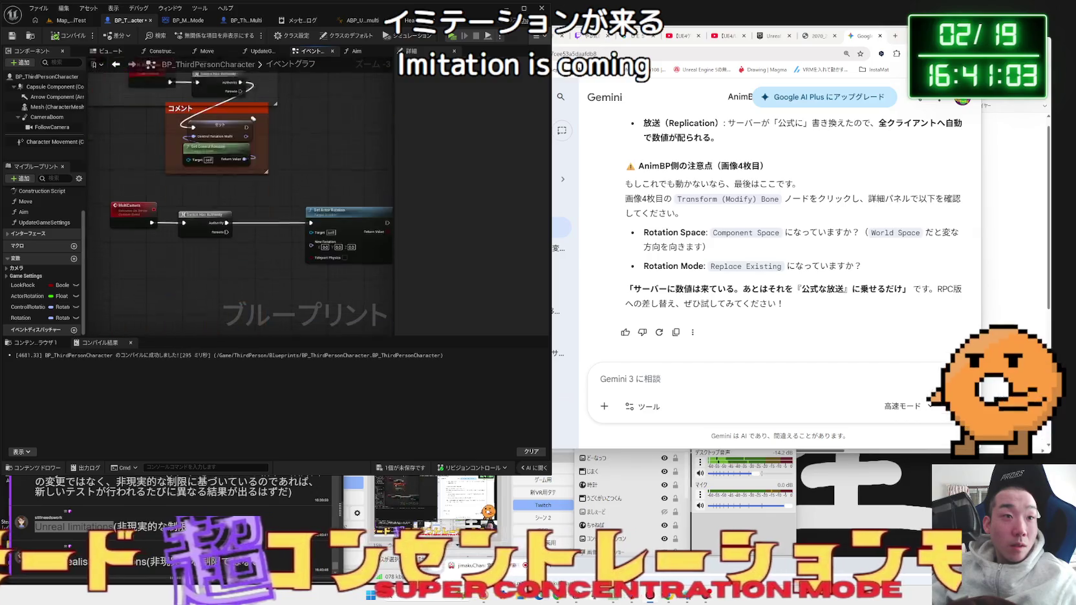
pyautogui.moveTo(283, 199); pyautogui.dragTo(247, 201)
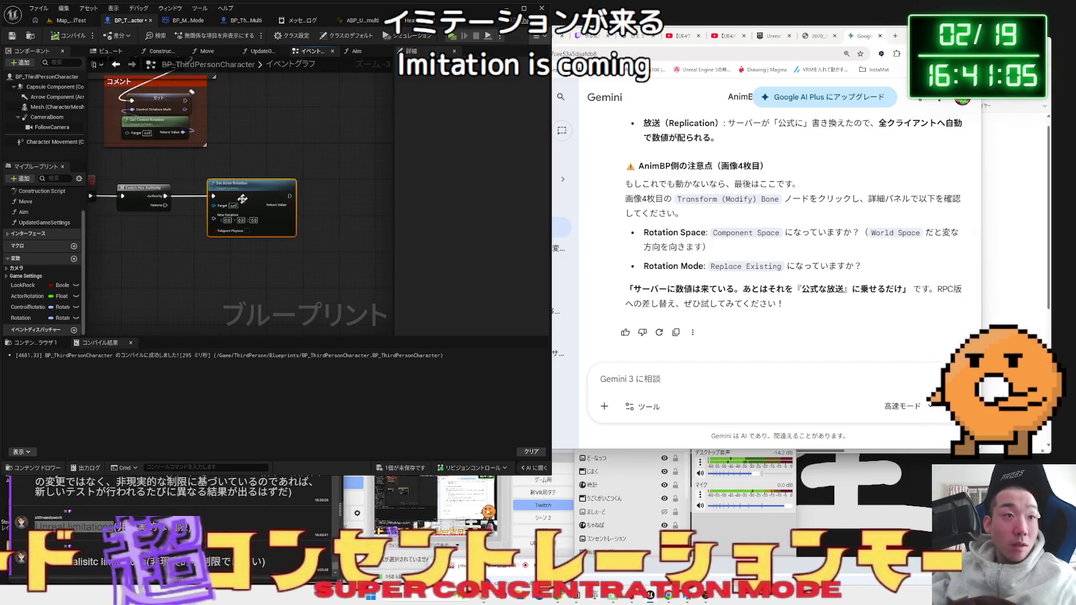
pyautogui.moveTo(29, 317)
pyautogui.mouseDown()
pyautogui.moveTo(254, 236)
pyautogui.moveTo(262, 253)
pyautogui.mouseUp()
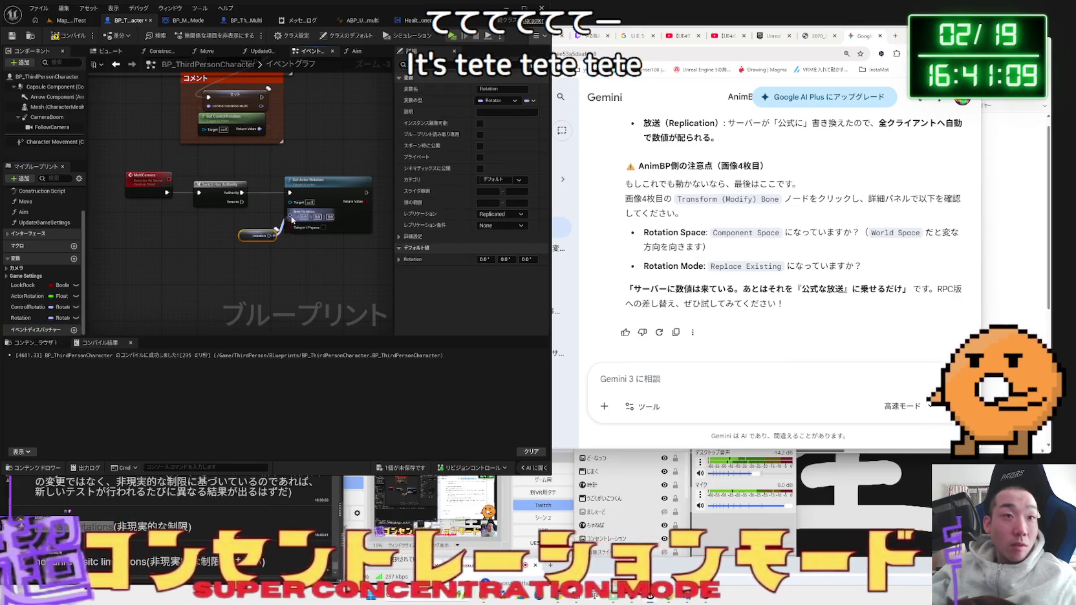
pyautogui.moveTo(293, 219); pyautogui.dragTo(291, 218)
pyautogui.click(71, 20)
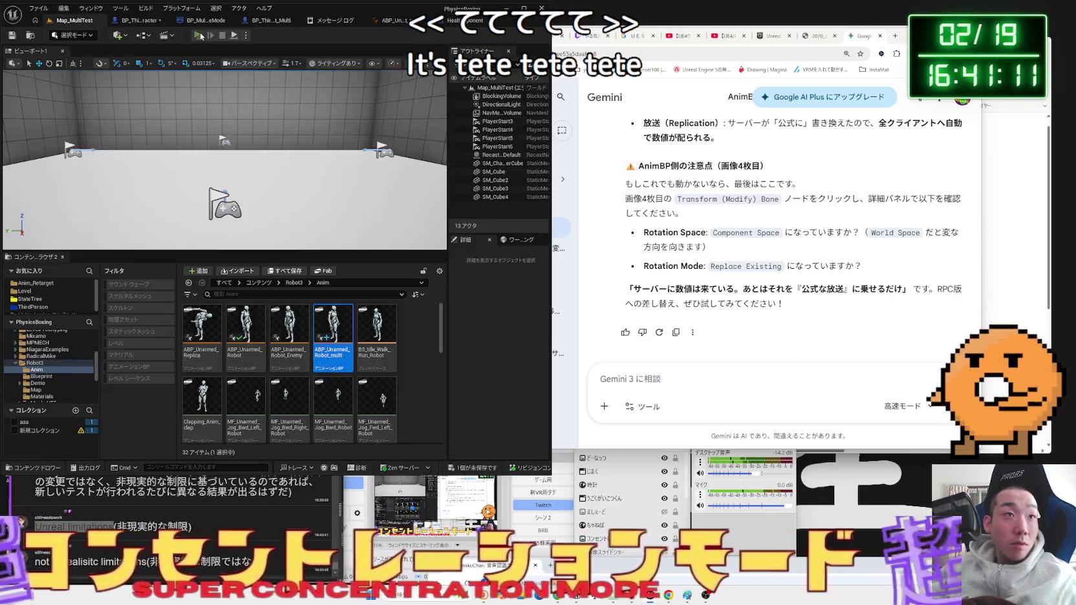
# - Run a server-plus-two-clients play test, stop it, and briefly check the Message Log
pyautogui.click(200, 37)
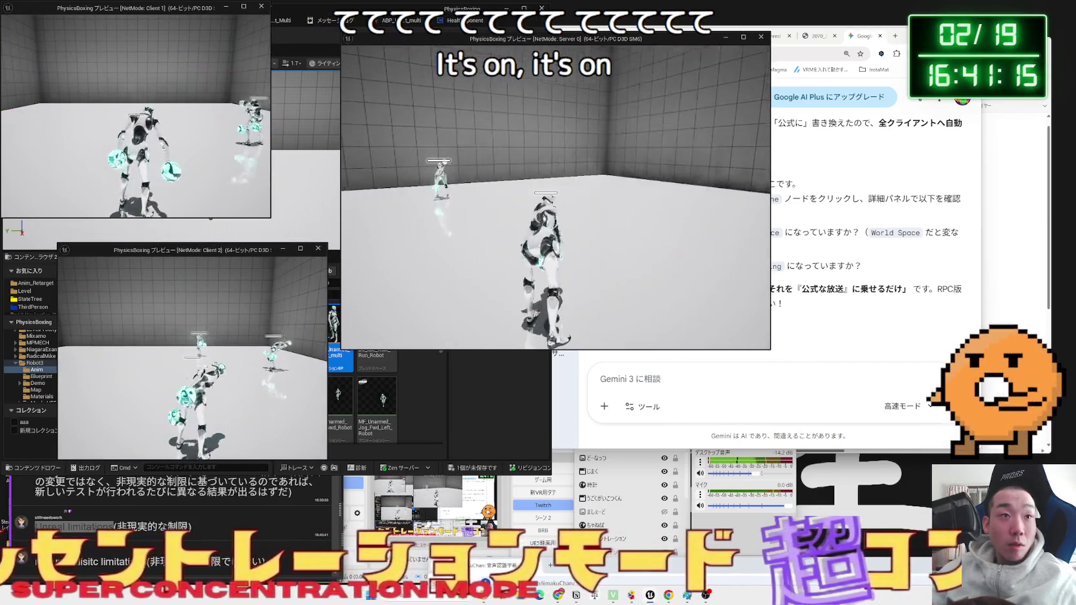
pyautogui.hotkey('alt', 'Tab')
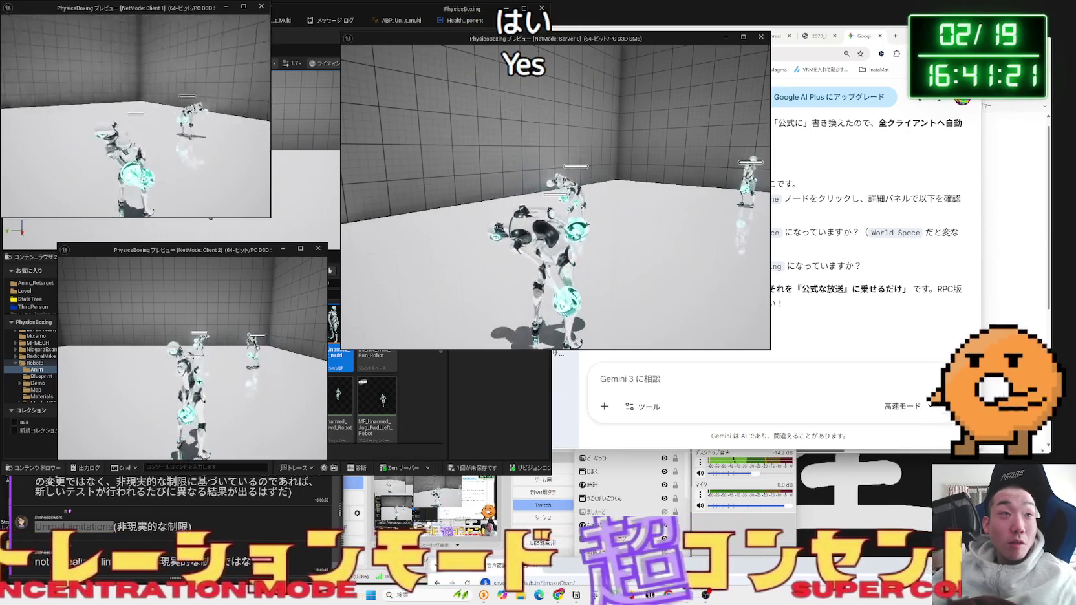
pyautogui.press('Escape')
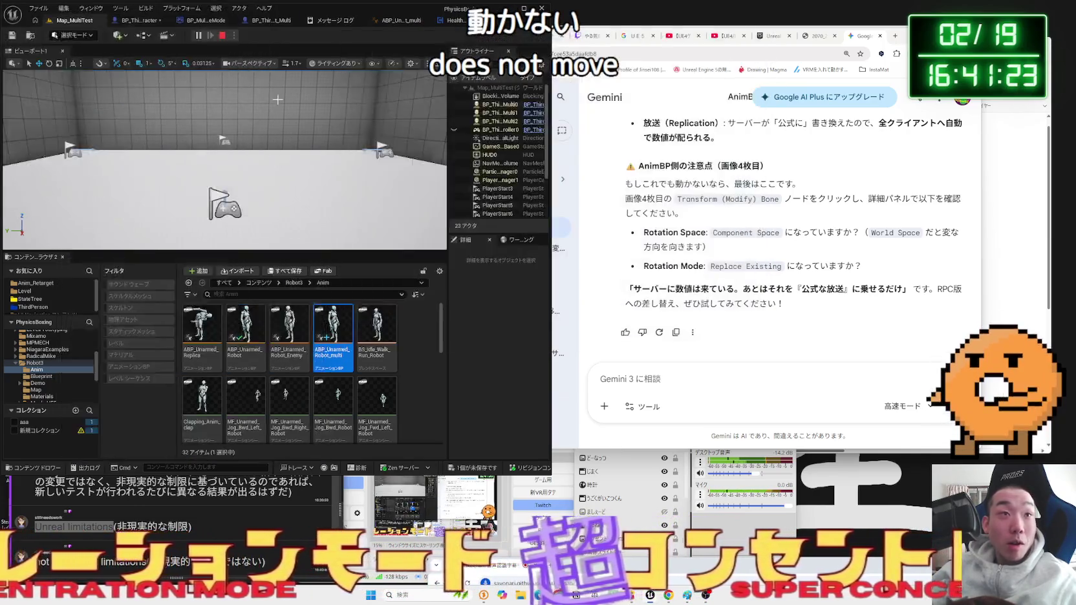
pyautogui.click(340, 23)
pyautogui.click(359, 21)
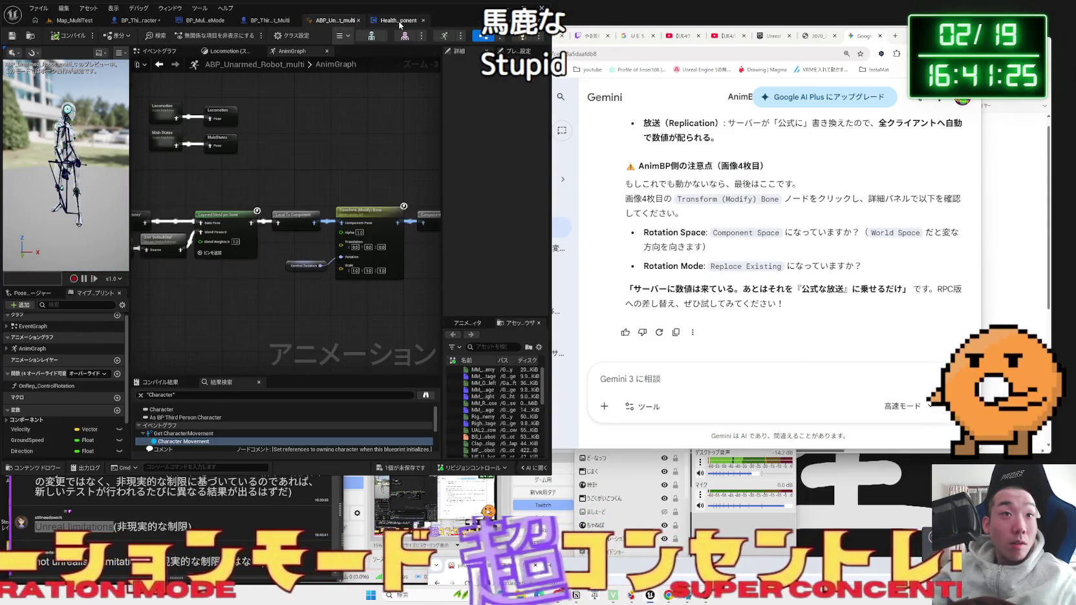
# - Go back to BP_ThirdPersonCharacter's event graph and move Set Actor Rotation further right of Switch Has Authority
pyautogui.click(399, 21)
pyautogui.click(331, 21)
pyautogui.click(269, 21)
pyautogui.click(176, 23)
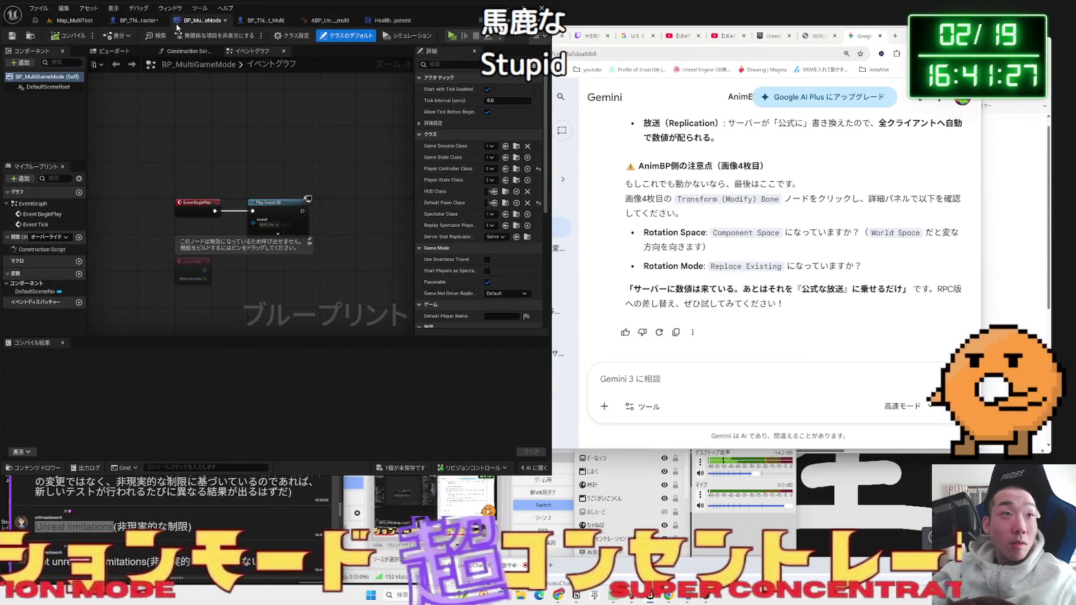
pyautogui.click(139, 20)
pyautogui.click(140, 190)
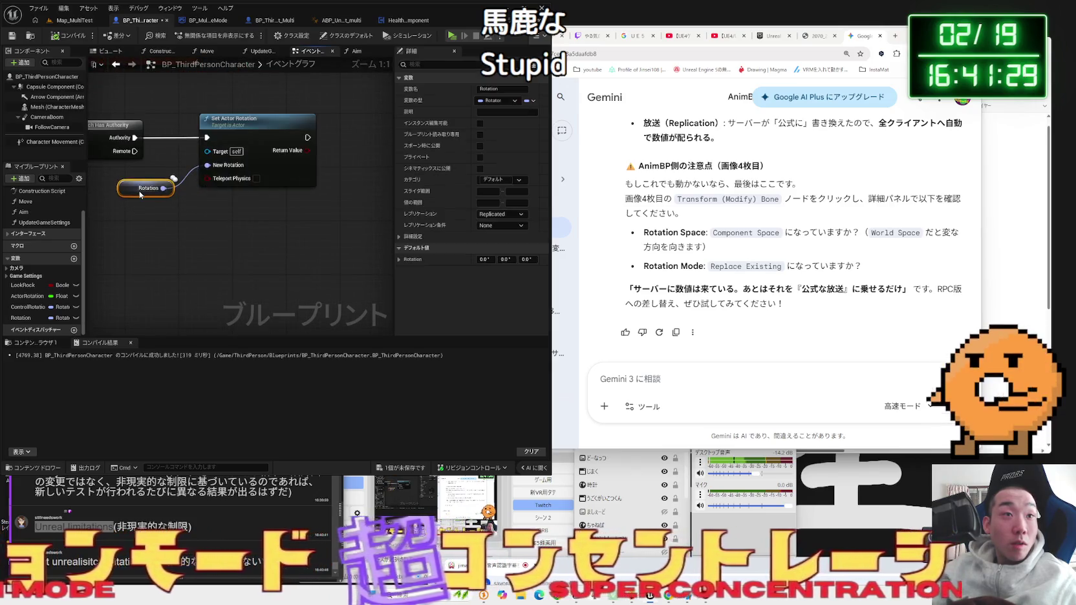
pyautogui.click(212, 190)
pyautogui.moveTo(220, 122); pyautogui.dragTo(267, 123)
# - Inspect the Rotation variable near Get Control Rotation and pull a wire from it to find a follow-up node
pyautogui.click(147, 188)
pyautogui.moveTo(136, 191); pyautogui.dragTo(211, 218)
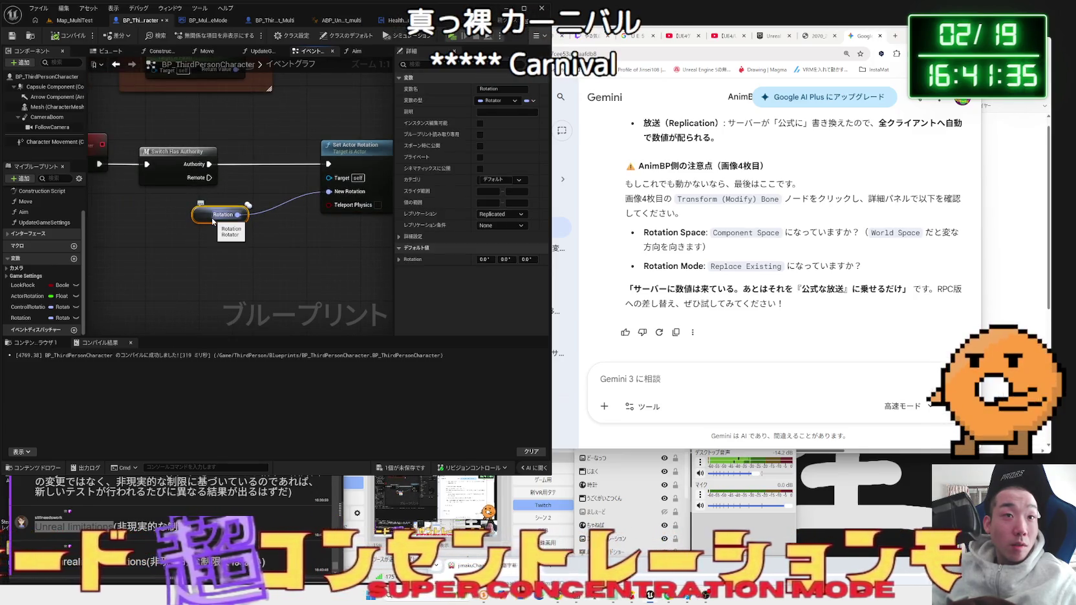
pyautogui.click(226, 176)
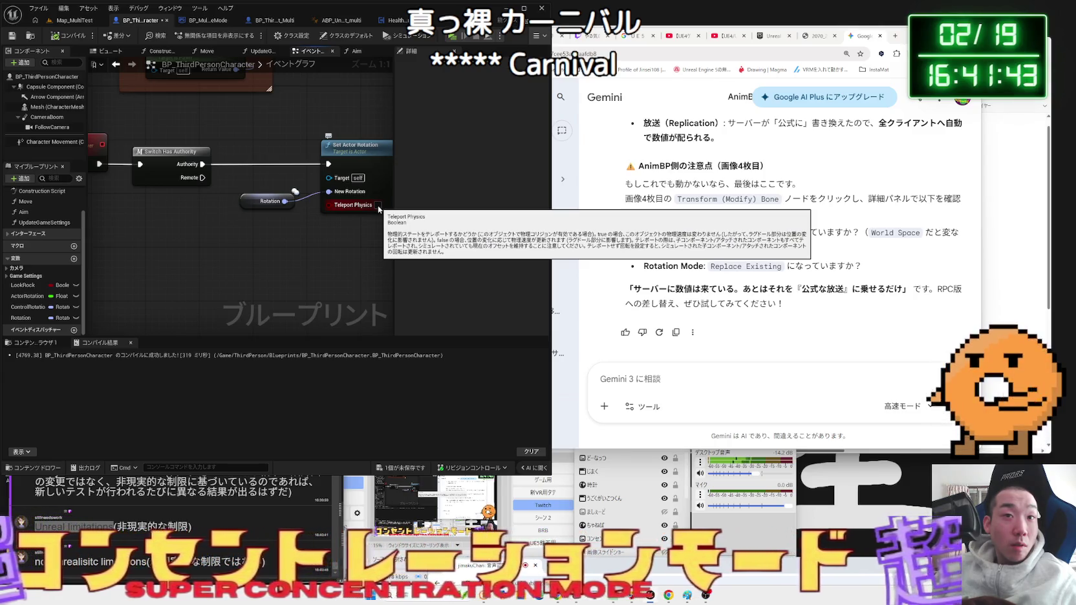
pyautogui.moveTo(260, 180)
pyautogui.mouseDown()
pyautogui.moveTo(222, 206)
pyautogui.moveTo(284, 169)
pyautogui.moveTo(273, 183)
pyautogui.mouseUp()
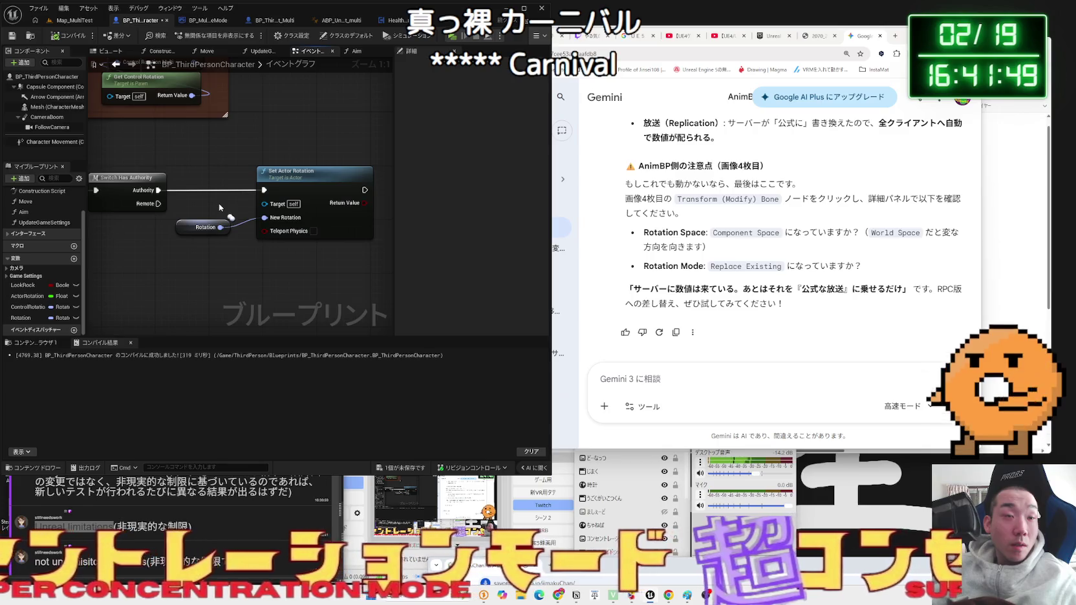
pyautogui.scroll(-3, 220, 207)
pyautogui.scroll(2, 240, 274)
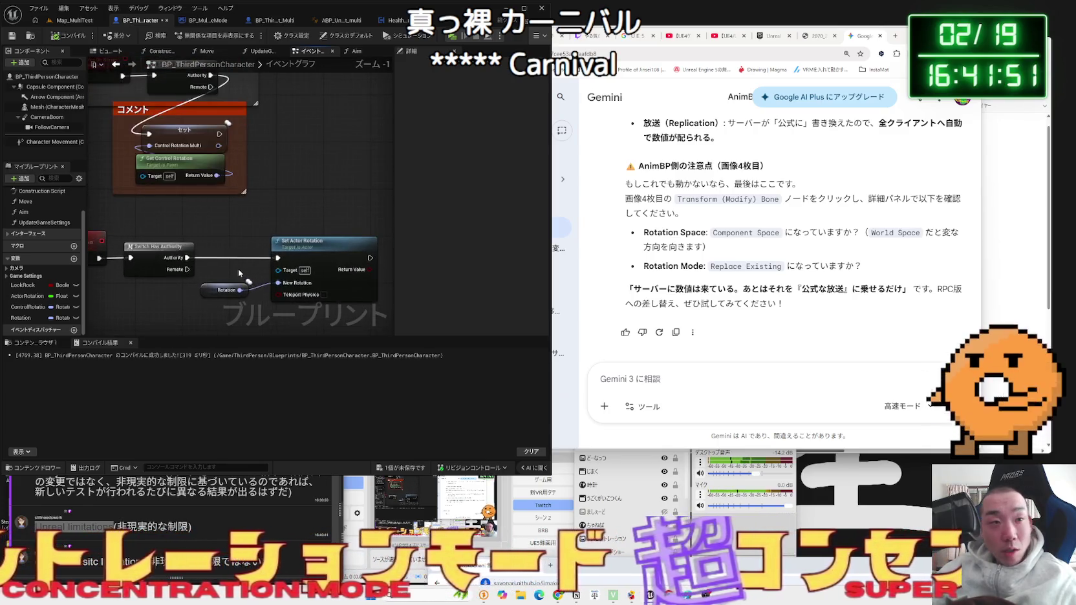
pyautogui.click(220, 292)
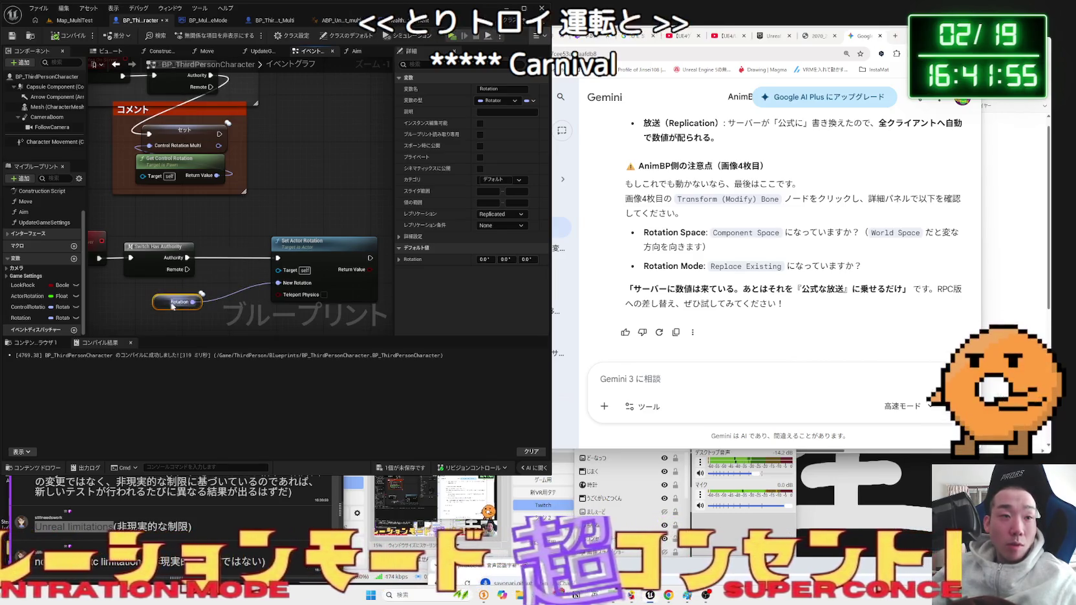
pyautogui.moveTo(196, 303)
pyautogui.mouseDown()
pyautogui.moveTo(221, 274)
pyautogui.moveTo(210, 255)
pyautogui.moveTo(229, 252)
pyautogui.mouseUp()
pyautogui.click(207, 285)
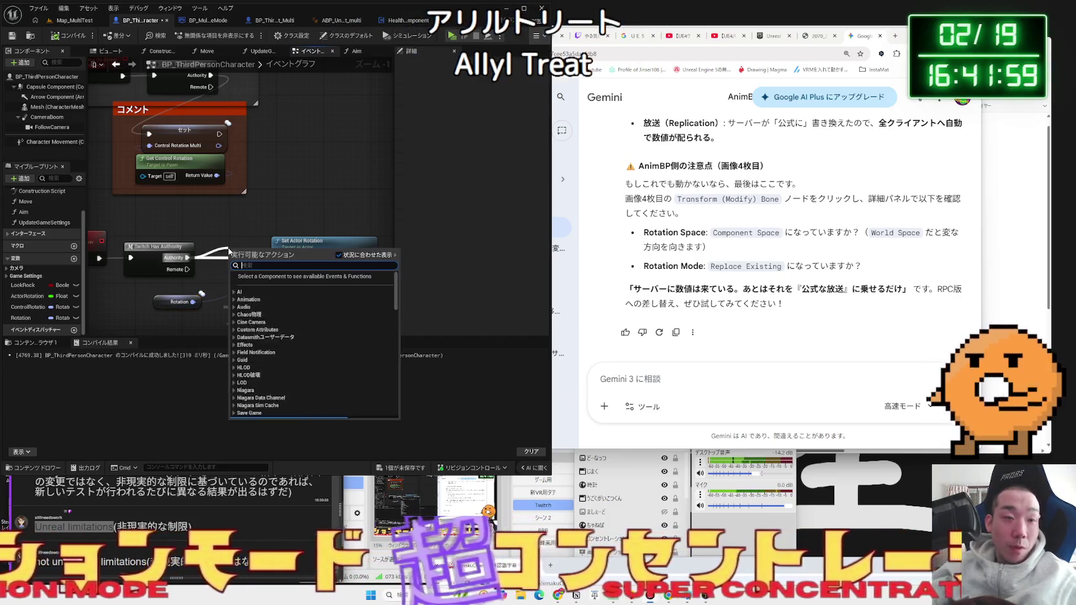
# - Add a Print String node after the Authority branch, spaced out before Set Actor Rotation
pyautogui.write('print')
pyautogui.click(263, 284)
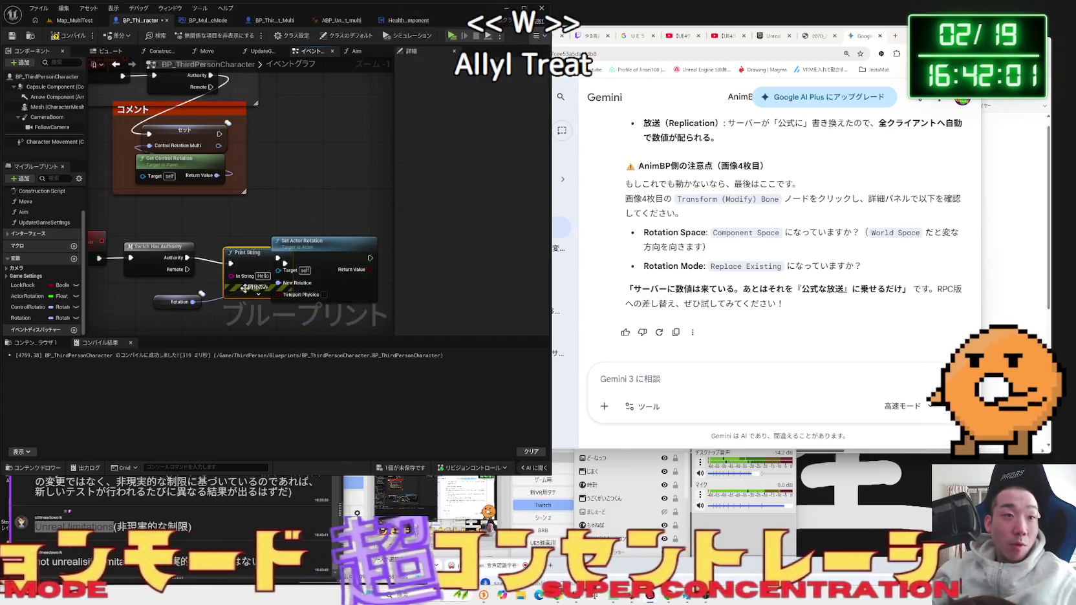
pyautogui.moveTo(304, 249); pyautogui.dragTo(326, 249)
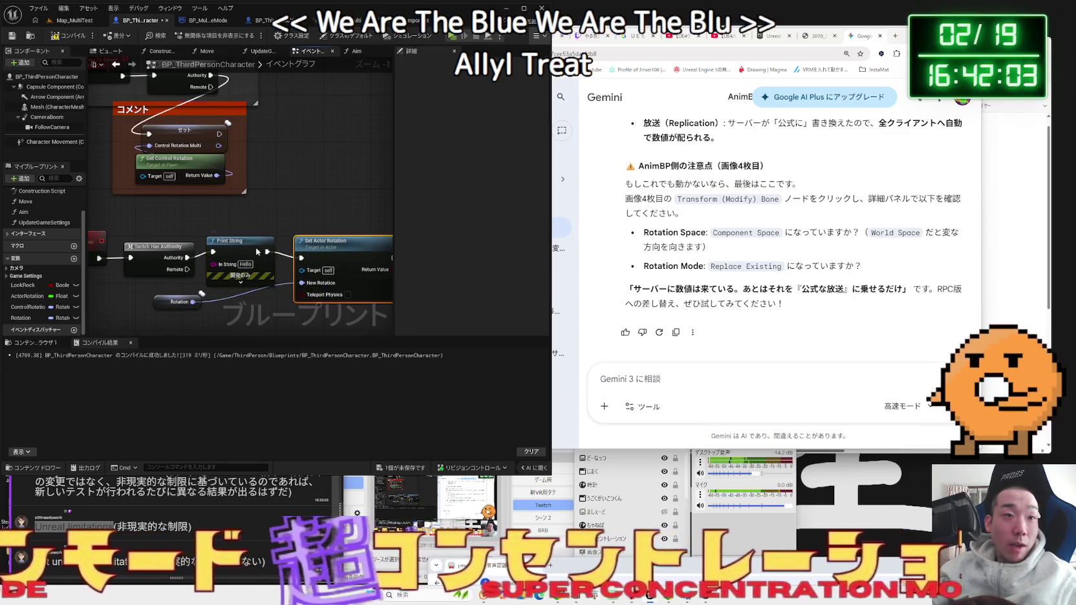
pyautogui.moveTo(233, 242); pyautogui.dragTo(240, 247)
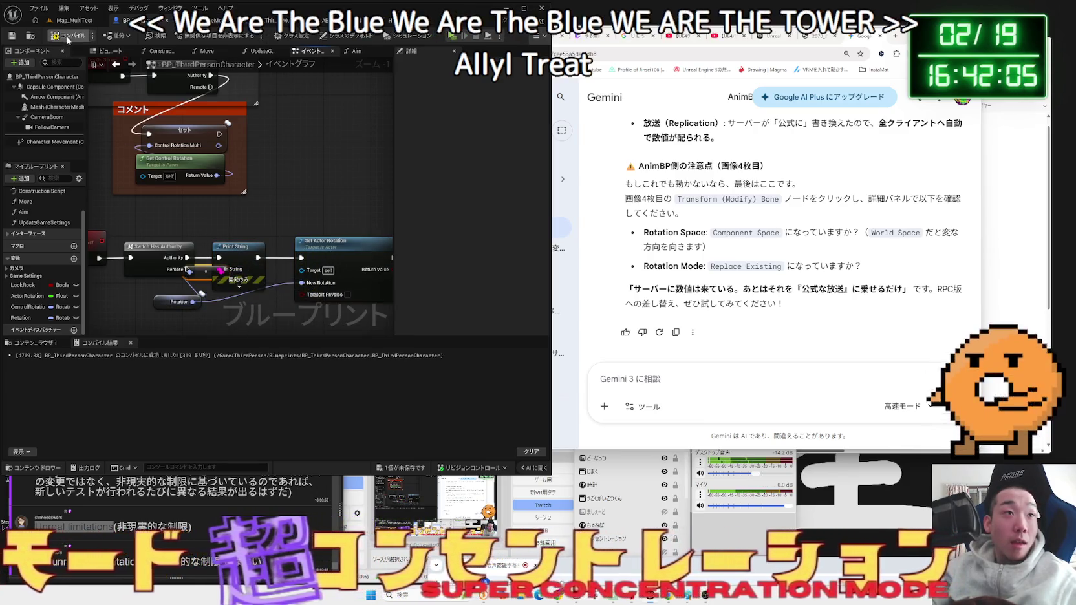
# - Run another server-plus-two-clients play test on Map_MultiTest, then stop it
pyautogui.click(71, 21)
pyautogui.click(196, 36)
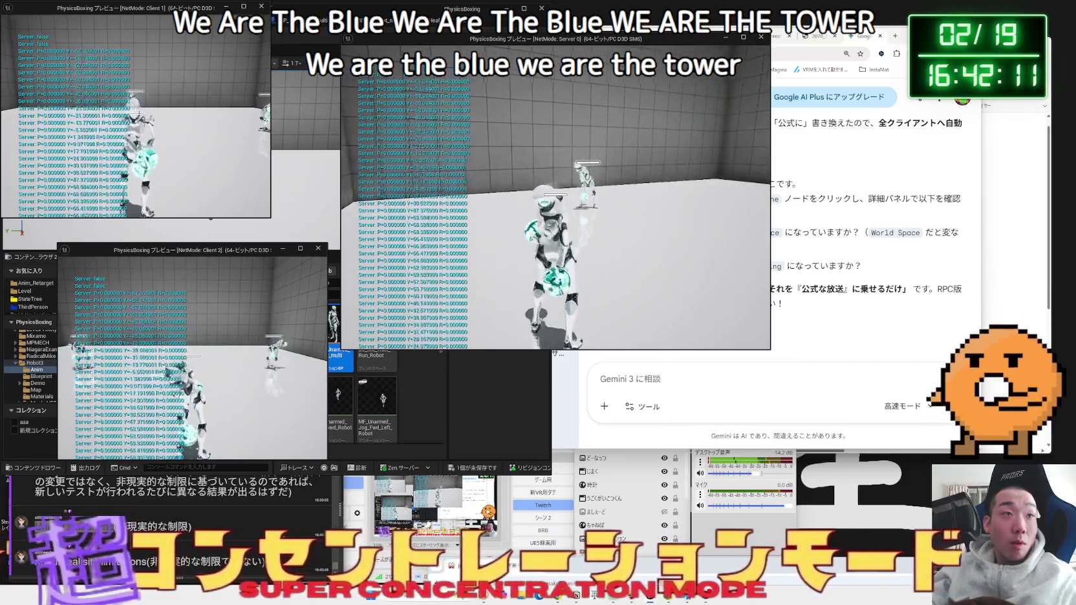
pyautogui.hotkey('alt', 'Tab')
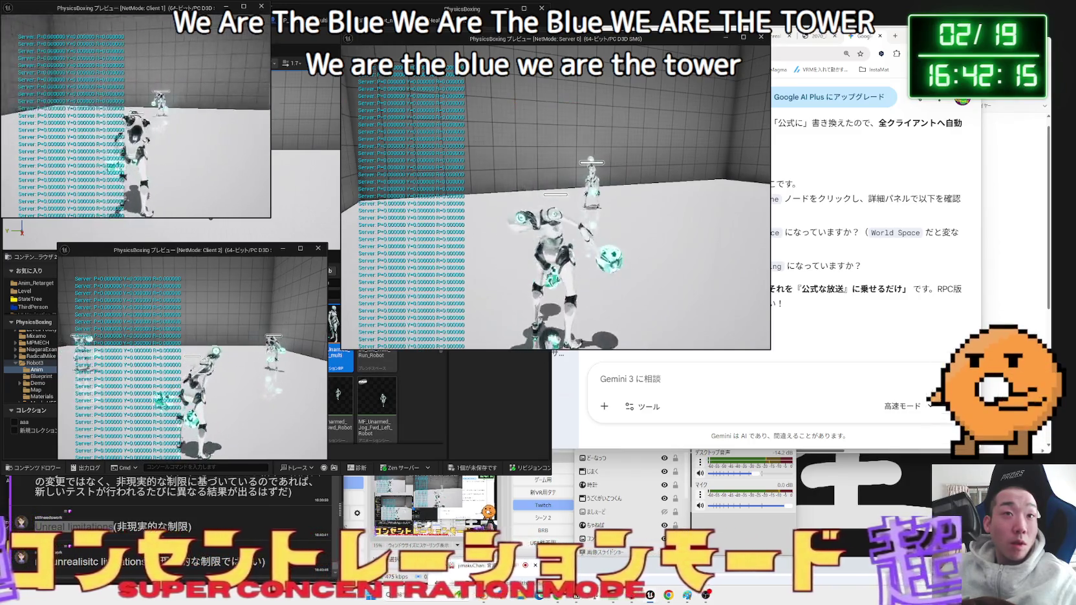
pyautogui.press('Escape')
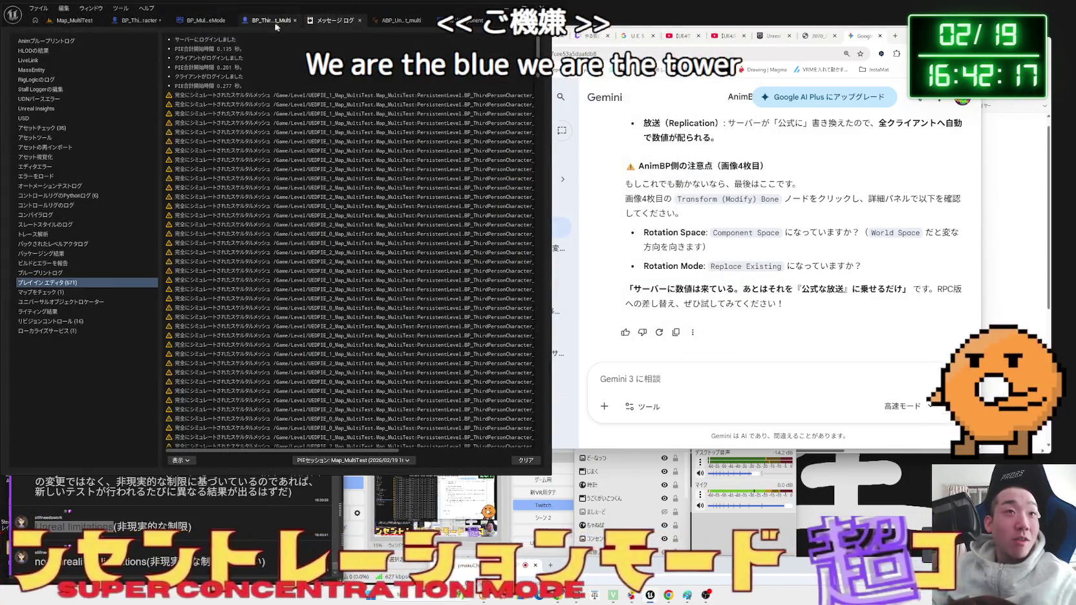
pyautogui.click(271, 21)
# - In BP_ThirdPersonCharacter's Aim graph, add a Print String node before the Multi Camera call
pyautogui.scroll(-3, 271, 136)
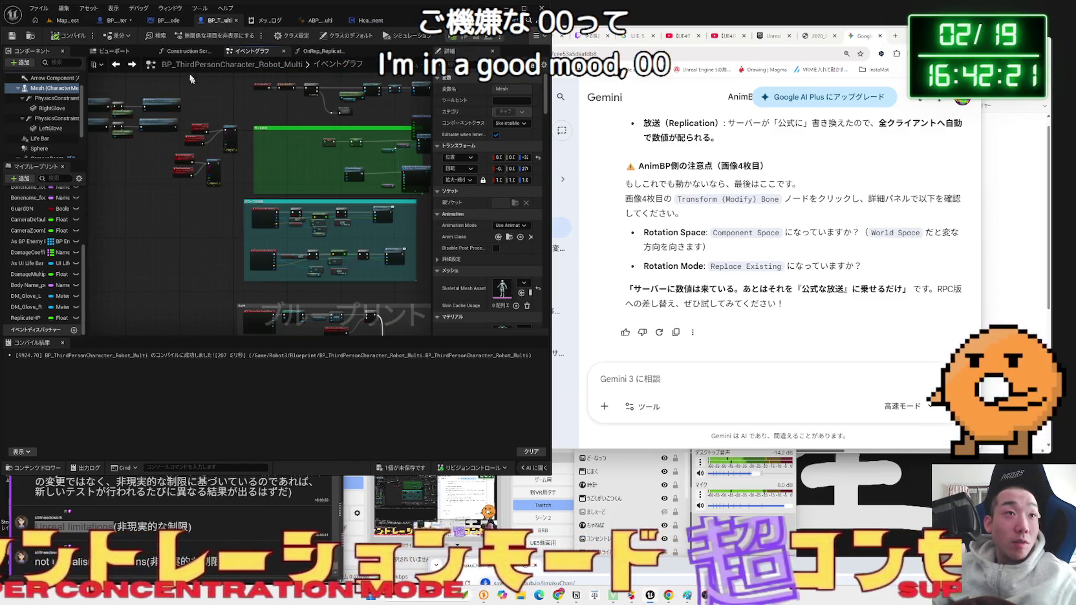
pyautogui.click(117, 20)
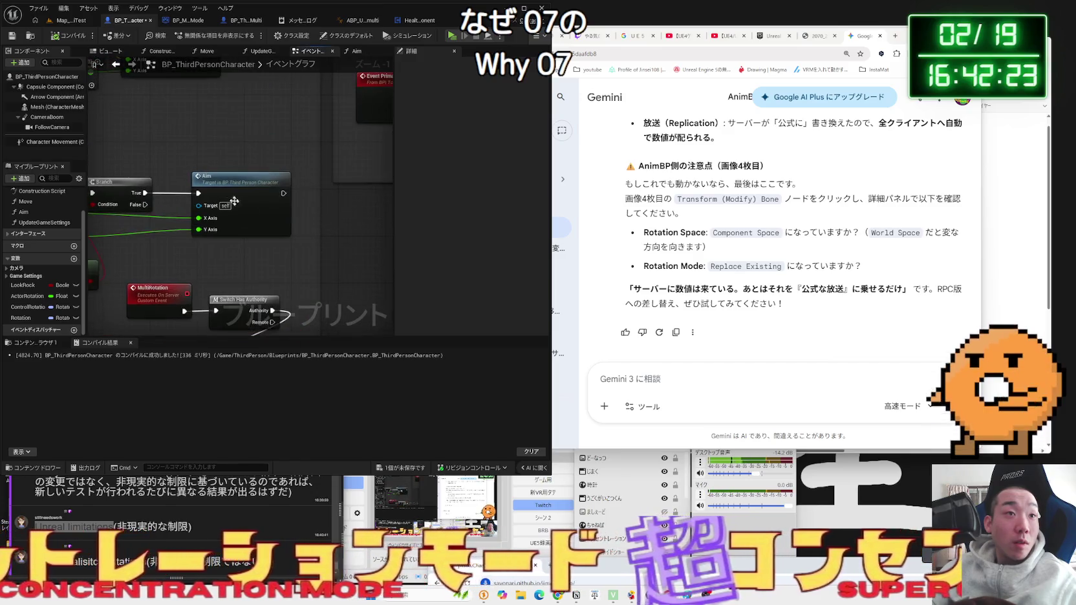
pyautogui.doubleClick(238, 205)
pyautogui.scroll(2, 286, 242)
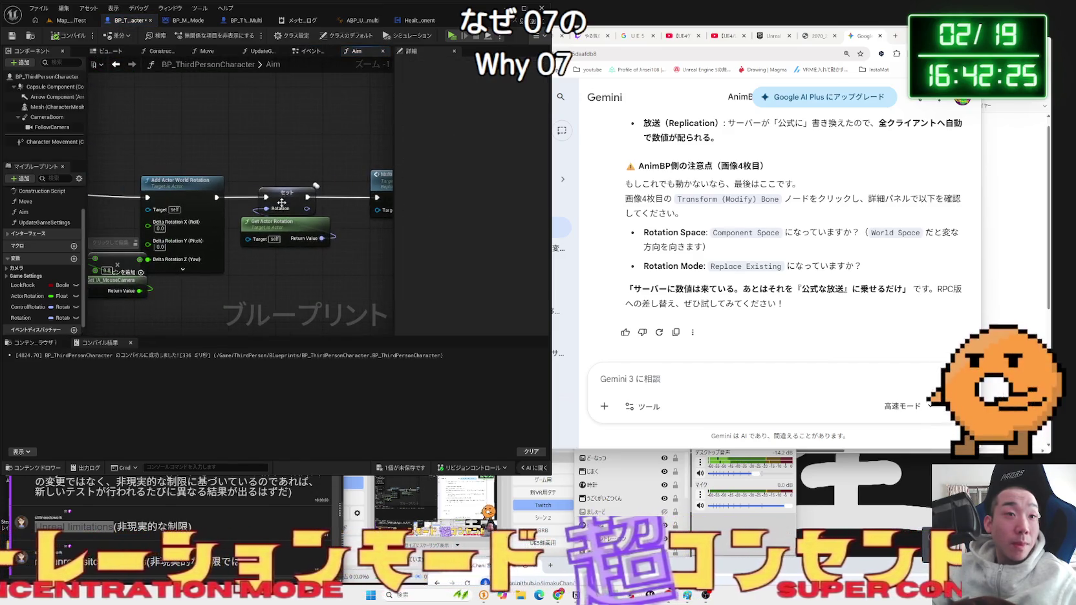
pyautogui.click(295, 240)
pyautogui.moveTo(294, 264)
pyautogui.mouseDown()
pyautogui.moveTo(349, 238)
pyautogui.moveTo(236, 251)
pyautogui.mouseUp()
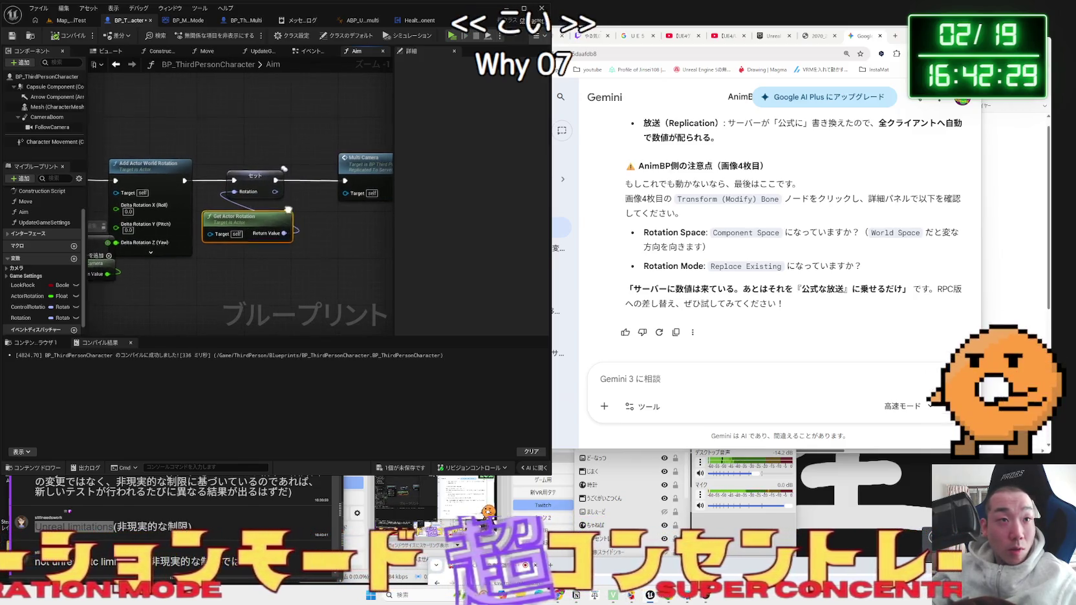
pyautogui.moveTo(337, 175); pyautogui.dragTo(214, 175)
pyautogui.rightClick(191, 212)
pyautogui.write('print')
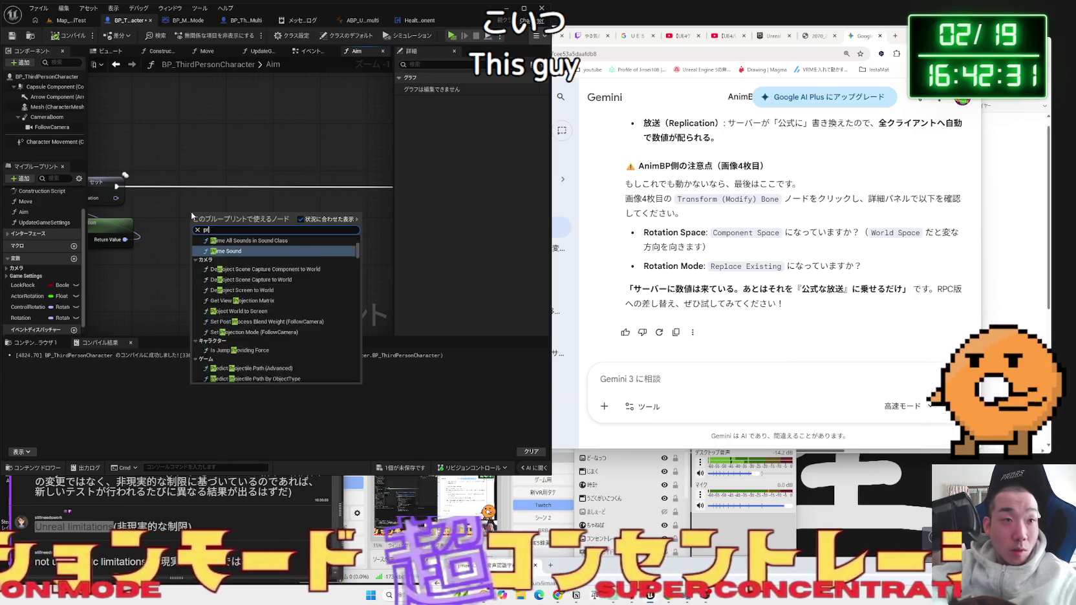
pyautogui.click(223, 240)
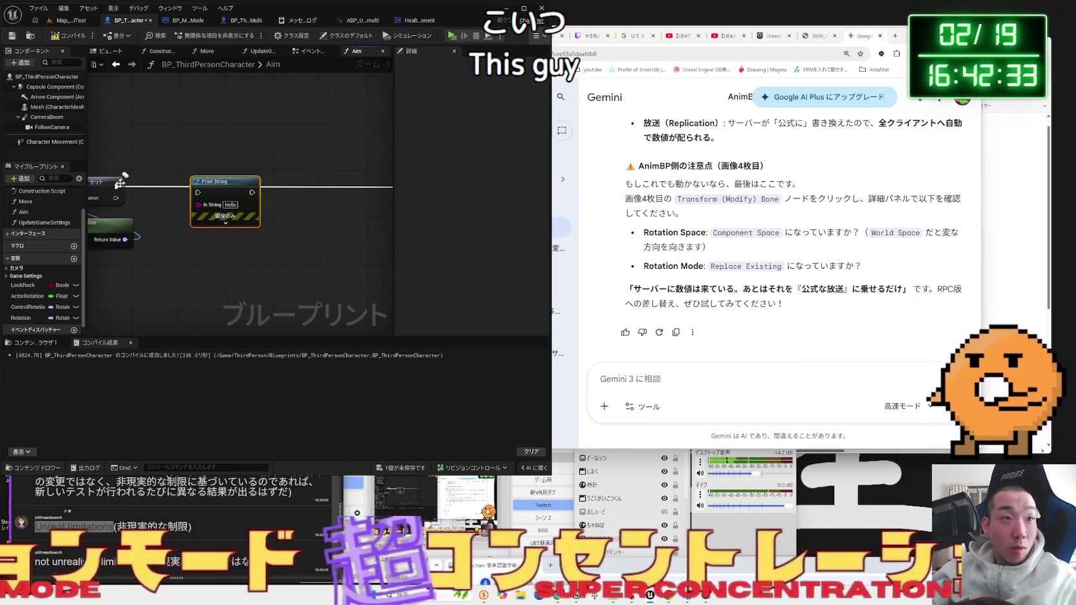
pyautogui.moveTo(234, 199); pyautogui.dragTo(147, 195)
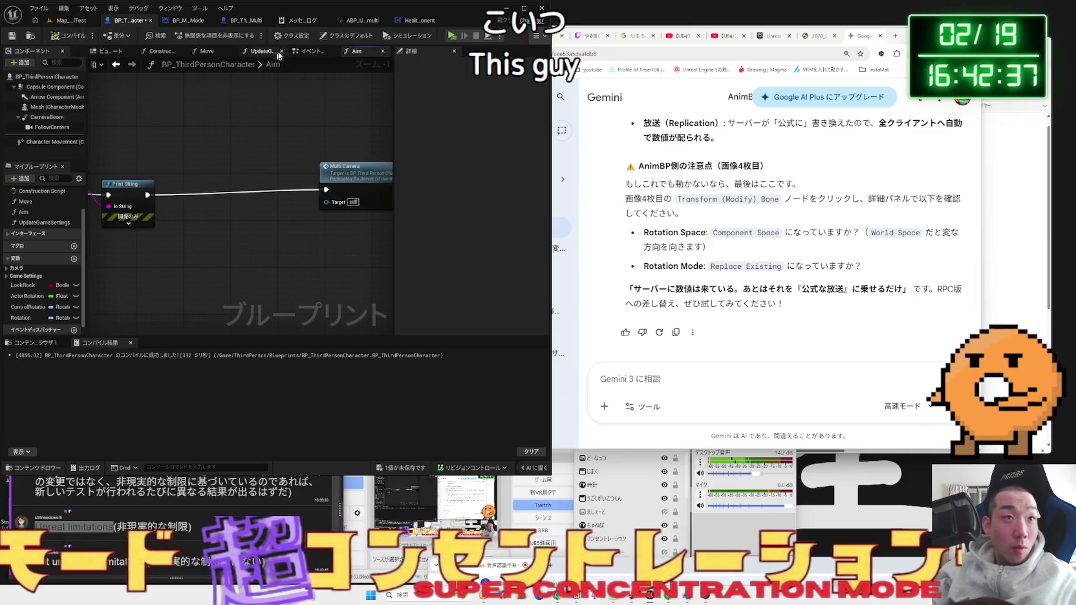
# - Delete the server-path Print String, wire Authority straight to Set Actor Rotation, and launch a play test
pyautogui.click(307, 52)
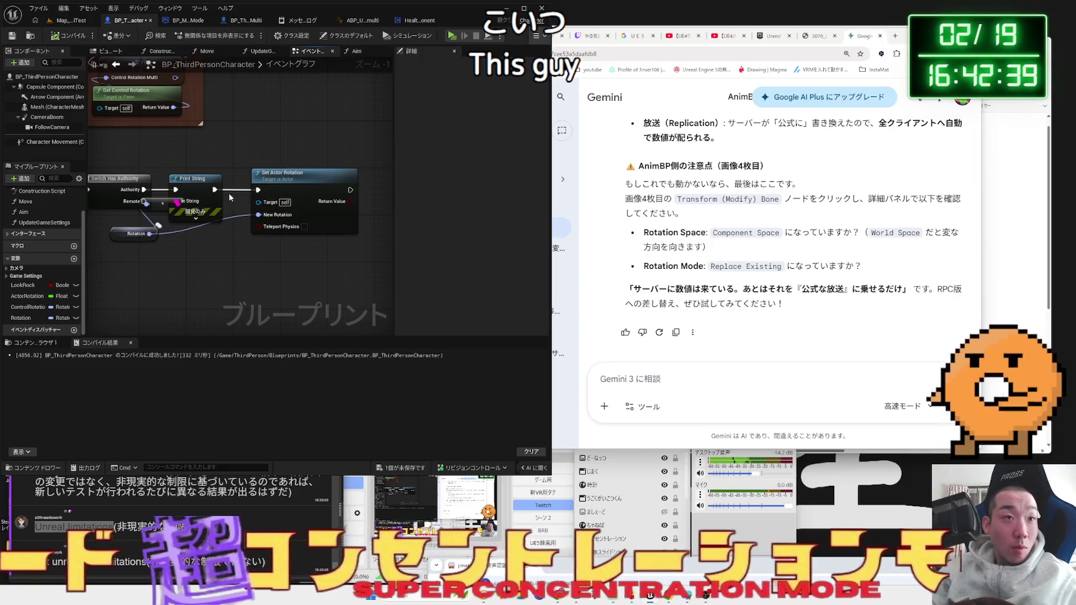
pyautogui.press('Delete')
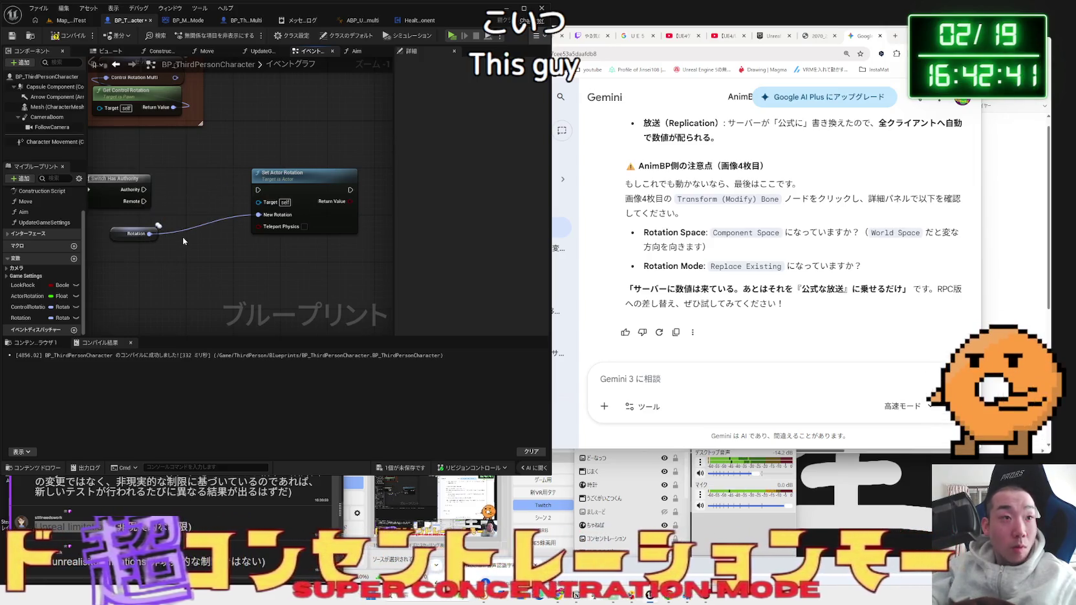
pyautogui.moveTo(143, 189); pyautogui.dragTo(252, 194)
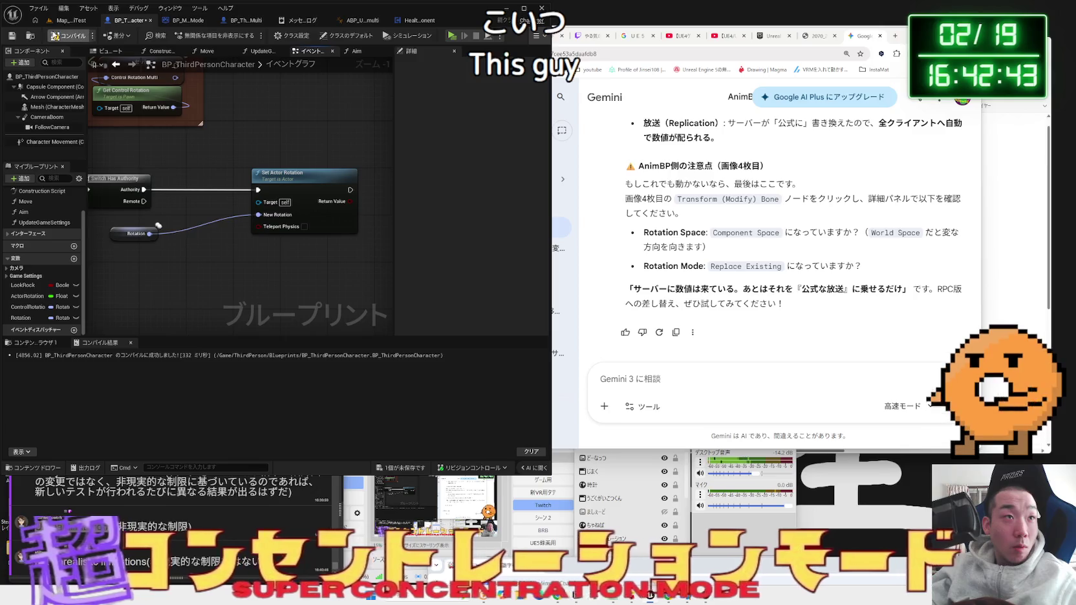
pyautogui.click(65, 20)
pyautogui.hotkey('alt', 'p')
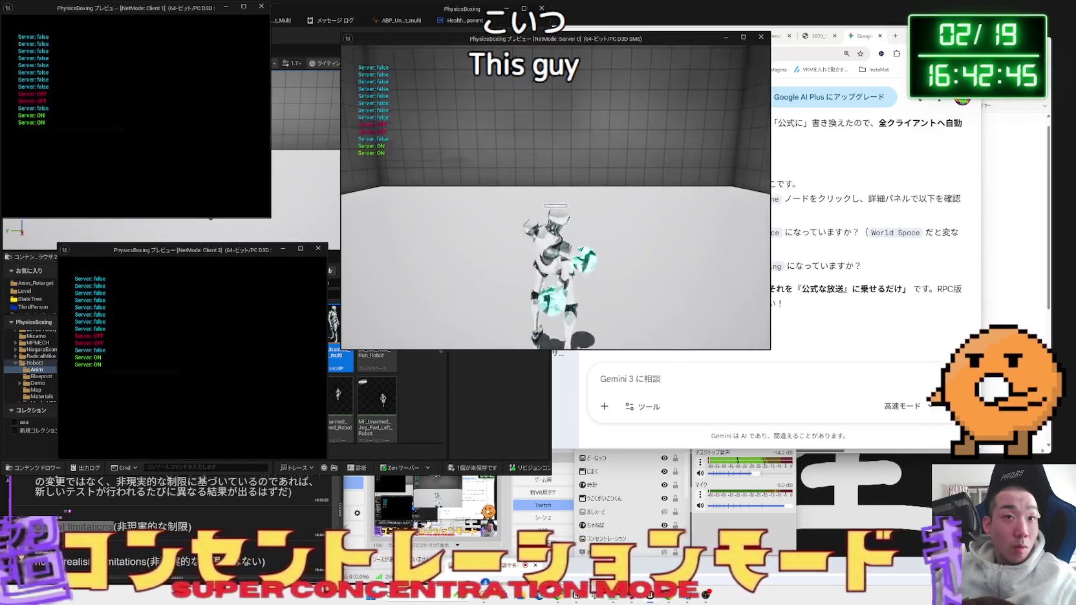
# - Stop the play test and close the Message Log and robot multiplayer character blueprint tabs
pyautogui.hotkey('alt', 'Tab')
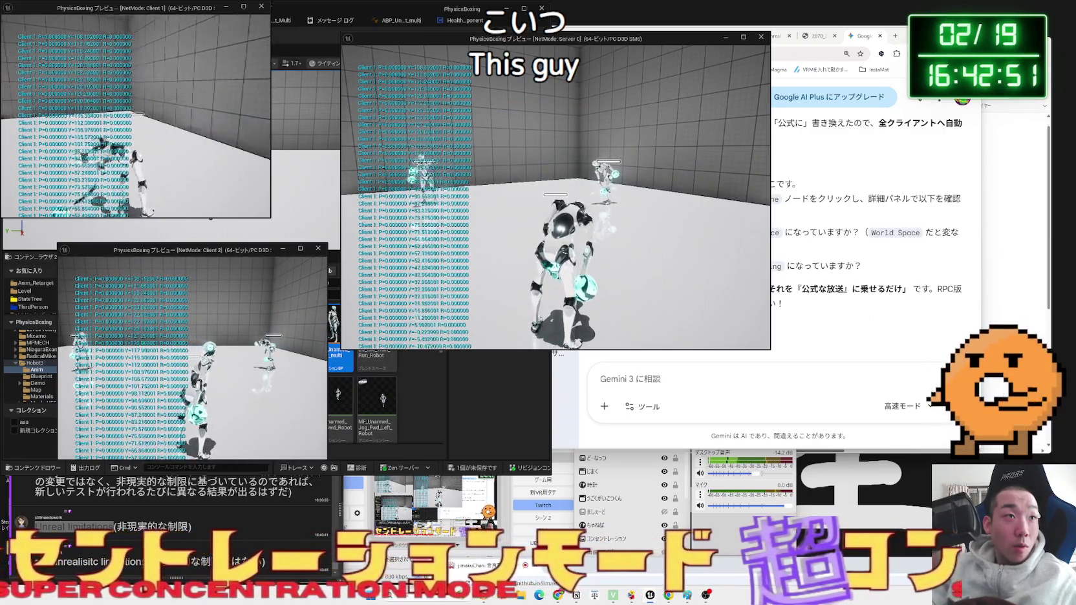
pyautogui.press('Escape')
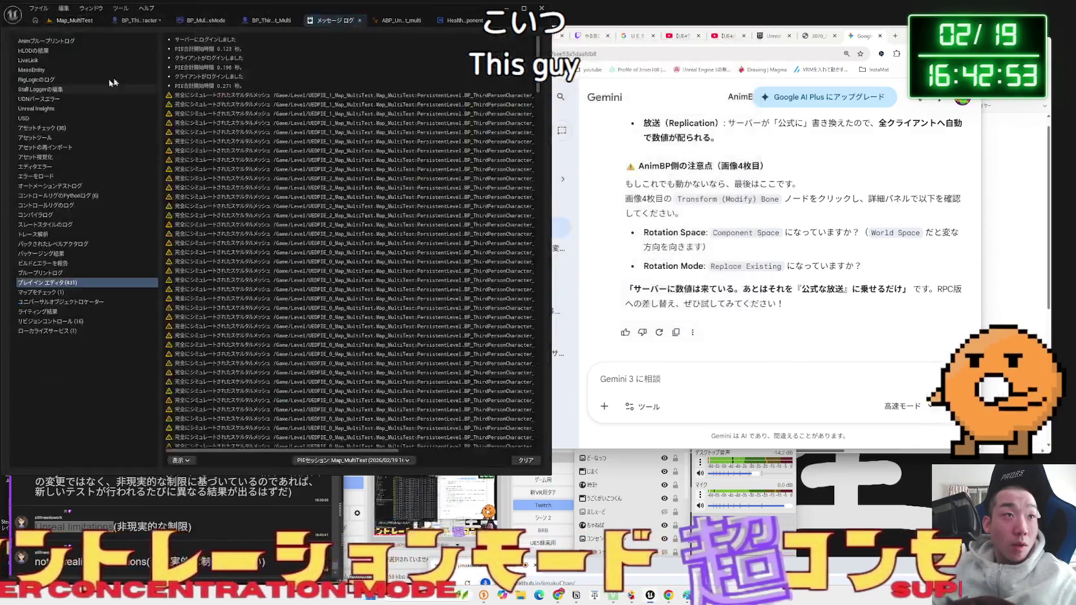
pyautogui.click(361, 21)
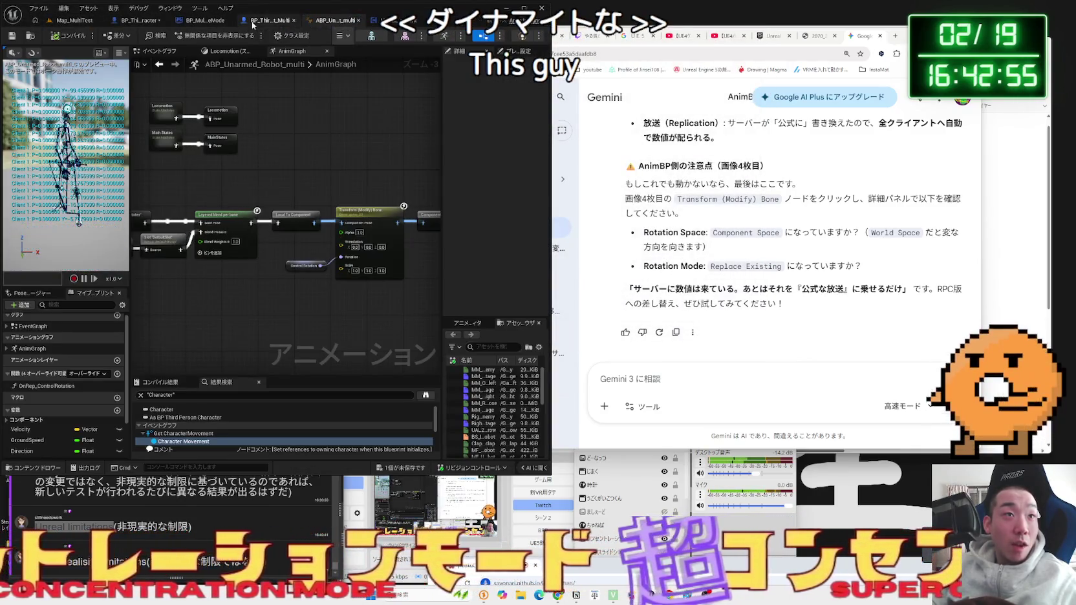
pyautogui.click(267, 22)
pyautogui.click(265, 20)
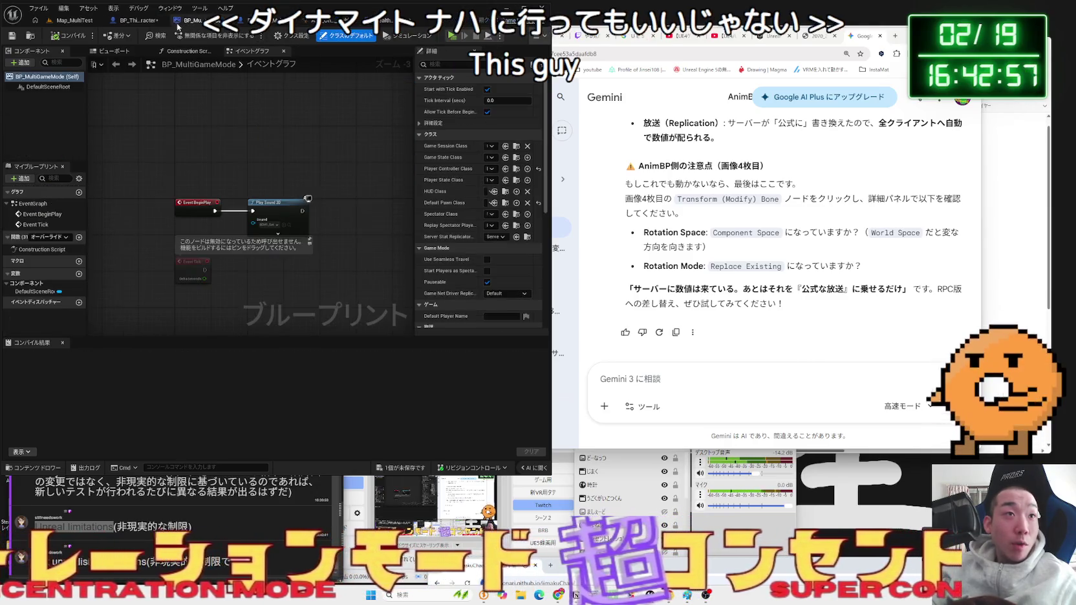
# - Delete the Rotation variable node feeding Set Actor Rotation in the event graph
pyautogui.click(132, 232)
pyautogui.press('Delete')
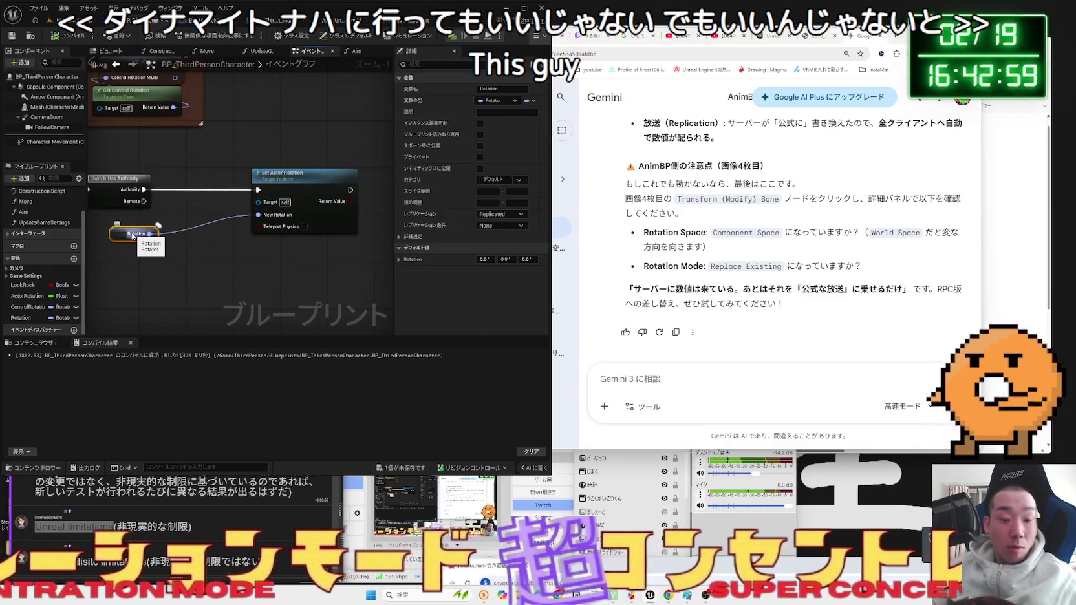
pyautogui.moveTo(299, 186); pyautogui.dragTo(239, 187)
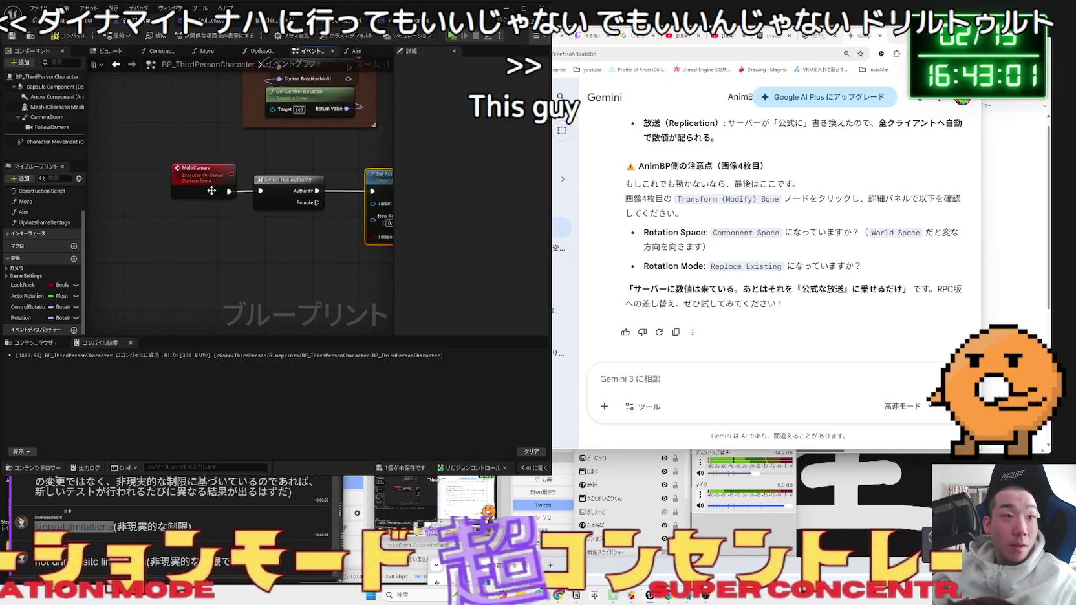
# - Give MultiCamera a Rotator input New Param, check the Aim call, and start a play test
pyautogui.click(233, 179)
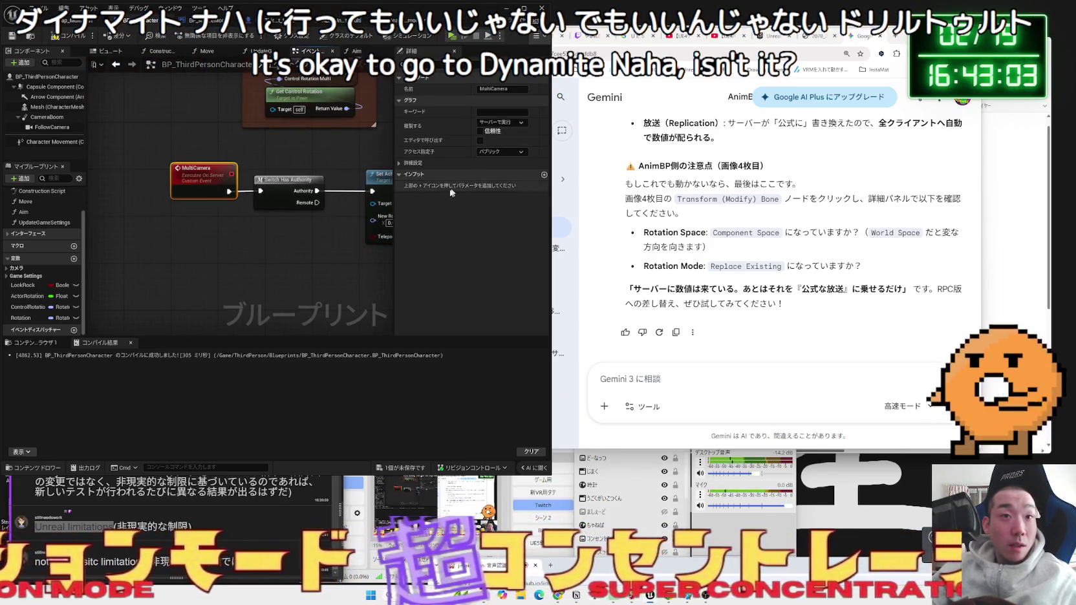
pyautogui.click(544, 175)
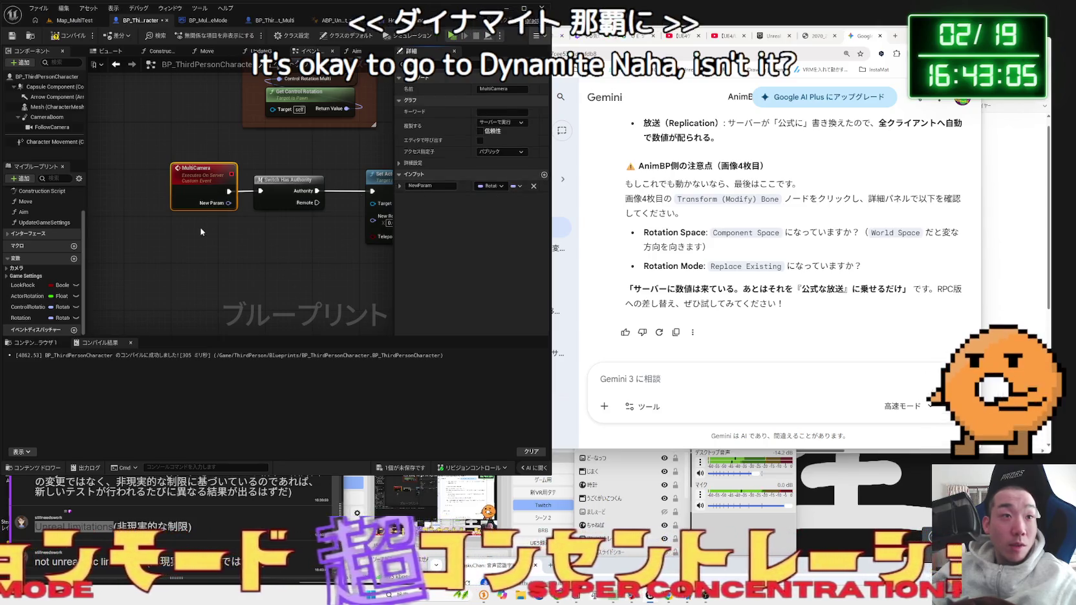
pyautogui.click(356, 50)
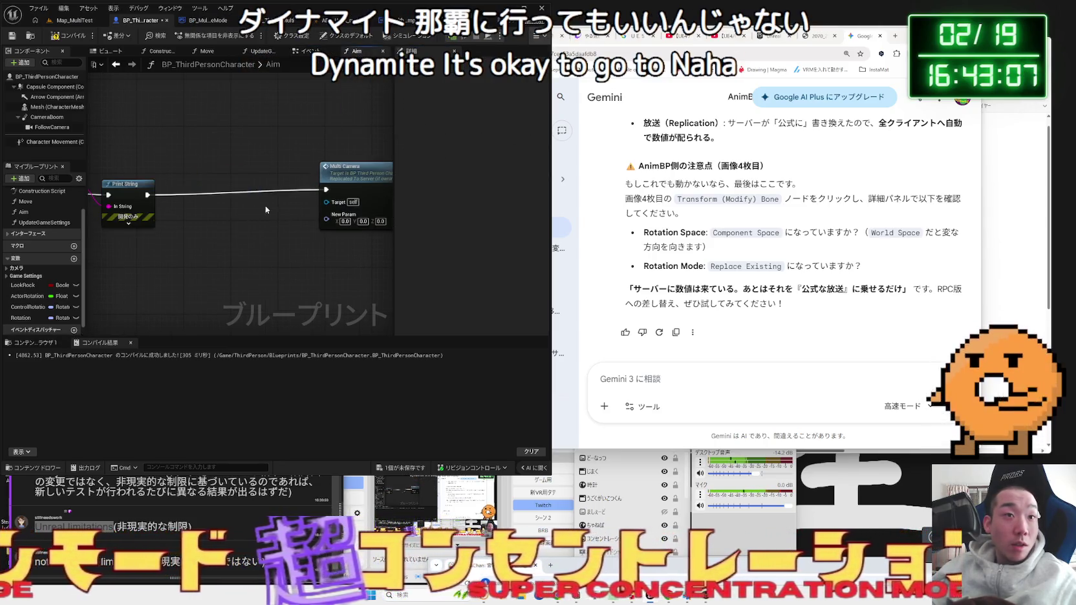
pyautogui.scroll(-1, 264, 209)
pyautogui.scroll(1, 263, 210)
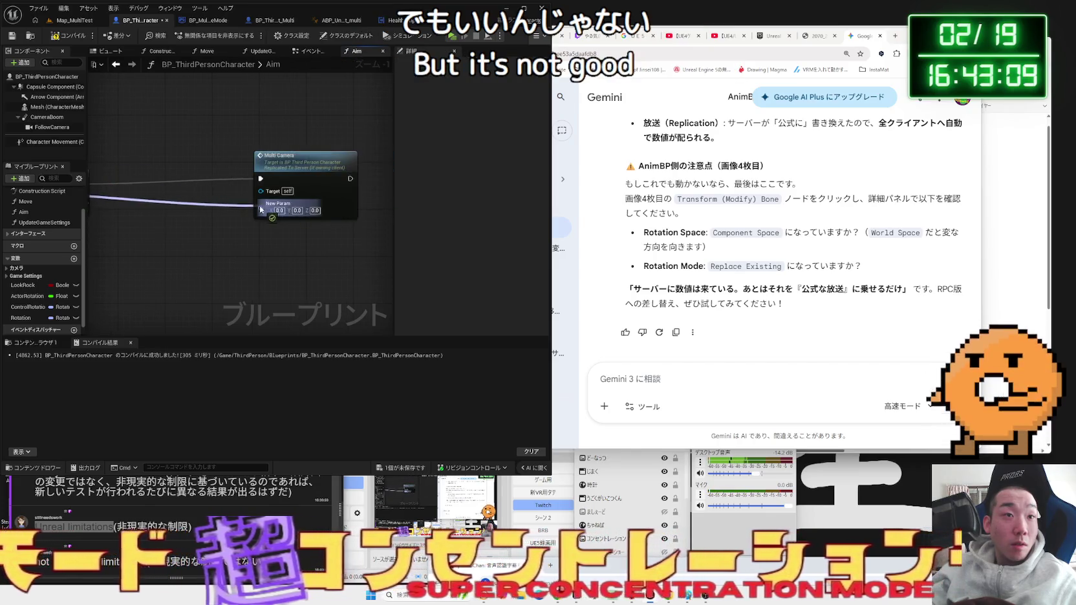
pyautogui.moveTo(297, 175)
pyautogui.mouseDown()
pyautogui.moveTo(150, 186)
pyautogui.moveTo(308, 167)
pyautogui.mouseUp()
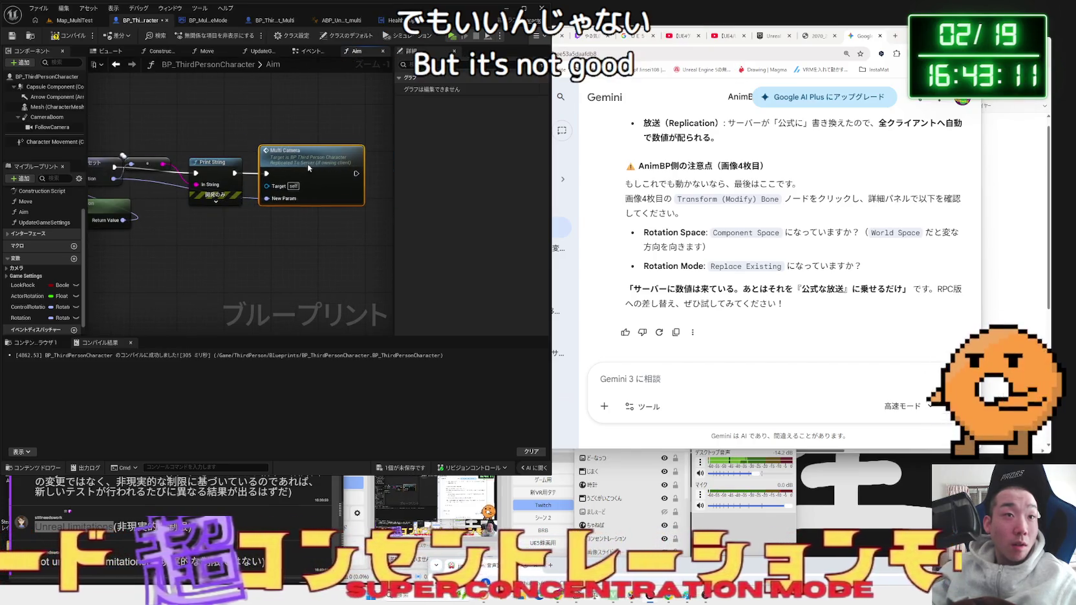
pyautogui.click(308, 55)
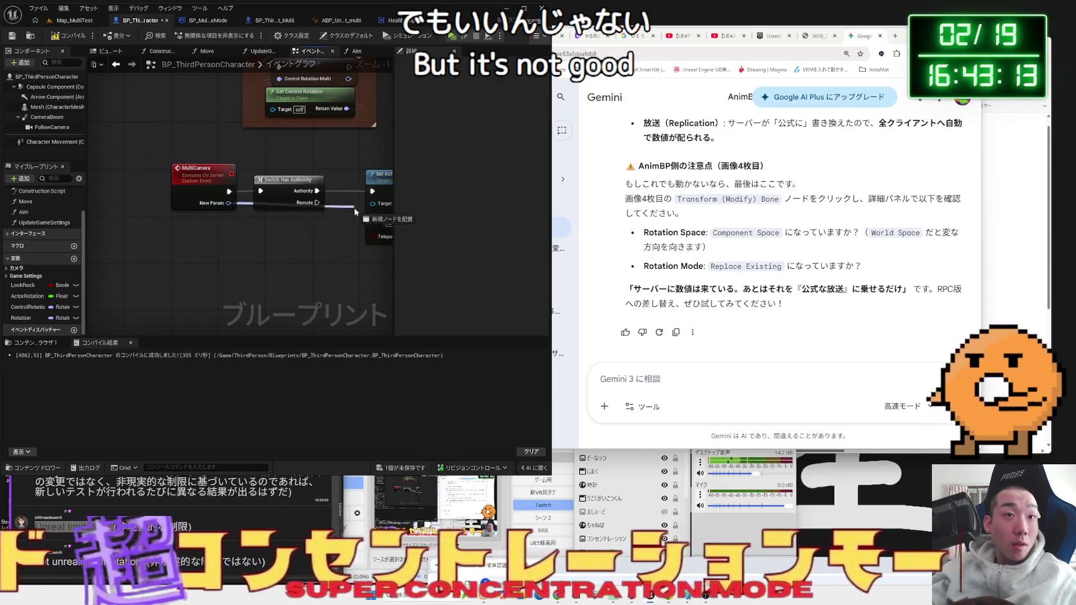
pyautogui.click(56, 23)
pyautogui.click(199, 35)
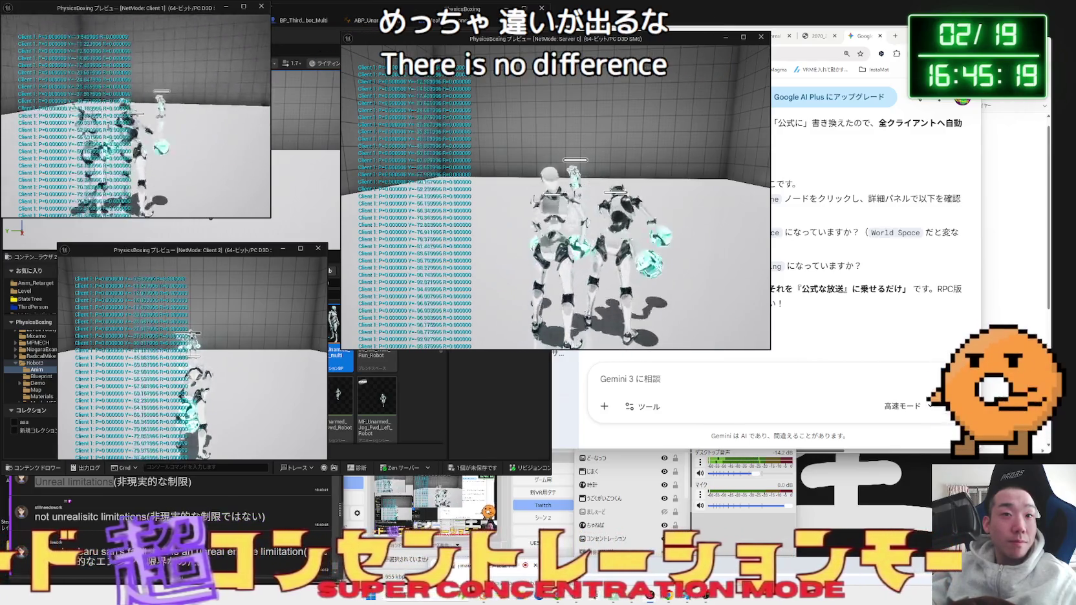
# - Stop the play session after Client 1 Yaw values print across all three windows
pyautogui.press('Escape')
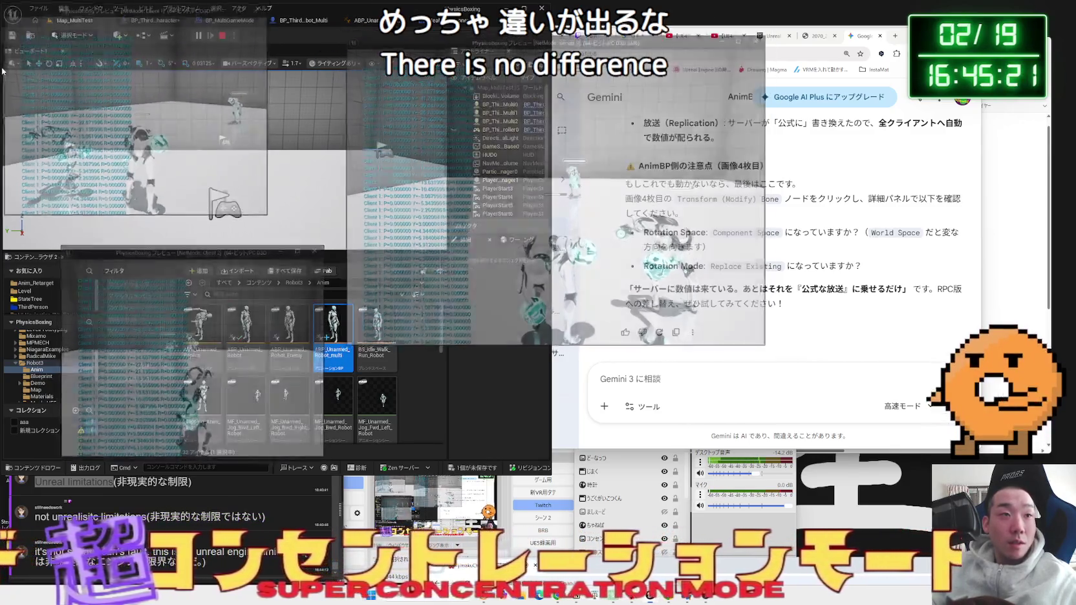
# - Send Gemini a Japanese thank-you saying orientation sync now works almost perfectly
pyautogui.click(631, 378)
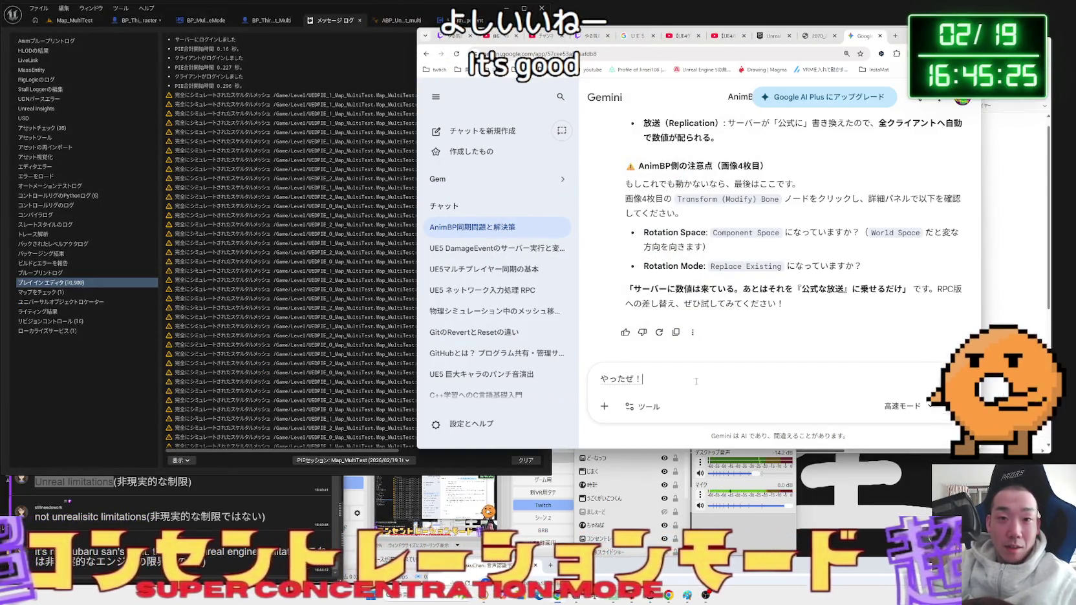
pyautogui.write('向きとか')
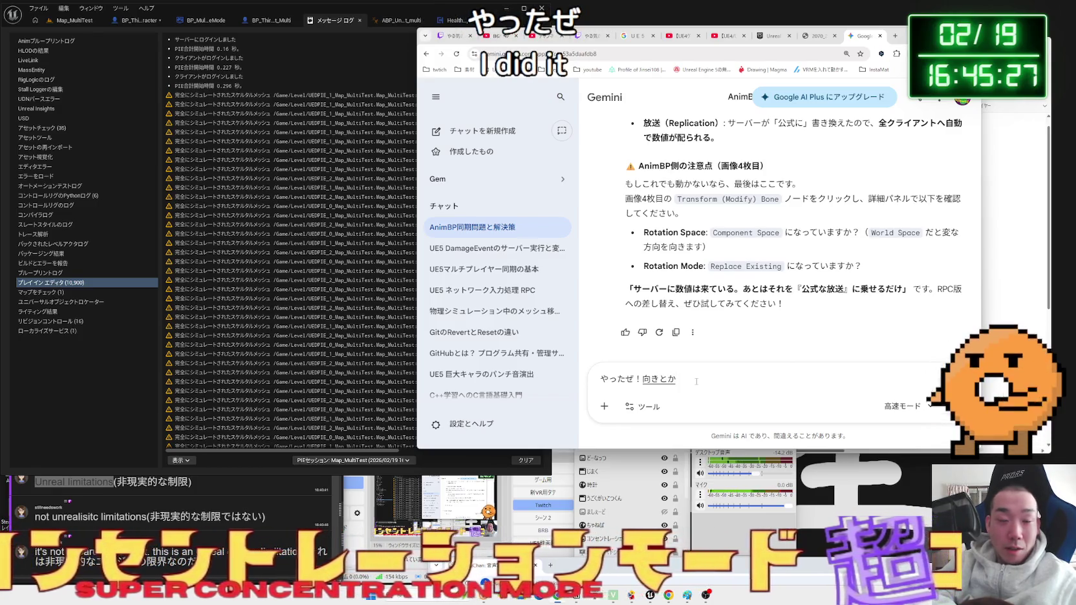
pyautogui.press('Return')
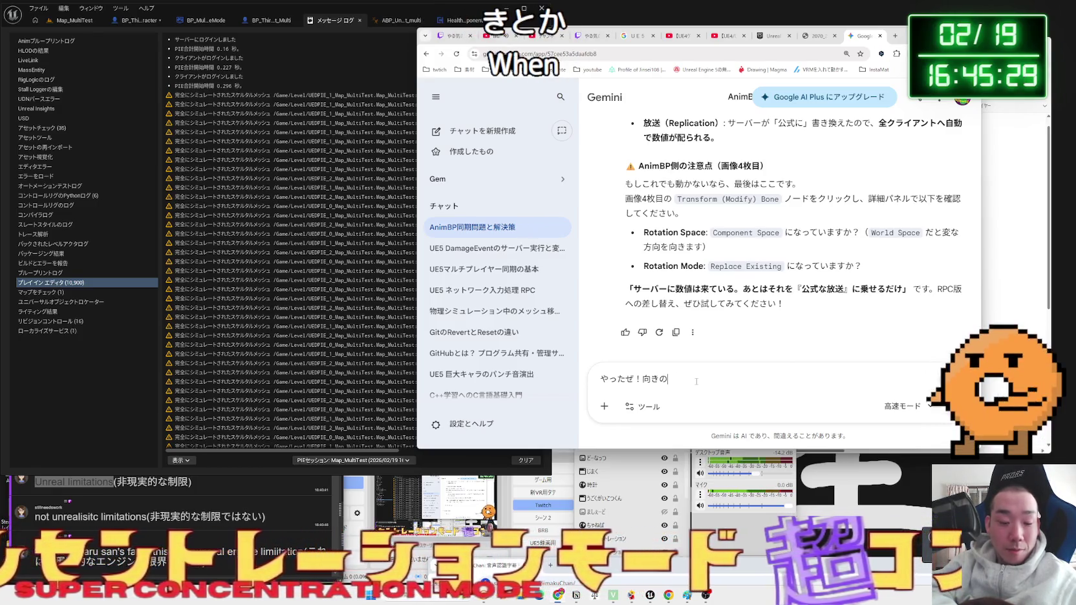
pyautogui.write('動機は')
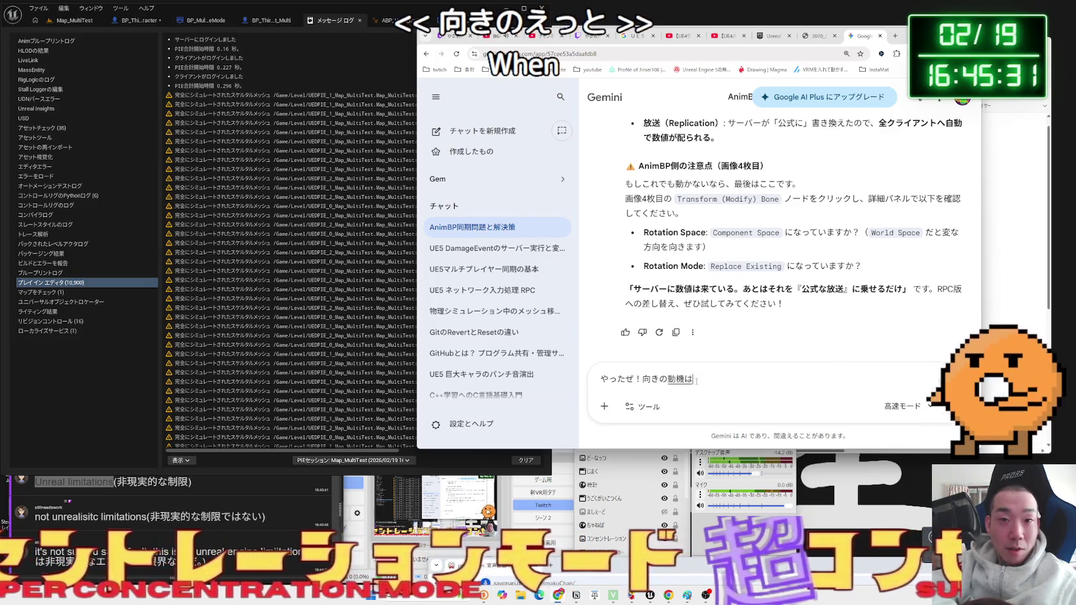
pyautogui.press('space')
pyautogui.press('space')
pyautogui.write('ほぼ完ぺきにできた')
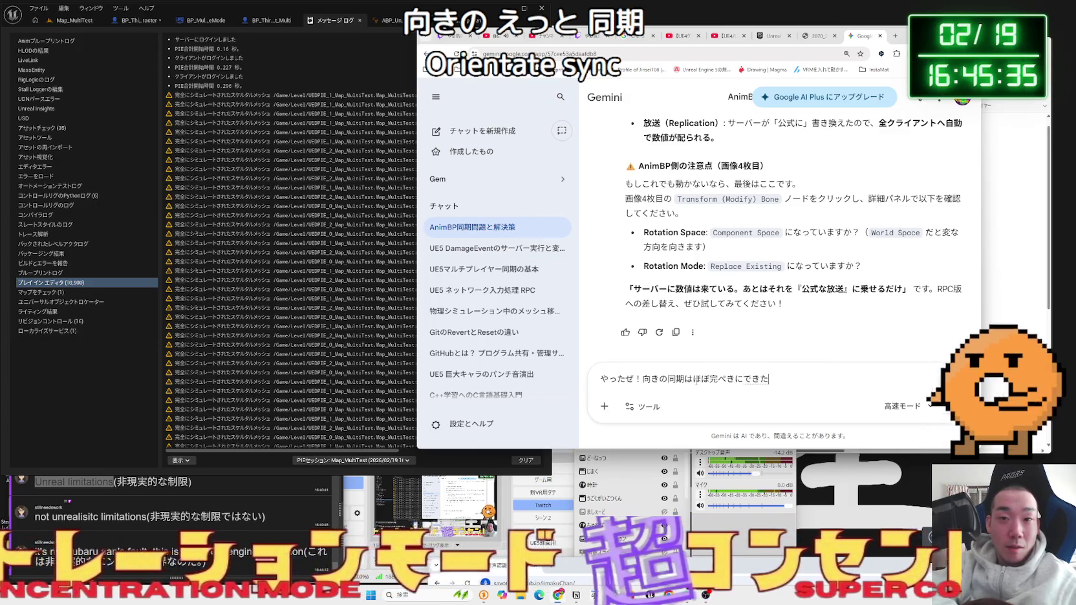
pyautogui.write('ありg')
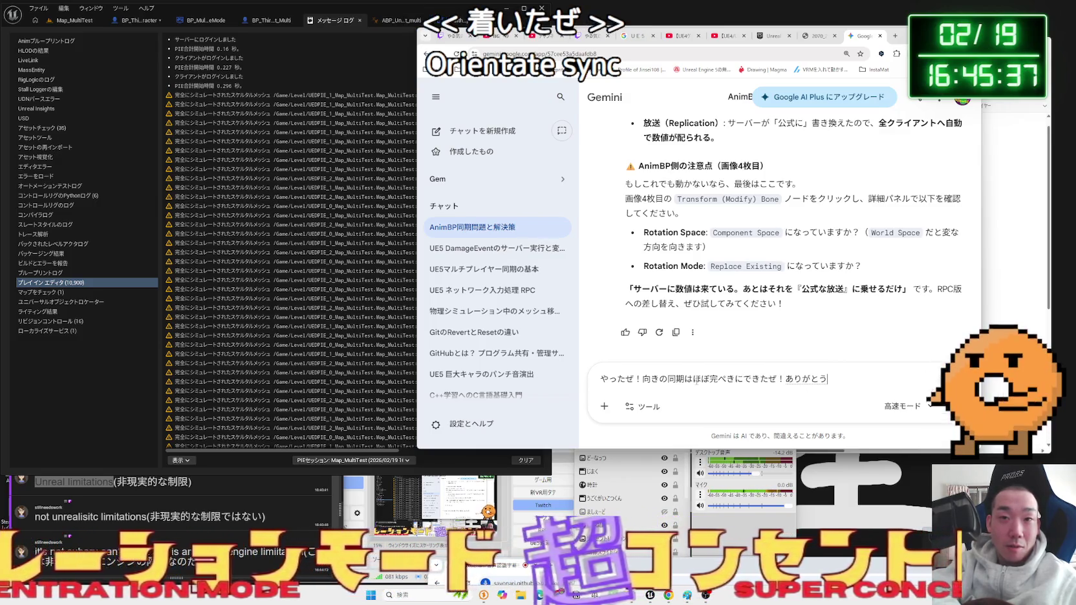
pyautogui.write('だぜ！')
pyautogui.press('Return')
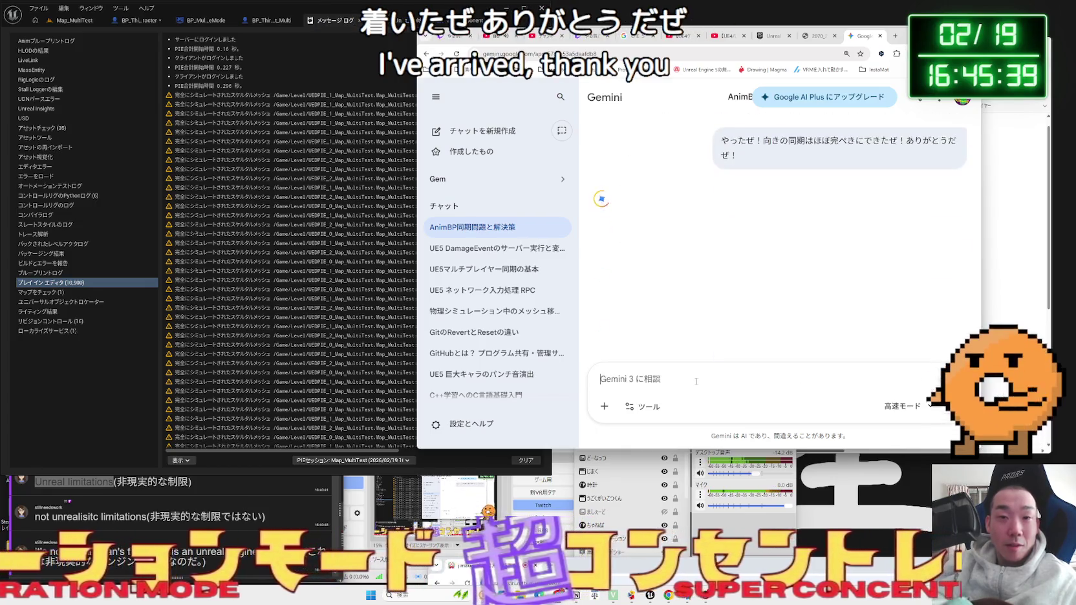
# - Open BP_ThirdPersonCharacter from ThirdPerson/Blueprints, return to Map_MultiTest, and Save All assets
pyautogui.click(256, 37)
pyautogui.click(137, 20)
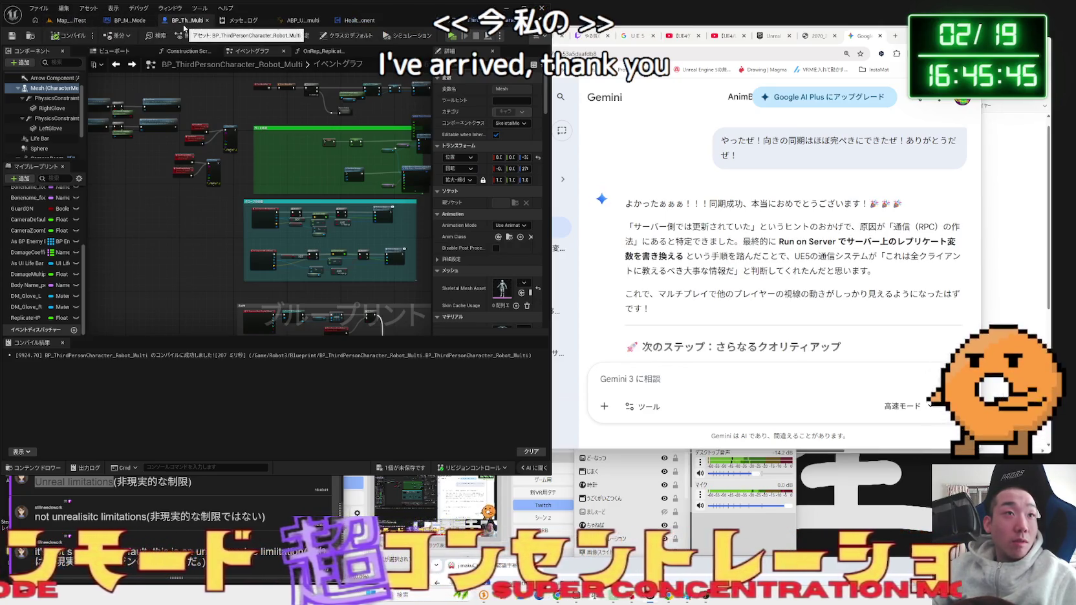
pyautogui.click(72, 21)
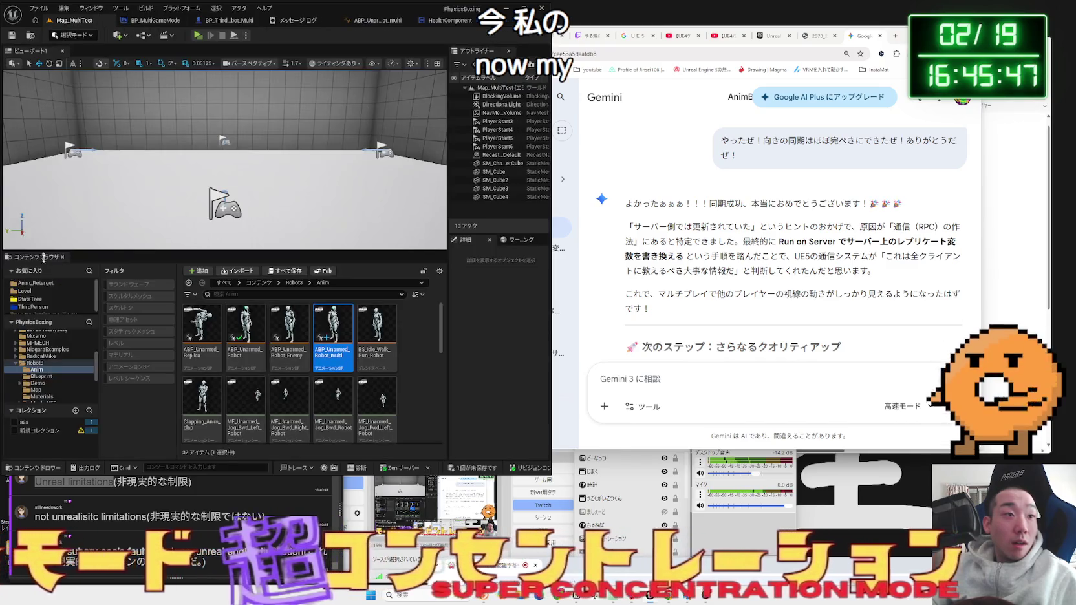
pyautogui.click(38, 307)
pyautogui.doubleClick(203, 331)
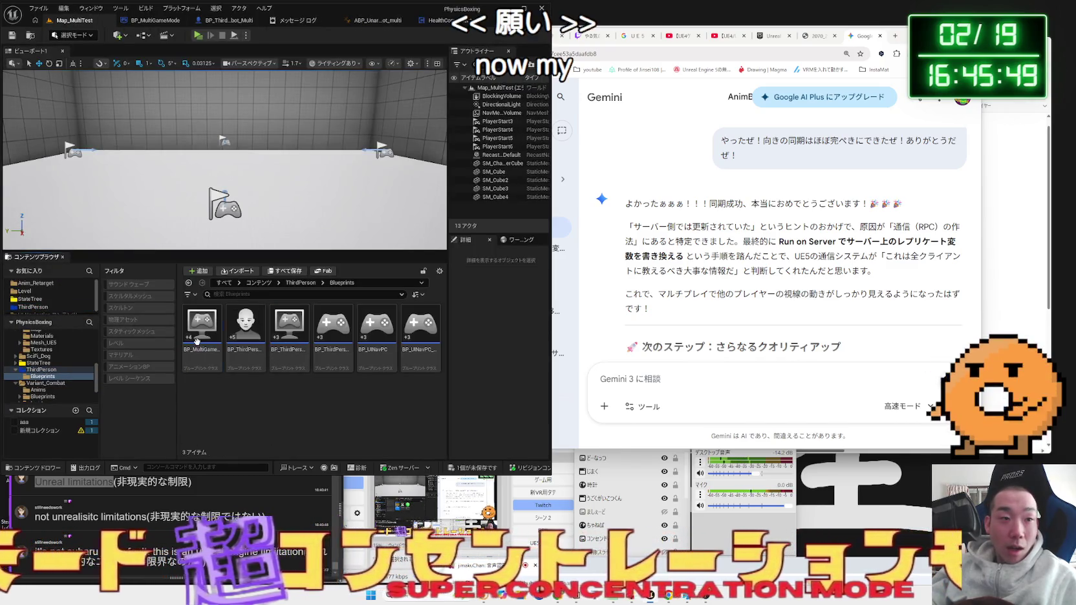
pyautogui.click(237, 365)
pyautogui.doubleClick(237, 365)
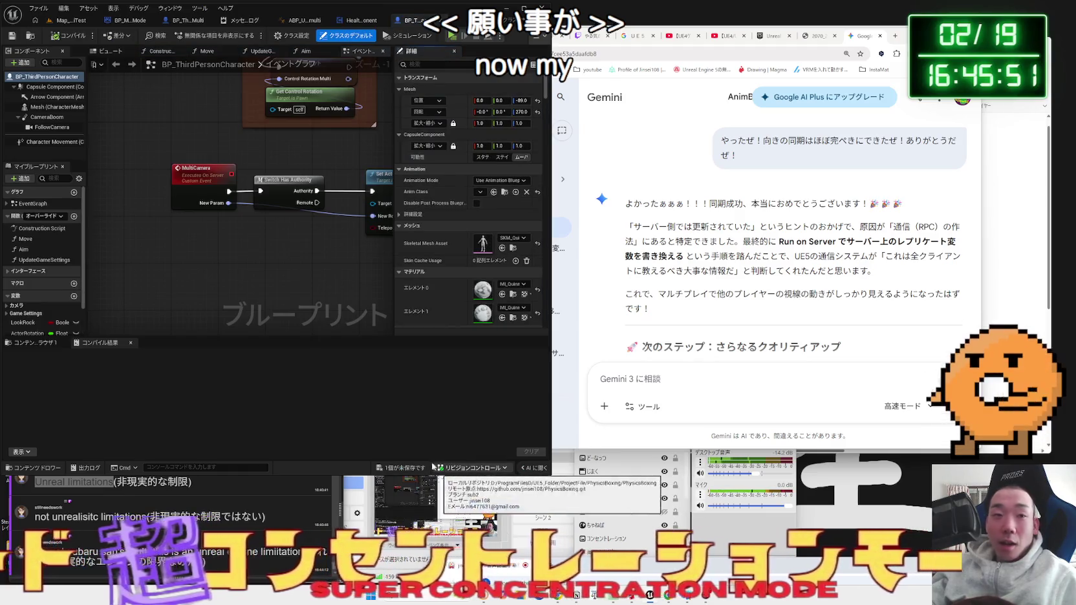
pyautogui.click(73, 26)
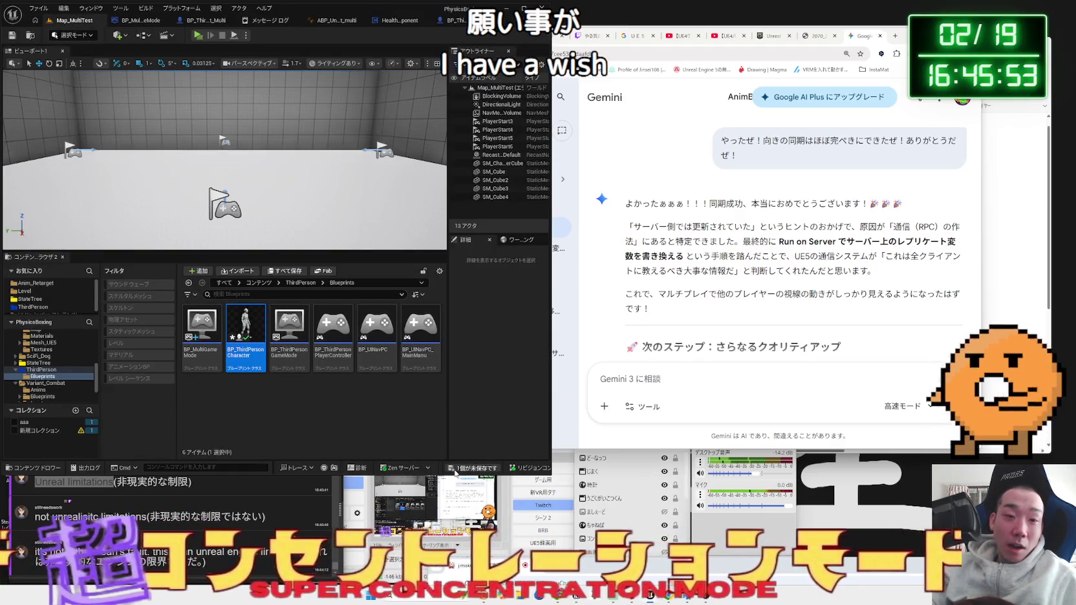
pyautogui.click(456, 473)
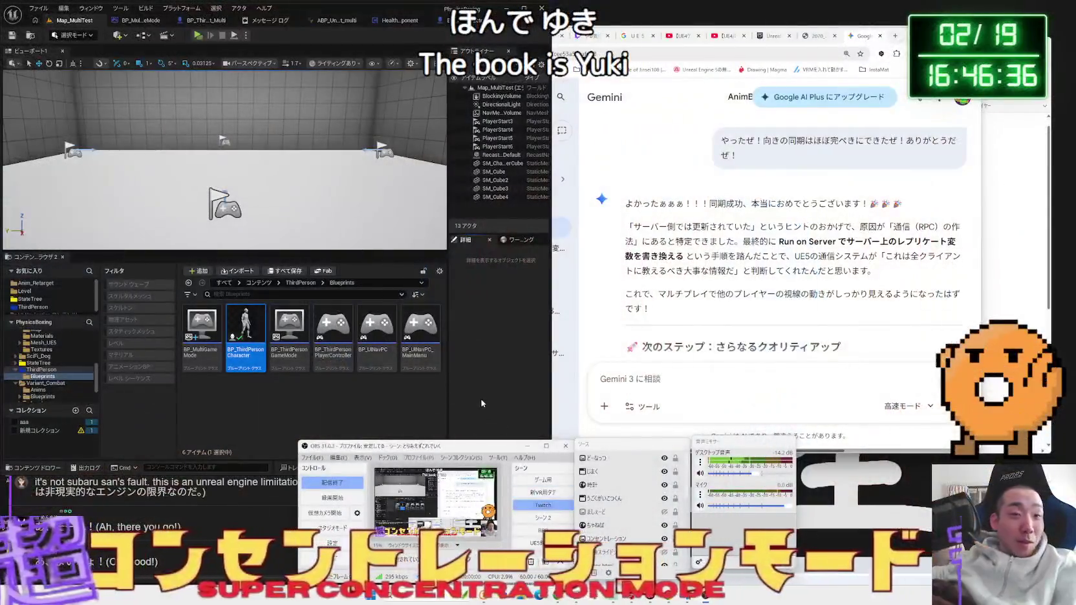
pyautogui.click(481, 403)
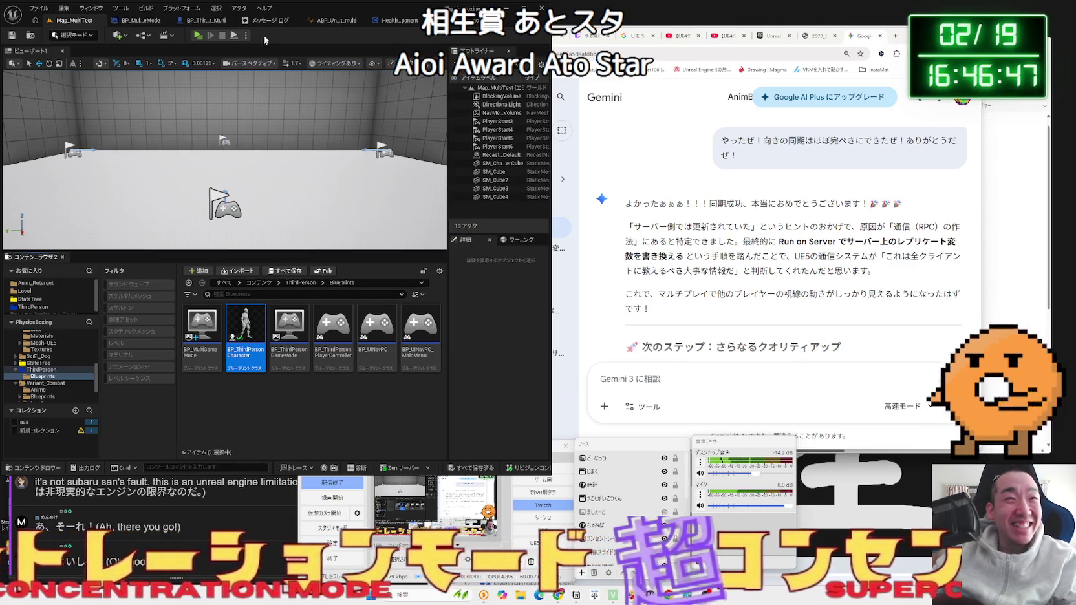
# - Close Unreal's Message Log, then type Gemini a request for full physics-behaviour synchronisation
pyautogui.click(272, 21)
pyautogui.click(295, 21)
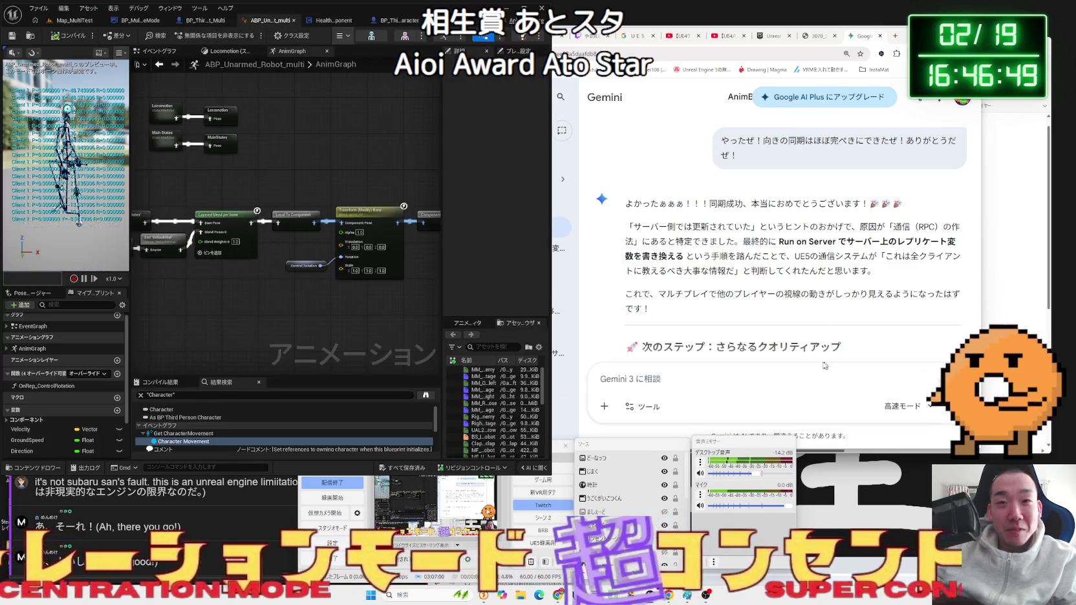
pyautogui.scroll(-3, 765, 331)
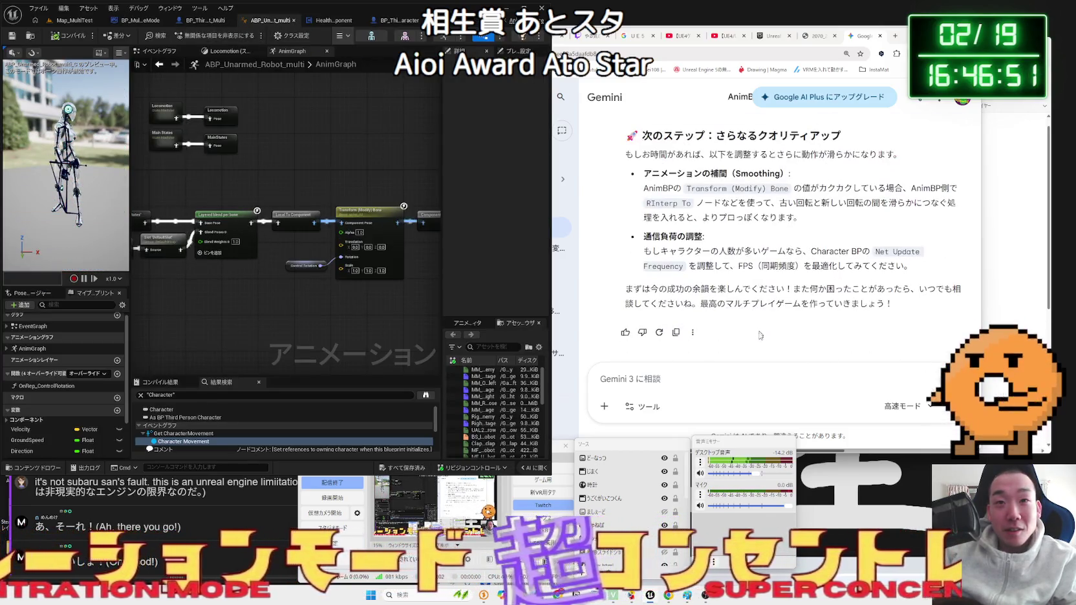
pyautogui.click(751, 380)
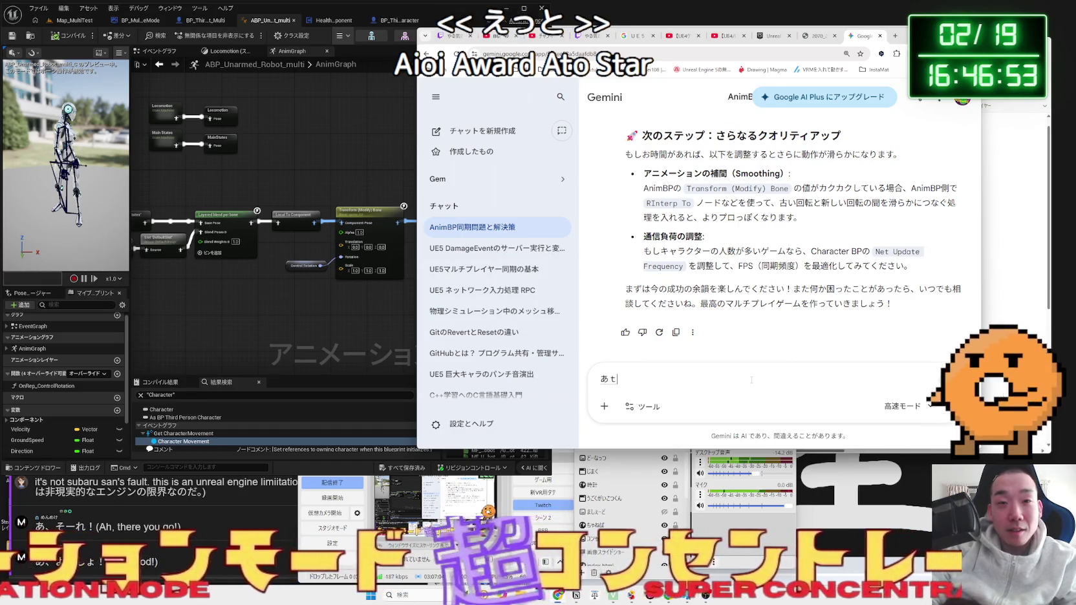
pyautogui.write('ぶつりきょd')
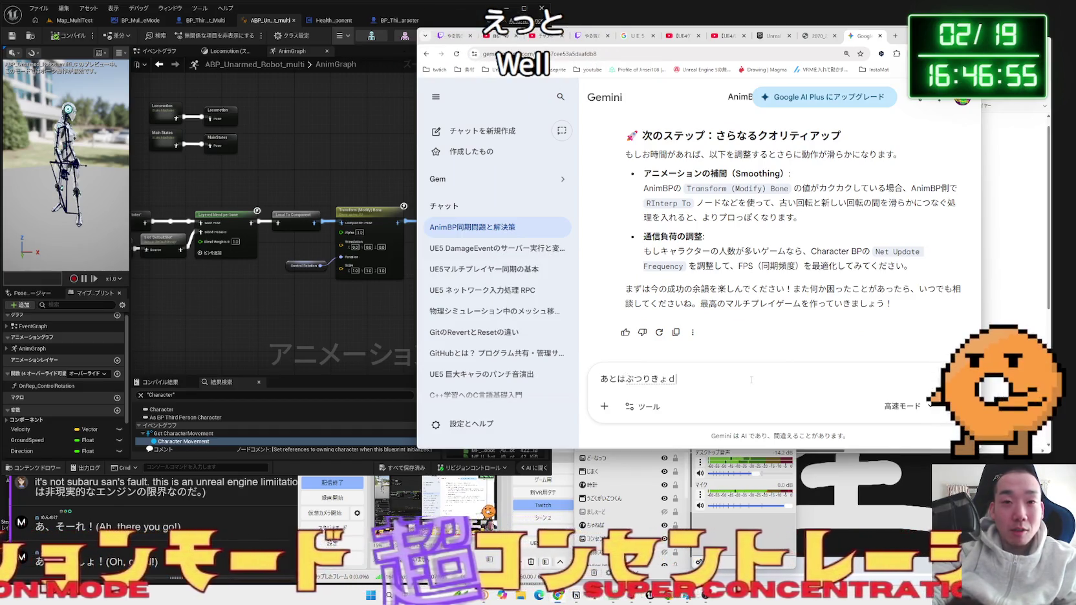
pyautogui.press('BackSpace')
pyautogui.press('BackSpace')
pyautogui.press('BackSpace')
pyautogui.press('BackSpace')
pyautogui.press('BackSpace')
pyautogui.press('BackSpace')
pyautogui.write('物理挙動のかんぜんなる')
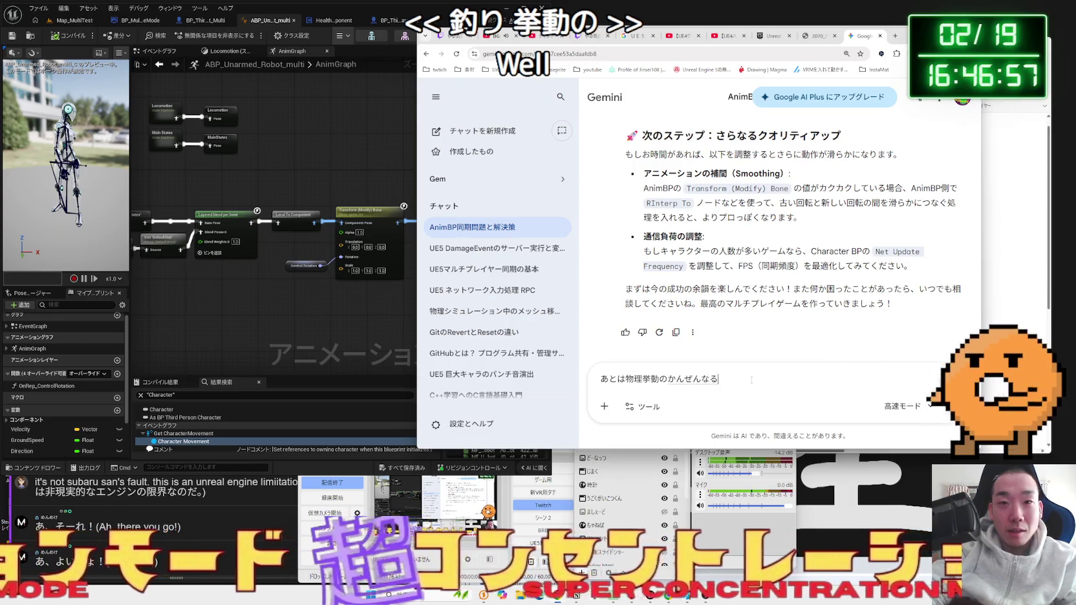
pyautogui.press('BackSpace')
pyautogui.press('BackSpace')
pyautogui.press('BackSpace')
pyautogui.press('BackSpace')
pyautogui.press('BackSpace')
pyautogui.press('BackSpace')
pyautogui.write('完全なる動機がしたいです')
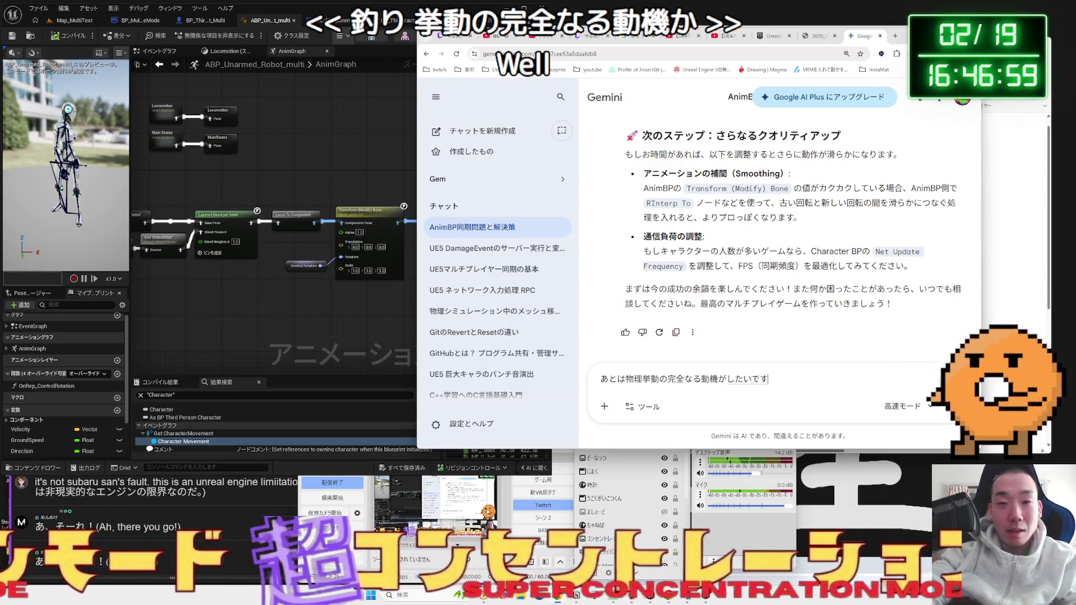
pyautogui.write('。')
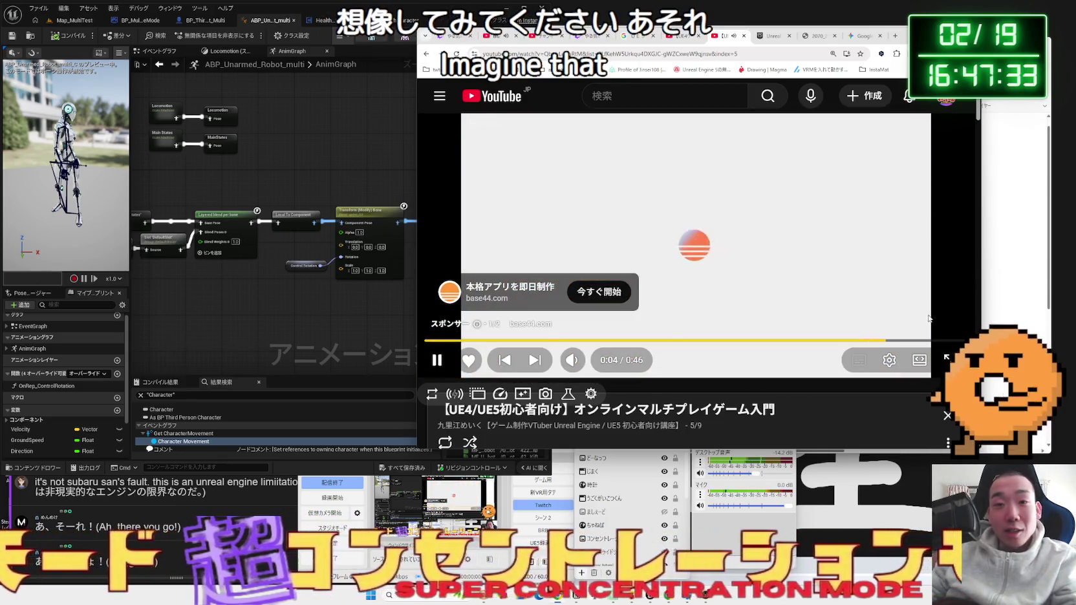
# - Skip the YouTube ad, seek the multiplayer tutorial to about 20:31, and pause it
pyautogui.click(949, 322)
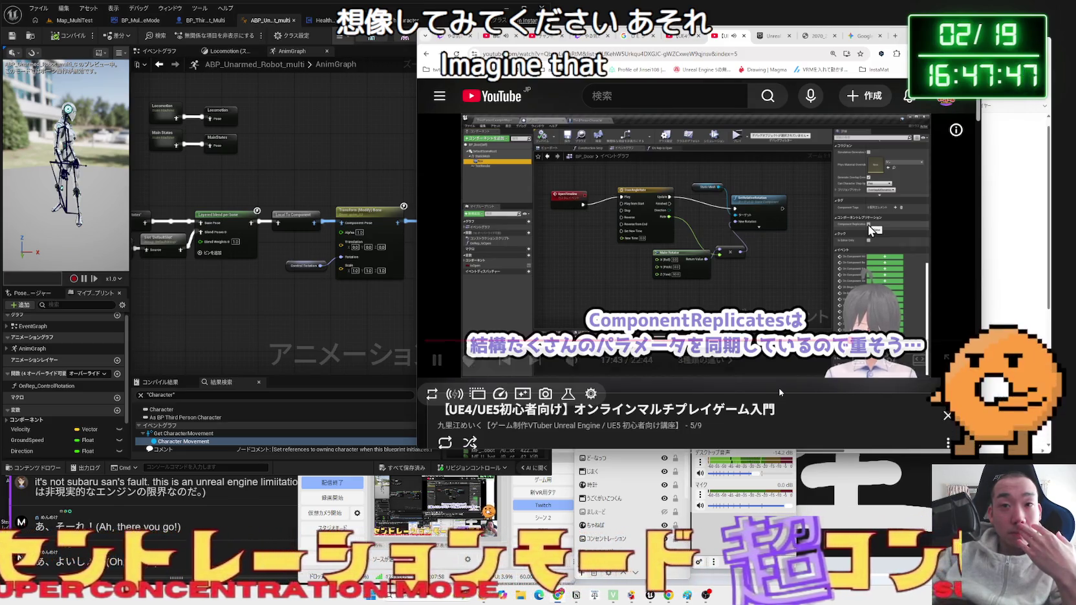
pyautogui.press('Right')
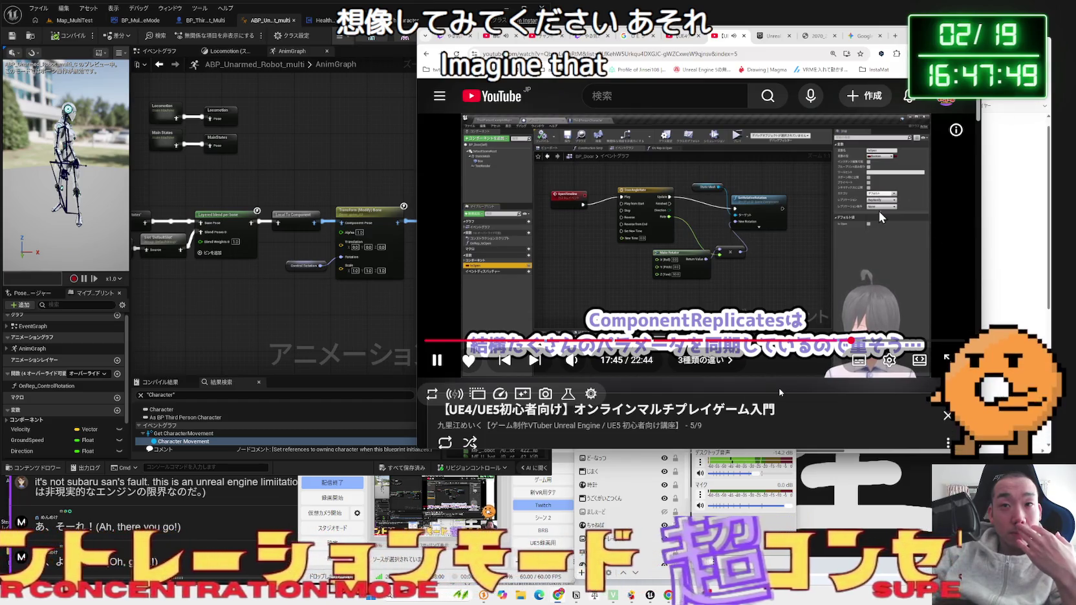
pyautogui.press('Right')
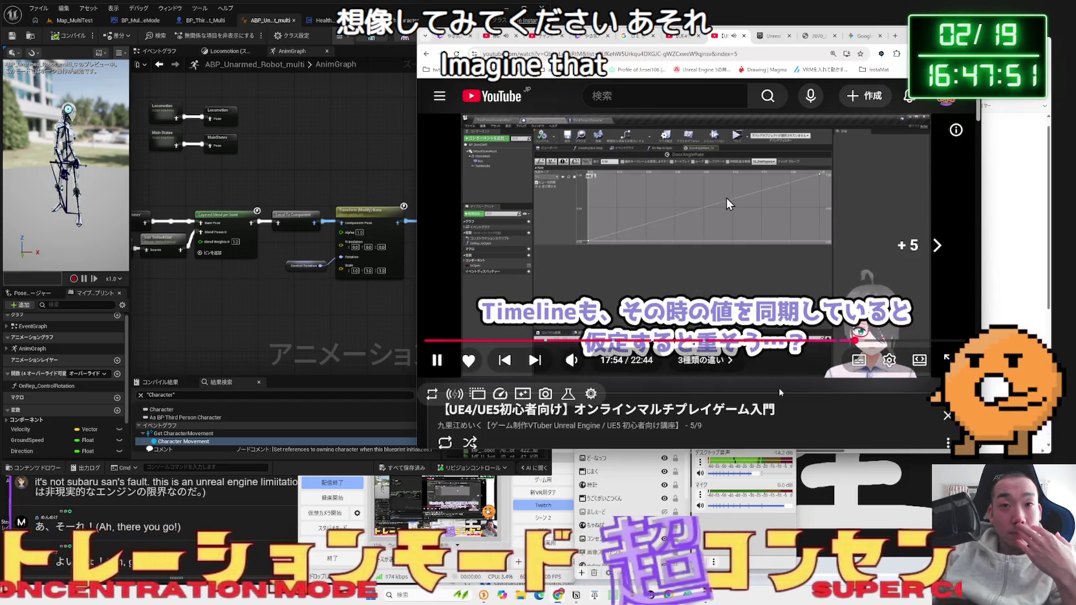
pyautogui.press('Left')
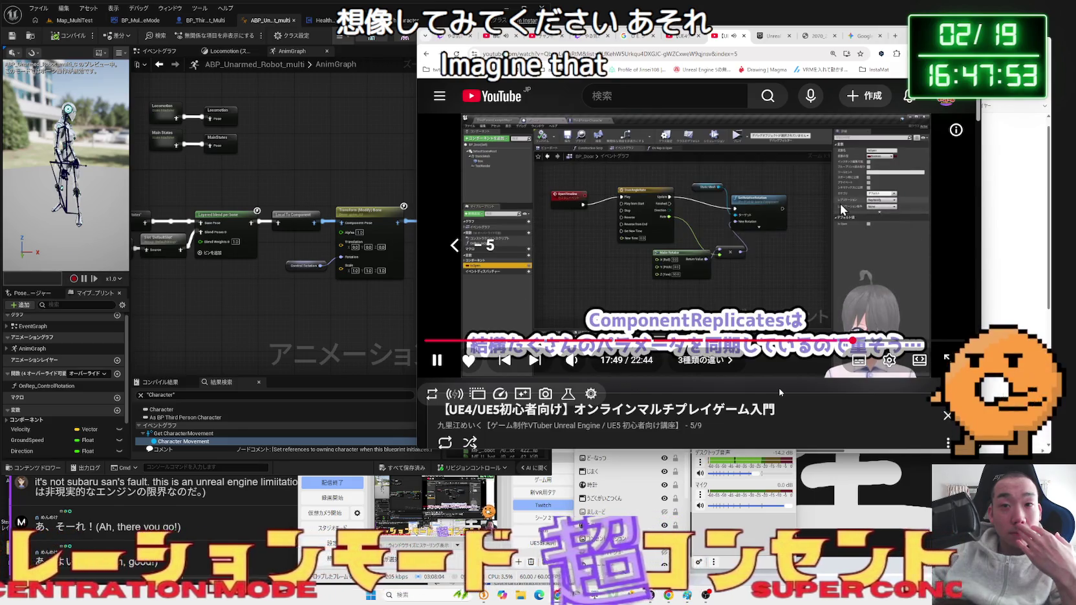
pyautogui.press('Right')
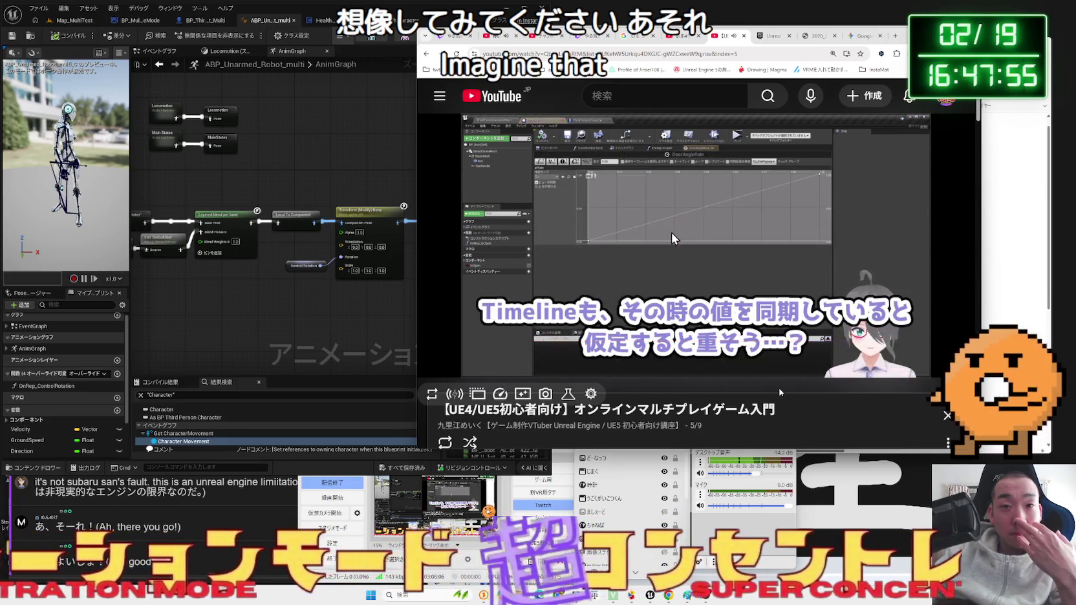
pyautogui.press('Right')
pyautogui.press('Right')
pyautogui.press('Right')
pyautogui.press('Right')
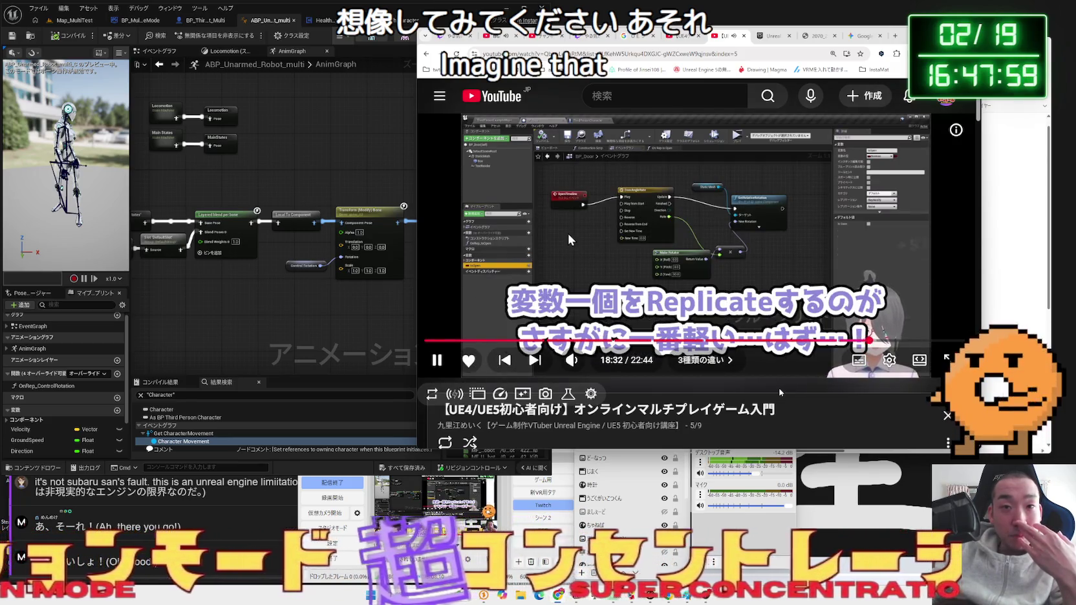
pyautogui.press('Right')
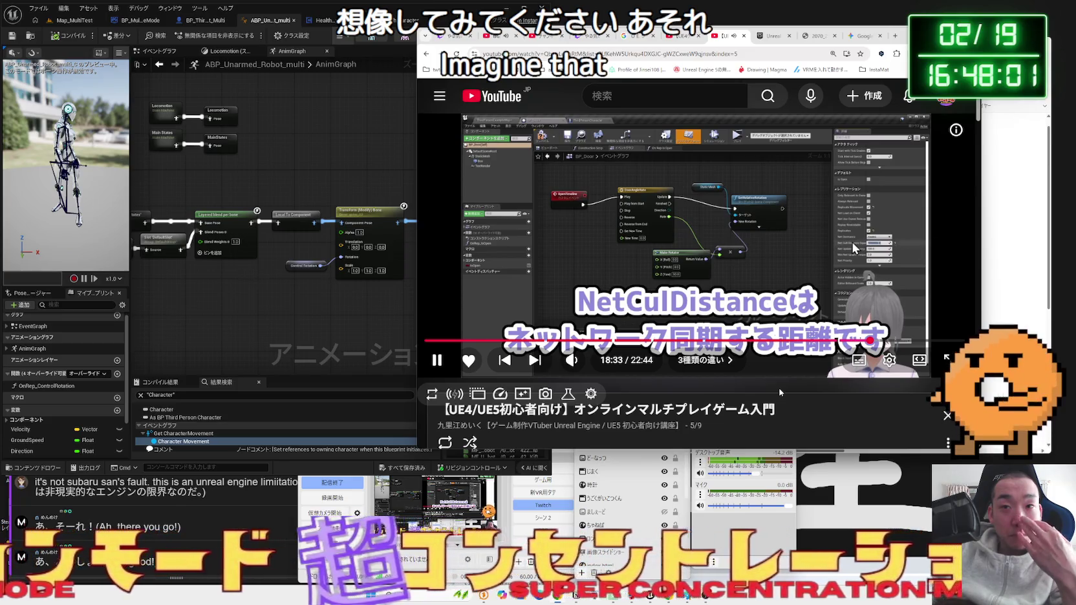
pyautogui.press('Right')
pyautogui.press('Left')
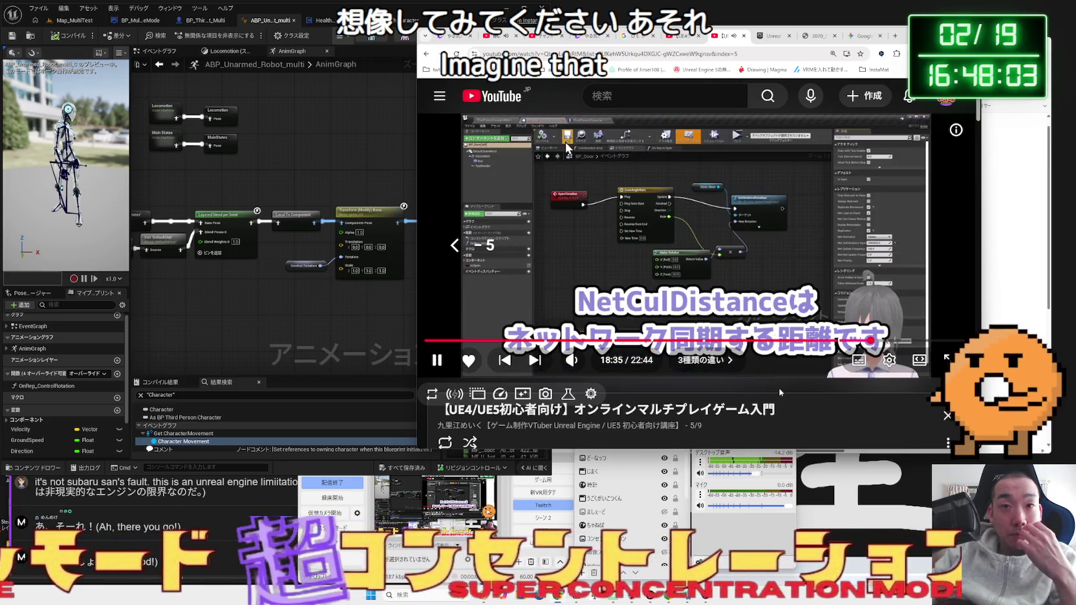
pyautogui.press('Right')
pyautogui.press('Right')
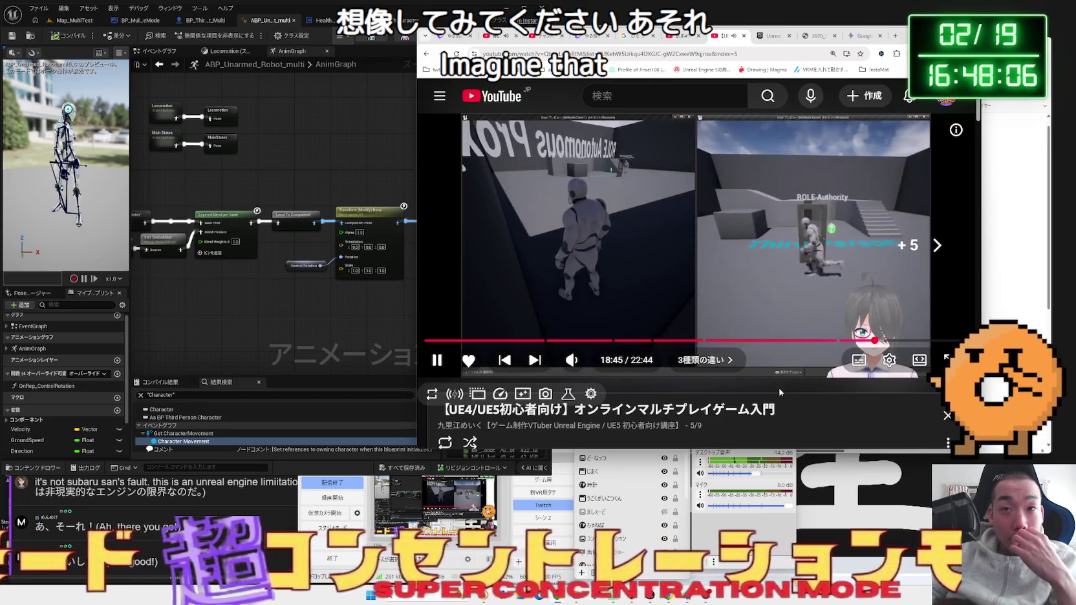
pyautogui.press('Right')
pyautogui.press('Right')
pyautogui.press('Right')
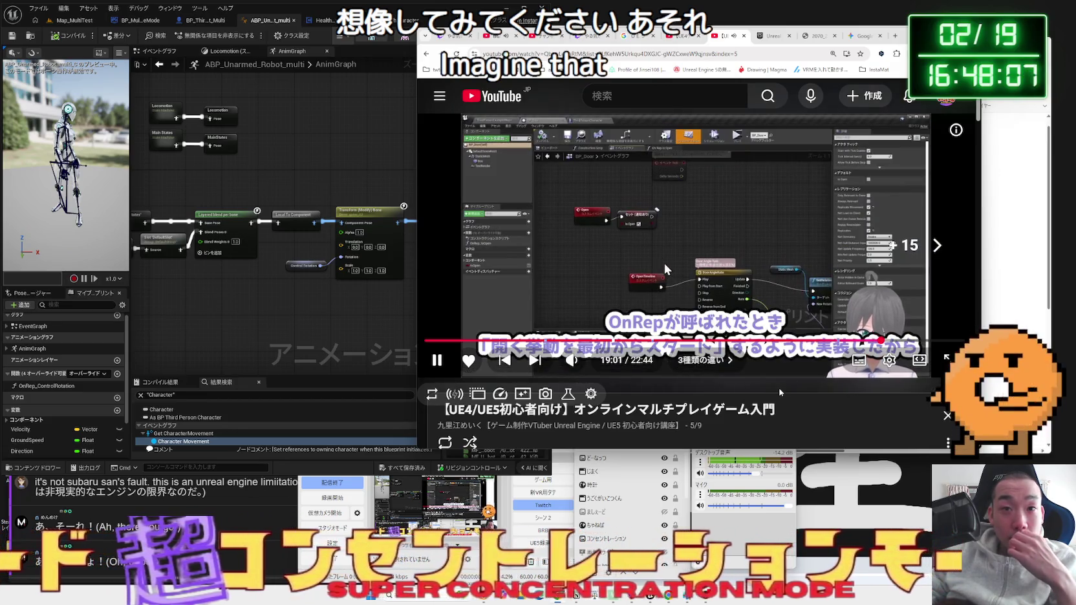
pyautogui.press('Right')
pyautogui.press('Right')
pyautogui.press('Right')
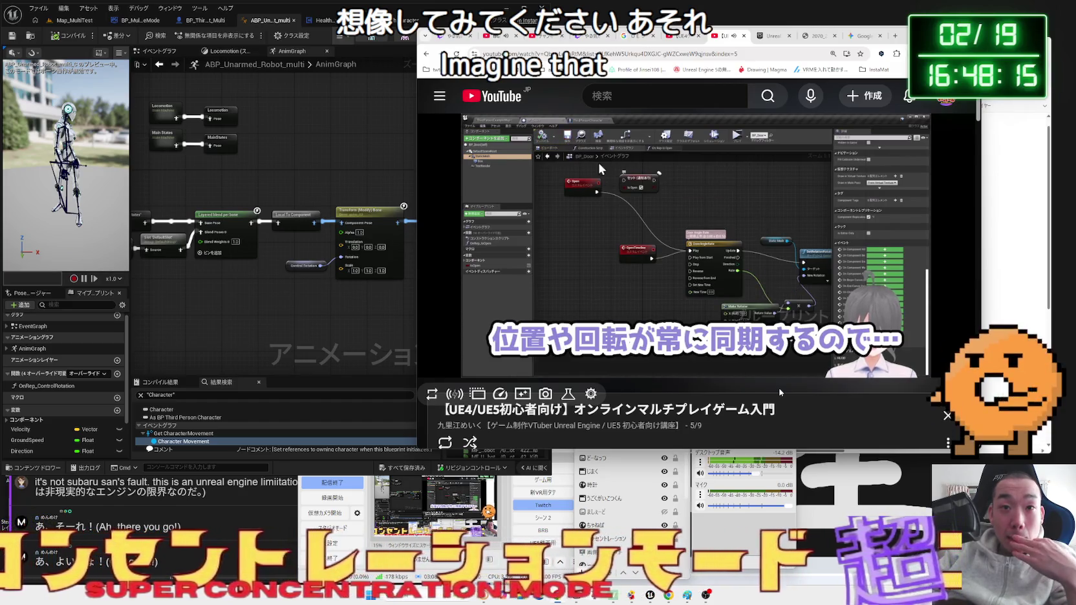
pyautogui.press('Right')
pyautogui.press('Right')
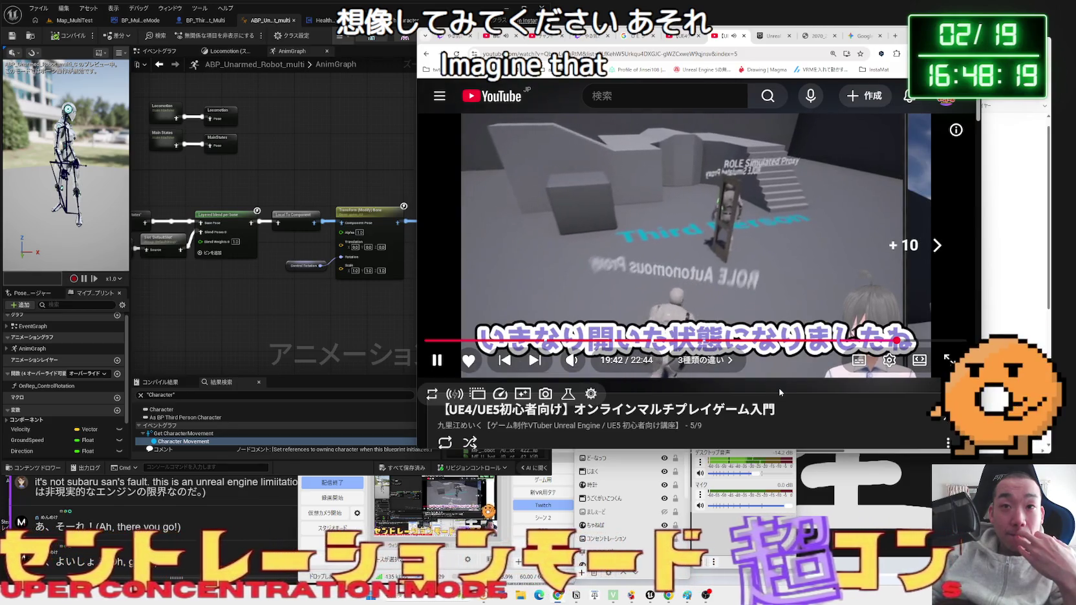
pyautogui.press('Right')
pyautogui.press('Right')
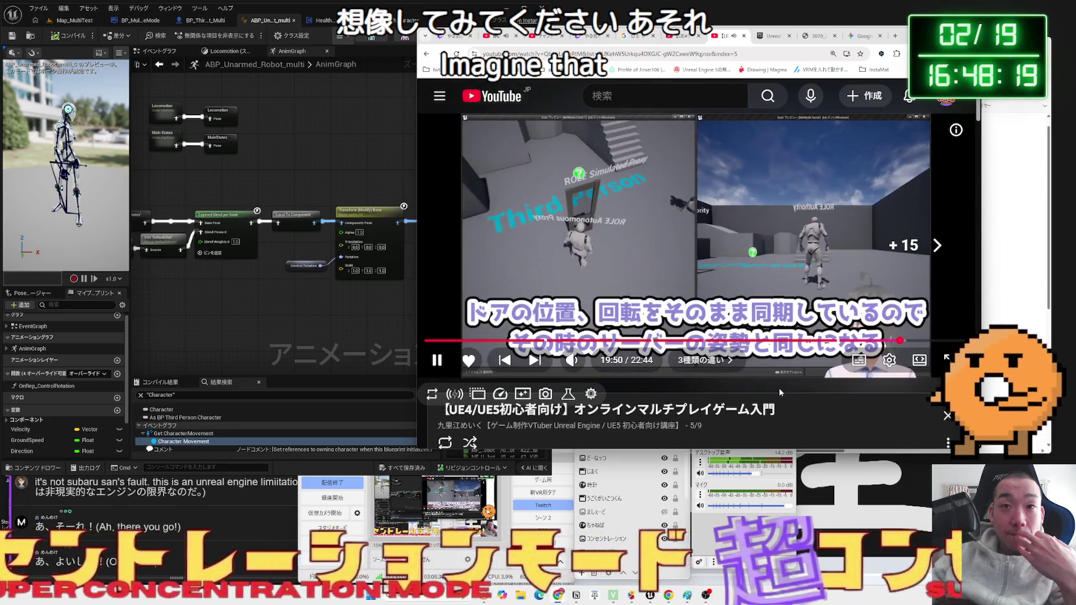
pyautogui.press('Right')
pyautogui.press('Right')
pyautogui.press('Right')
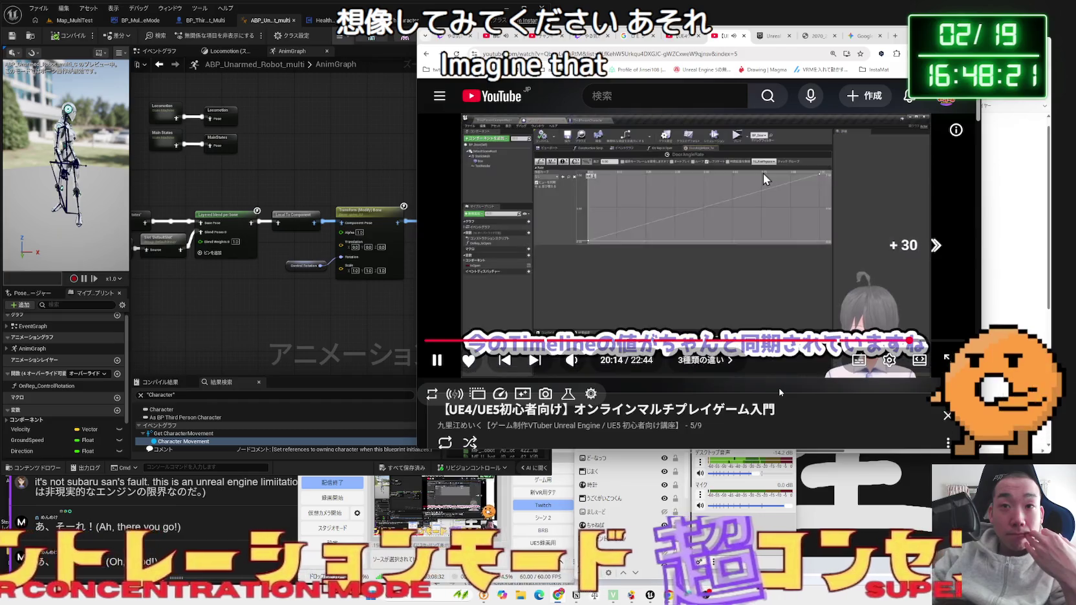
pyautogui.press('Right')
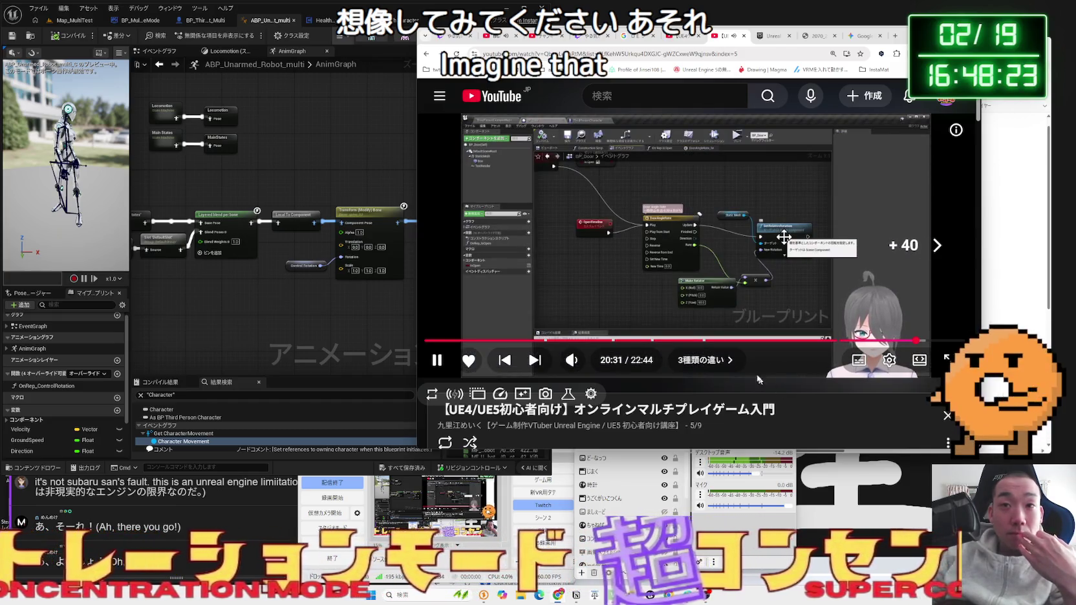
pyautogui.click(745, 263)
# - Close the Paint server/client sketch without saving and return to the Gemini chat
pyautogui.click(994, 220)
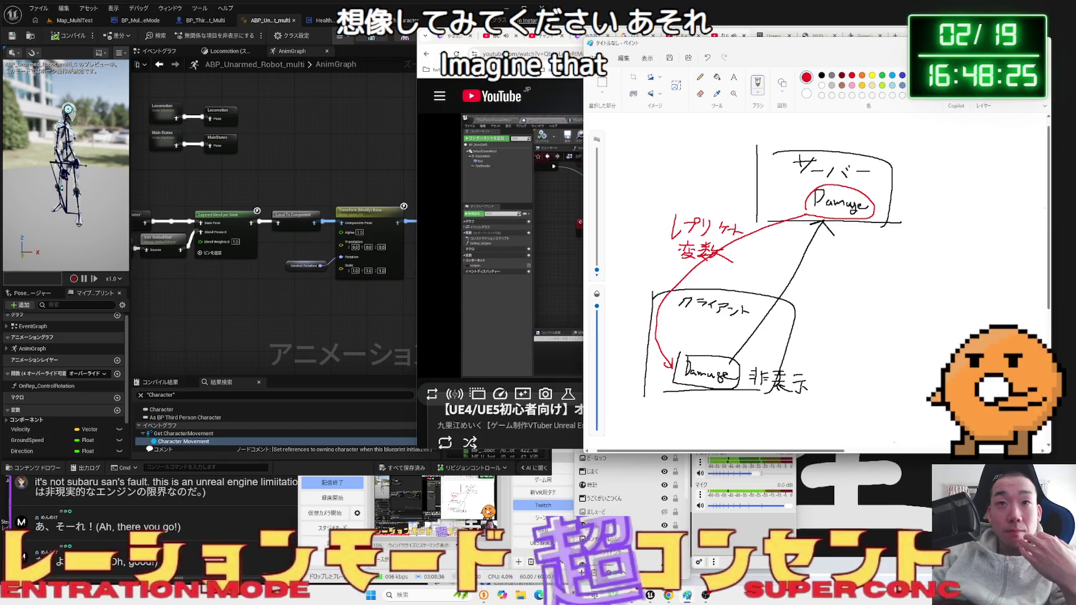
pyautogui.hotkey('alt', 'F4')
pyautogui.click(819, 274)
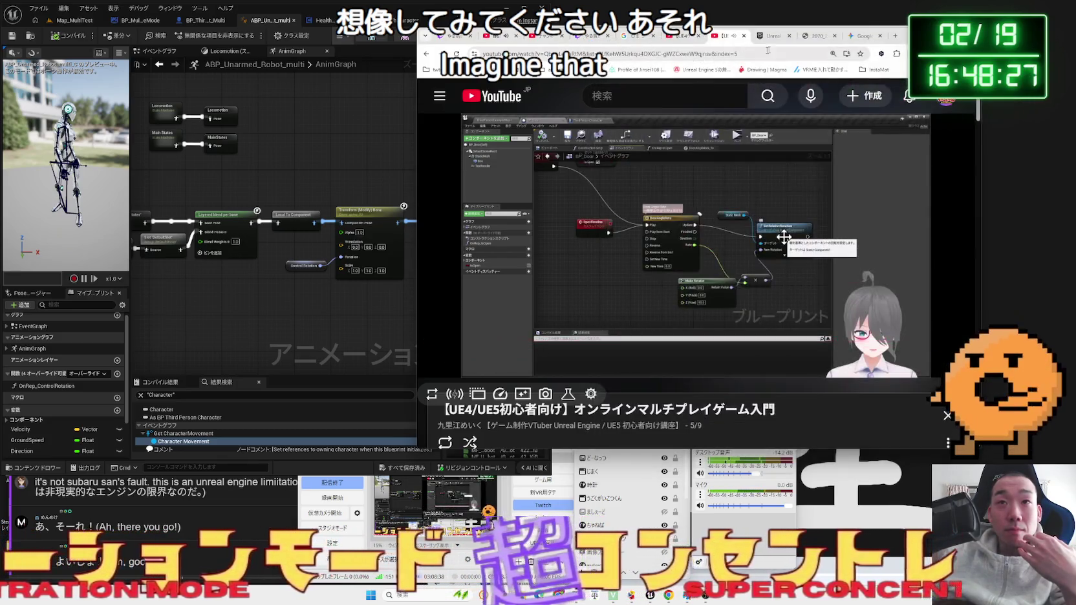
pyautogui.click(854, 39)
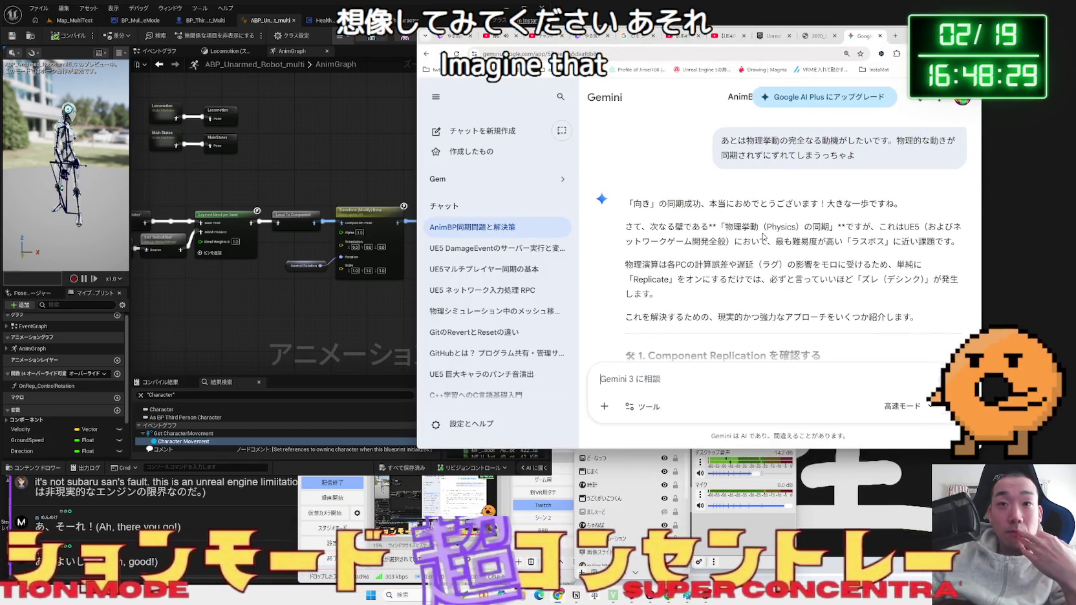
# - Read Gemini's paragraphs on why physics sync is hard, including lag and desync
pyautogui.scroll(-1, 763, 236)
pyautogui.click(799, 194)
pyautogui.tripleClick(840, 199)
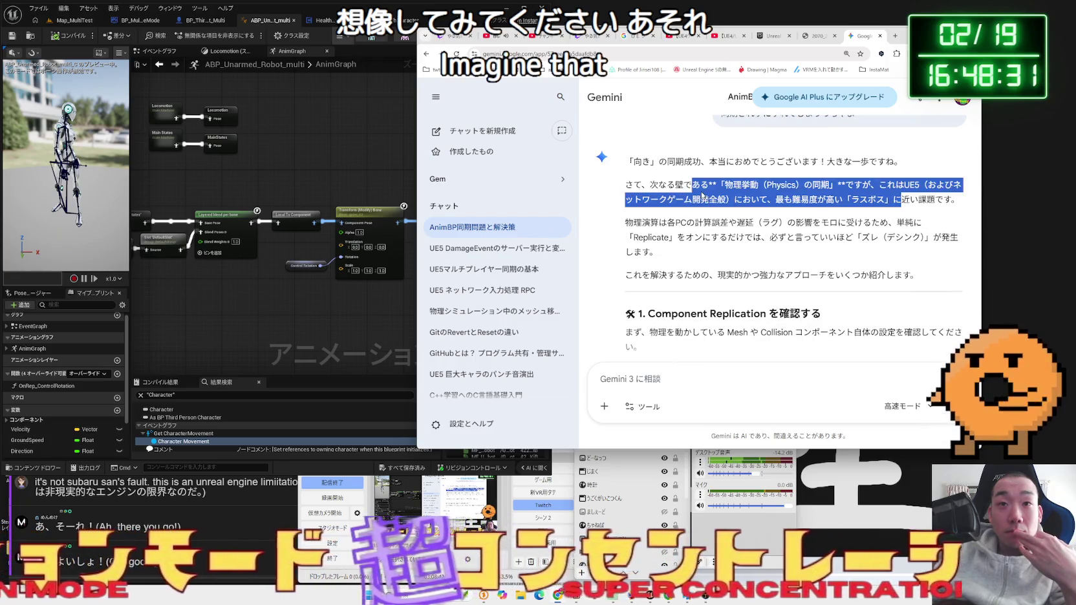
pyautogui.tripleClick(840, 199)
pyautogui.click(890, 198)
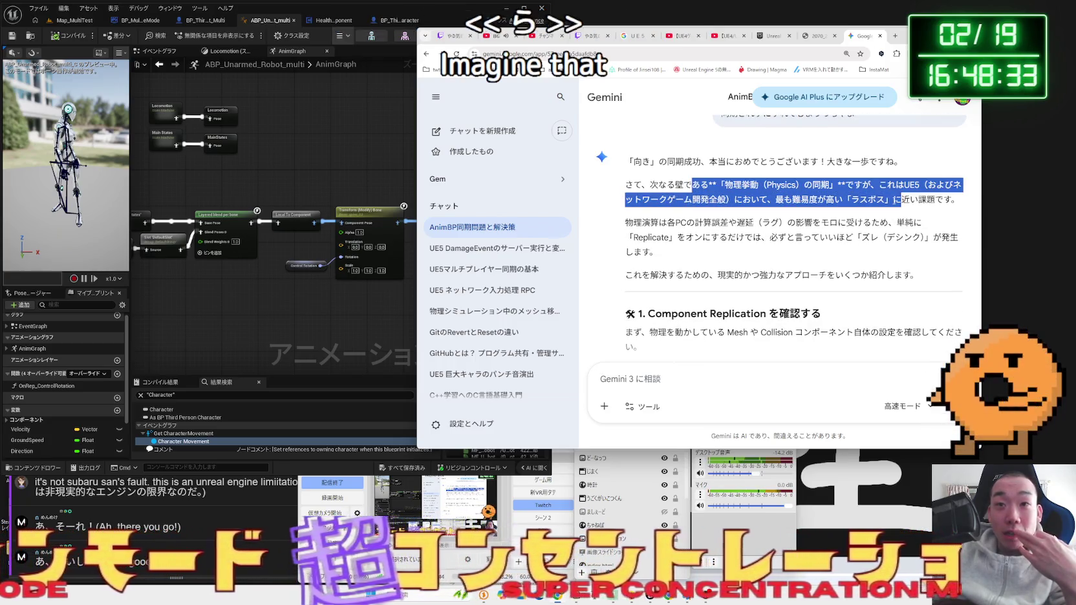
pyautogui.moveTo(913, 222)
pyautogui.mouseDown()
pyautogui.moveTo(688, 226)
pyautogui.moveTo(728, 237)
pyautogui.moveTo(887, 237)
pyautogui.mouseUp()
pyautogui.moveTo(887, 237); pyautogui.dragTo(650, 222)
pyautogui.click(844, 267)
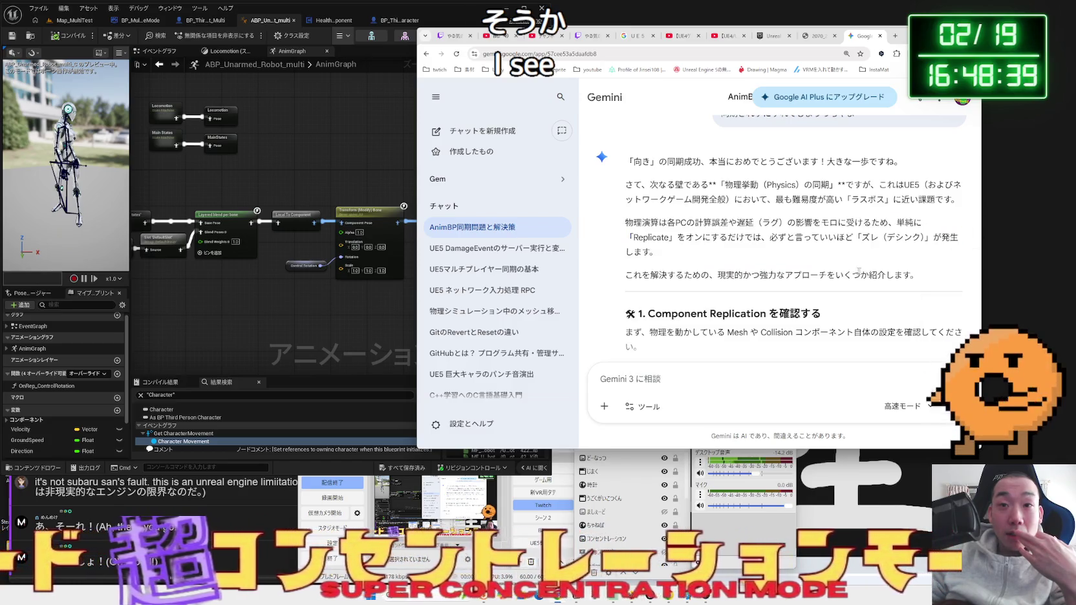
# - Read the next section, highlighting the Replicate Physics to Autonomous Proxy setting
pyautogui.scroll(-2, 844, 267)
pyautogui.moveTo(661, 188); pyautogui.dragTo(764, 187)
pyautogui.moveTo(765, 187)
pyautogui.mouseDown()
pyautogui.moveTo(647, 187)
pyautogui.moveTo(802, 227)
pyautogui.mouseUp()
pyautogui.click(802, 228)
pyautogui.scroll(-1, 802, 227)
pyautogui.moveTo(663, 236); pyautogui.dragTo(834, 237)
pyautogui.click(836, 239)
pyautogui.click(673, 236)
pyautogui.moveTo(662, 236)
pyautogui.mouseDown()
pyautogui.moveTo(847, 236)
pyautogui.moveTo(664, 236)
pyautogui.moveTo(750, 241)
pyautogui.mouseUp()
pyautogui.click(841, 239)
pyautogui.click(677, 236)
# - Read the server-overwrite explanation, its drawback, and the Character Movement section
pyautogui.scroll(-1, 677, 236)
pyautogui.click(750, 242)
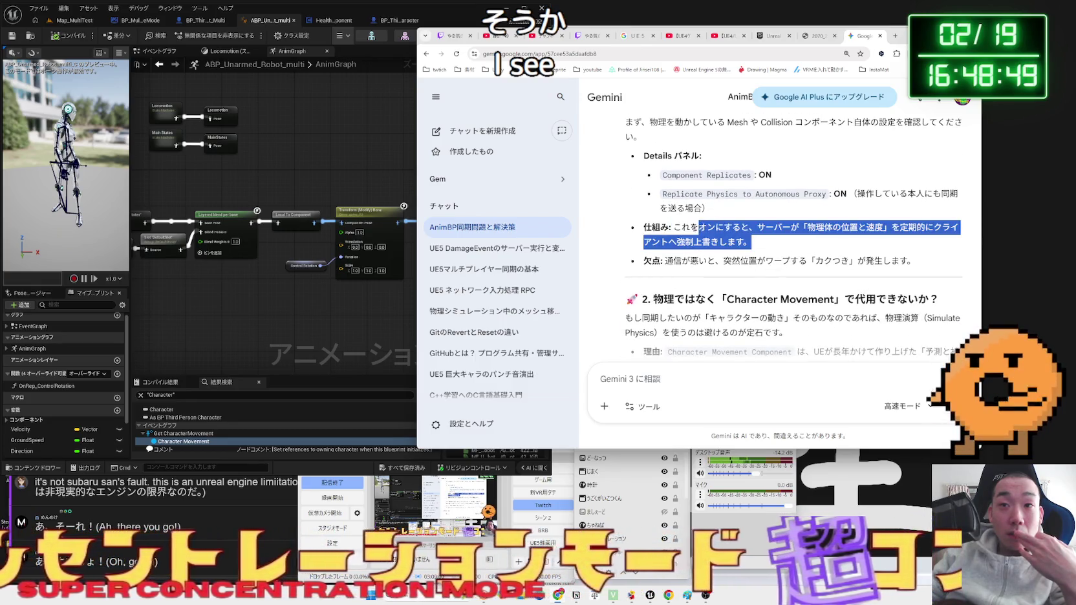
pyautogui.click(750, 241)
pyautogui.moveTo(674, 227)
pyautogui.mouseDown()
pyautogui.moveTo(762, 242)
pyautogui.moveTo(711, 227)
pyautogui.moveTo(659, 262)
pyautogui.moveTo(923, 261)
pyautogui.moveTo(737, 219)
pyautogui.moveTo(844, 215)
pyautogui.moveTo(717, 215)
pyautogui.mouseUp()
pyautogui.click(762, 242)
pyautogui.click(762, 242)
pyautogui.click(922, 262)
pyautogui.click(737, 220)
pyautogui.scroll(-2, 735, 218)
pyautogui.click(717, 215)
pyautogui.scroll(-5, 717, 212)
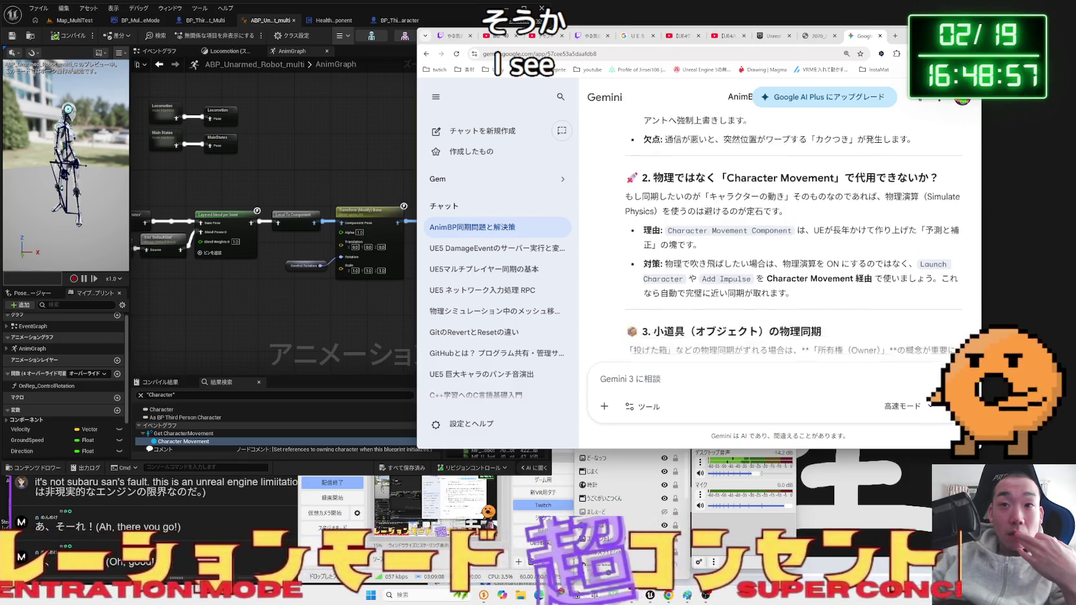
pyautogui.scroll(-3, 717, 212)
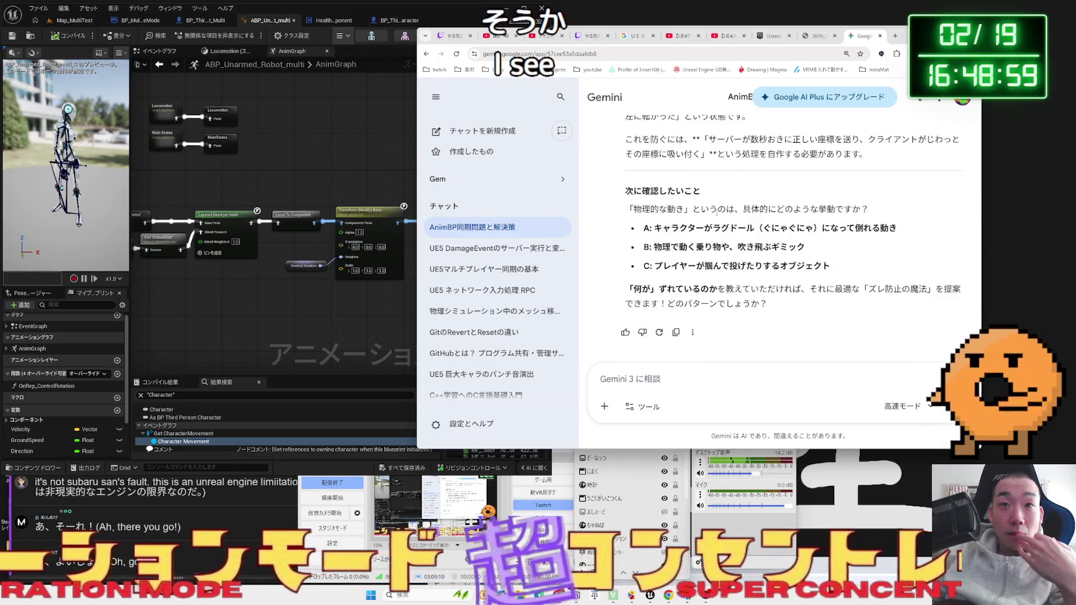
# - Type the reply 絶対物理がいい！ into Gemini's prompt without sending, then return to Unreal Editor
pyautogui.click(702, 384)
pyautogui.write('ぜったいぶつりg')
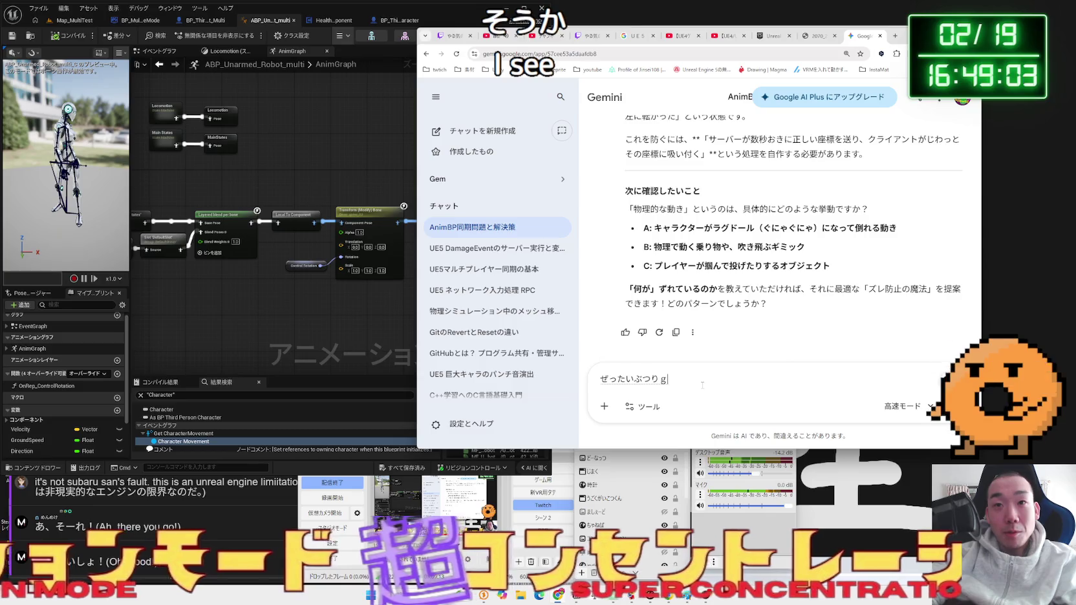
pyautogui.write('aii!')
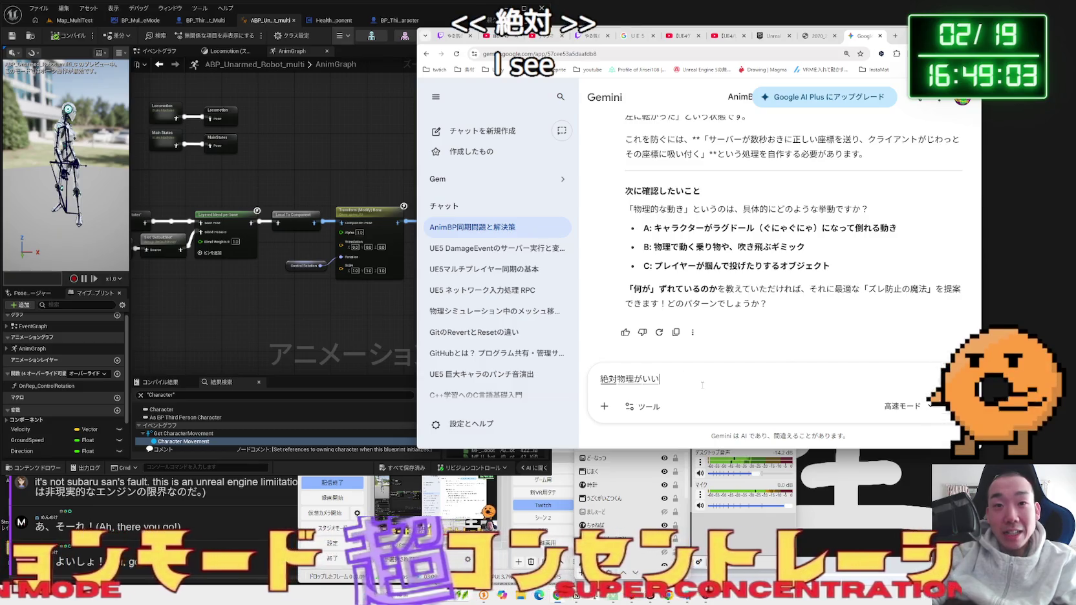
pyautogui.press('space')
pyautogui.press('Return')
pyautogui.click(315, 148)
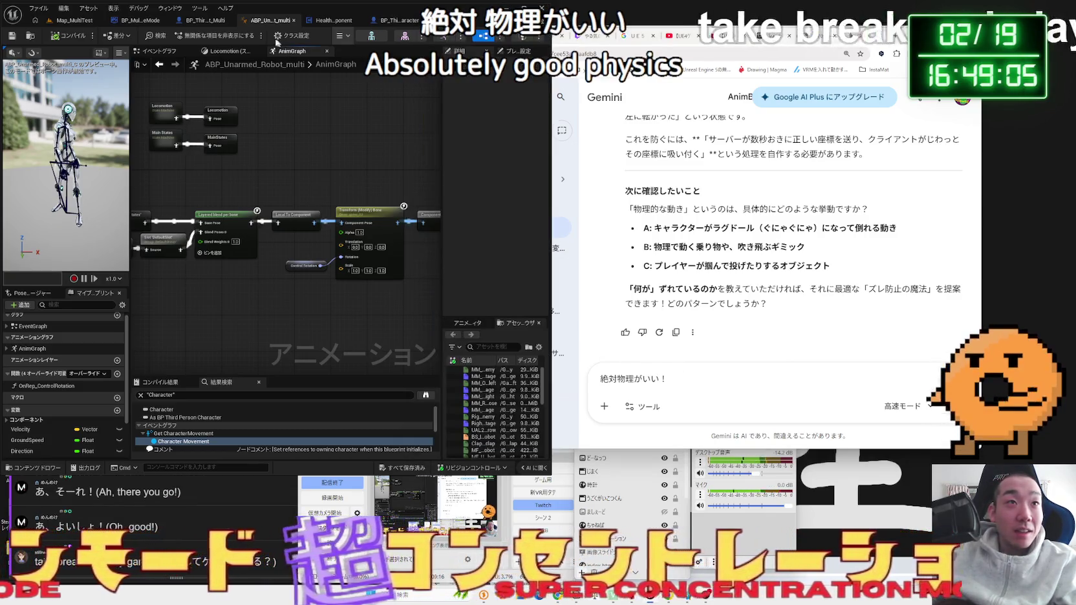
pyautogui.click(201, 20)
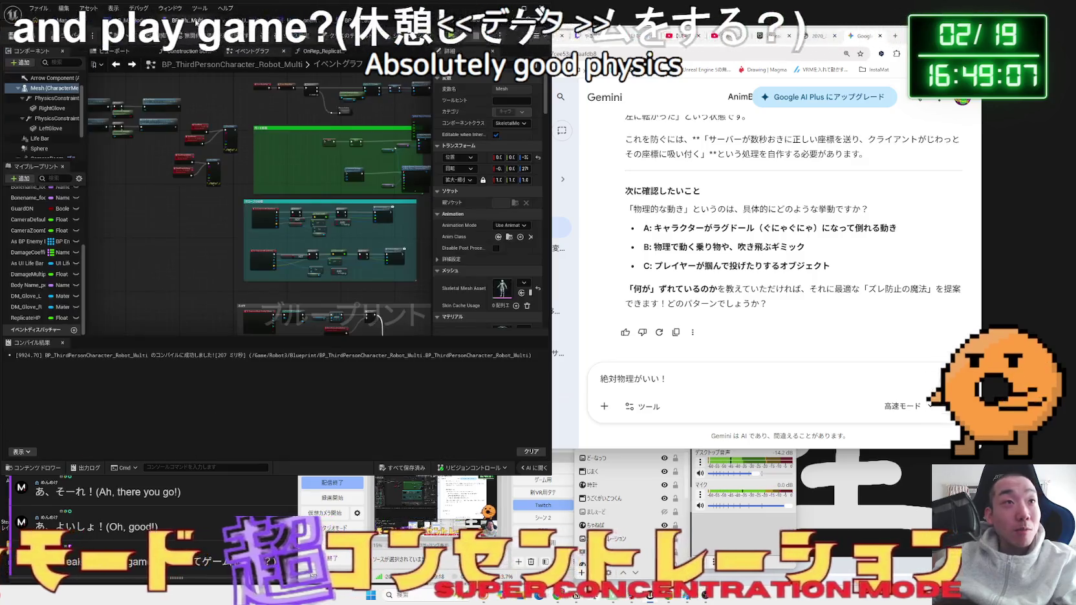
# - In BP_ThirdPersonCharacter, nudge the Switch Has Authority, Set Actor Rotation and MultiCamera event nodes rightward
pyautogui.click(329, 20)
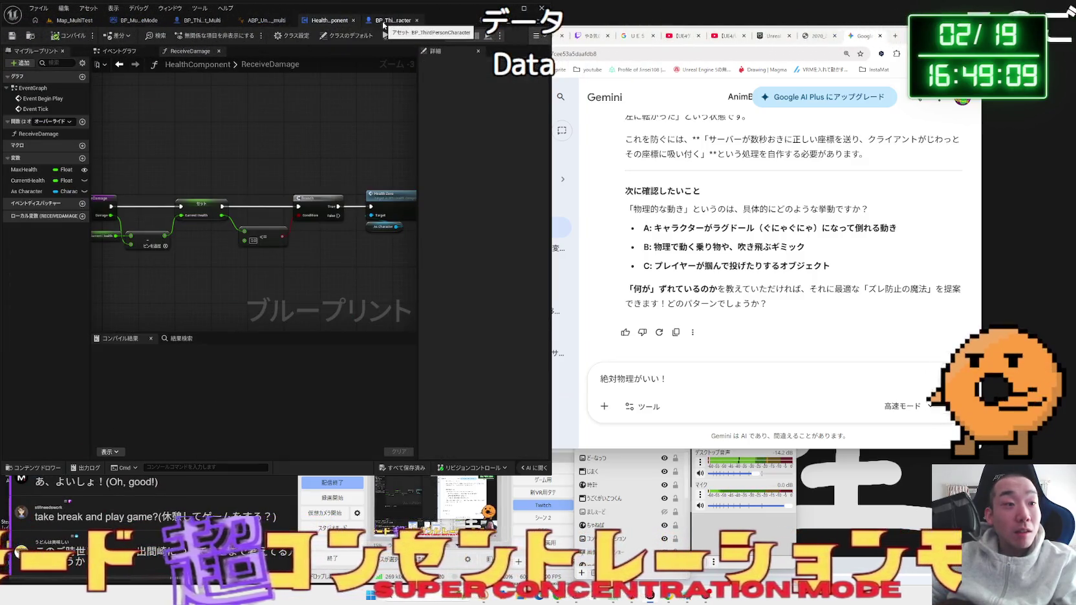
pyautogui.click(383, 20)
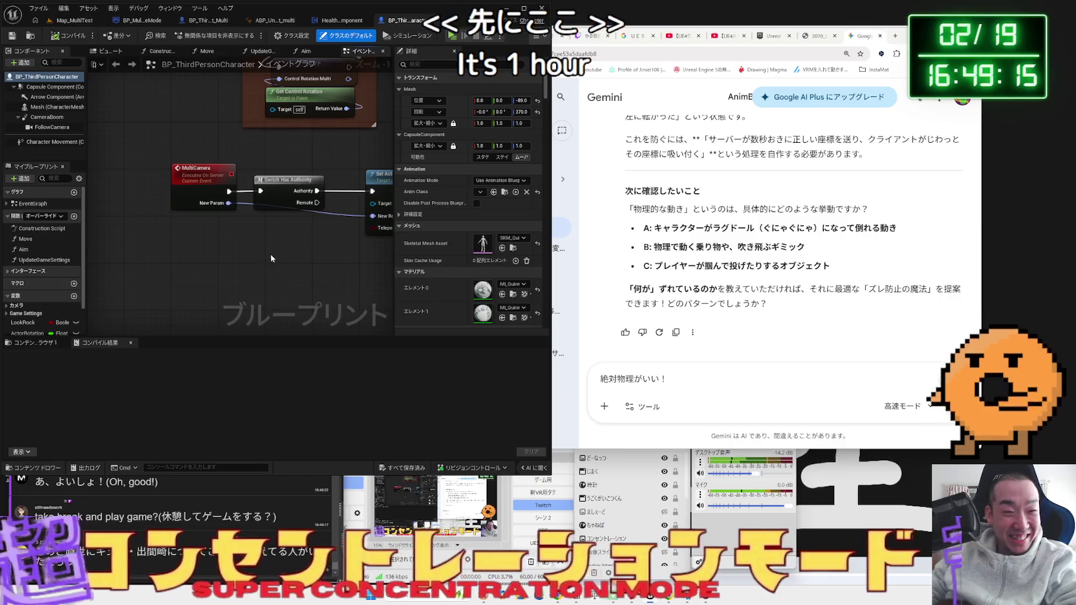
pyautogui.scroll(-1, 211, 281)
pyautogui.scroll(-1, 225, 278)
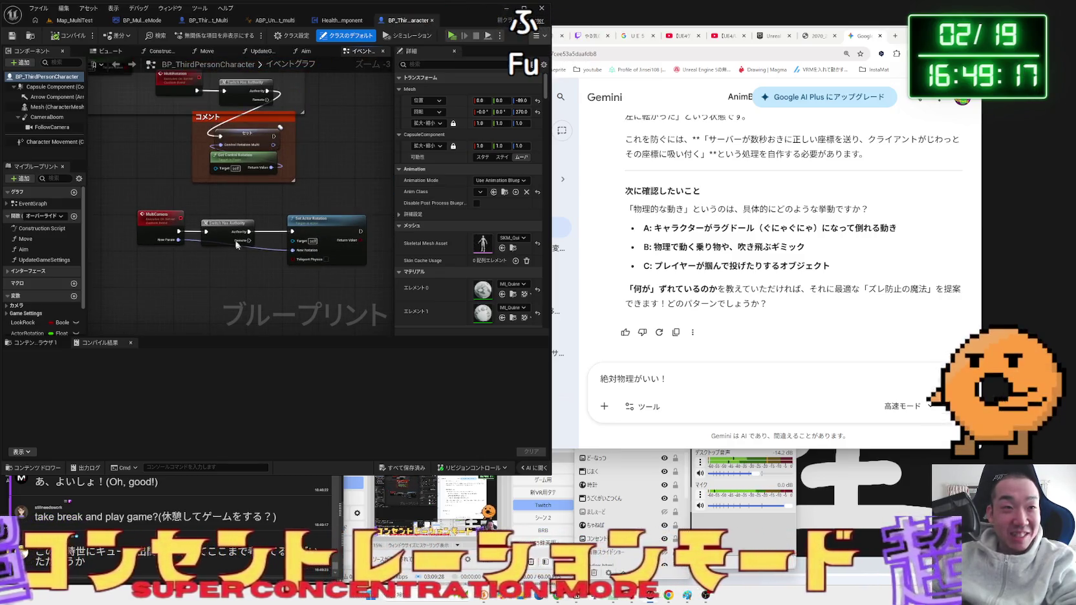
pyautogui.moveTo(230, 228)
pyautogui.mouseDown()
pyautogui.moveTo(287, 223)
pyautogui.moveTo(205, 291)
pyautogui.moveTo(190, 218)
pyautogui.moveTo(359, 292)
pyautogui.mouseUp()
pyautogui.click(266, 212)
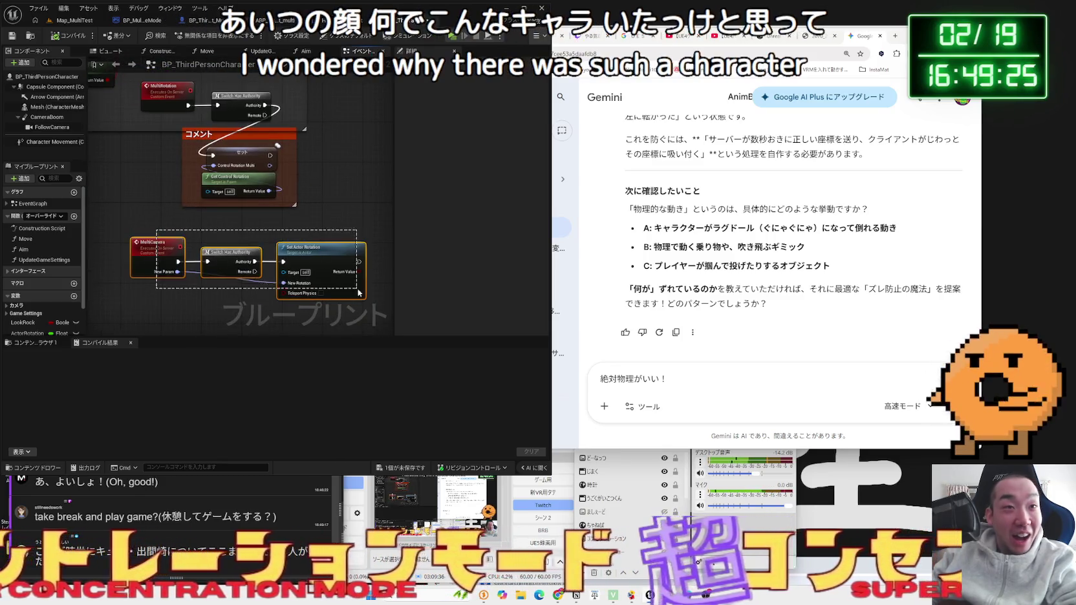
pyautogui.moveTo(186, 237); pyautogui.dragTo(196, 238)
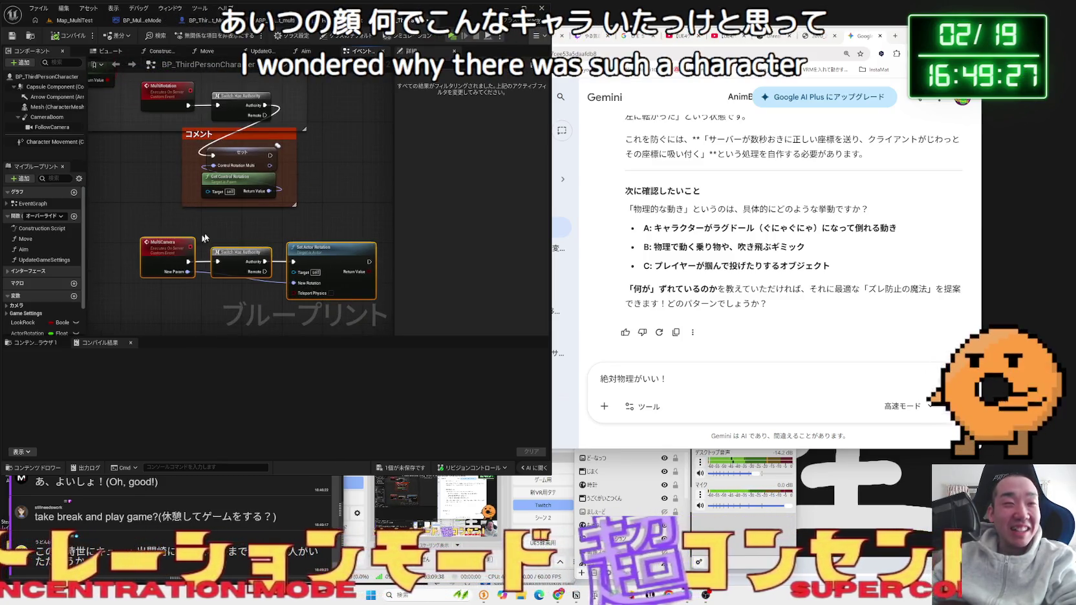
# - Follow MultiCamera to its call in the Aim function, then go back to the Event Graph
pyautogui.doubleClick(196, 238)
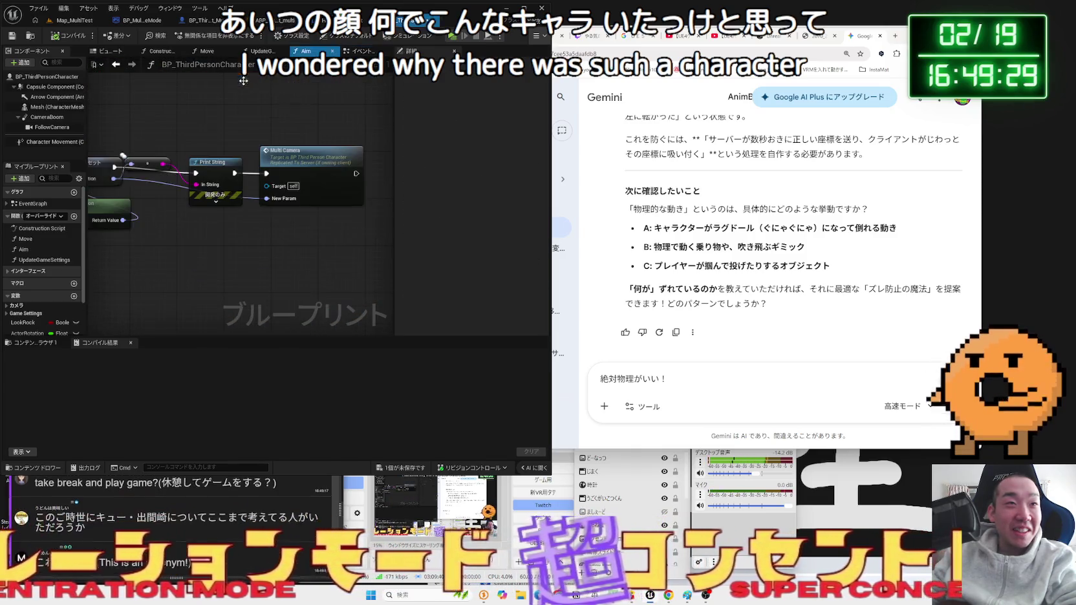
pyautogui.click(360, 51)
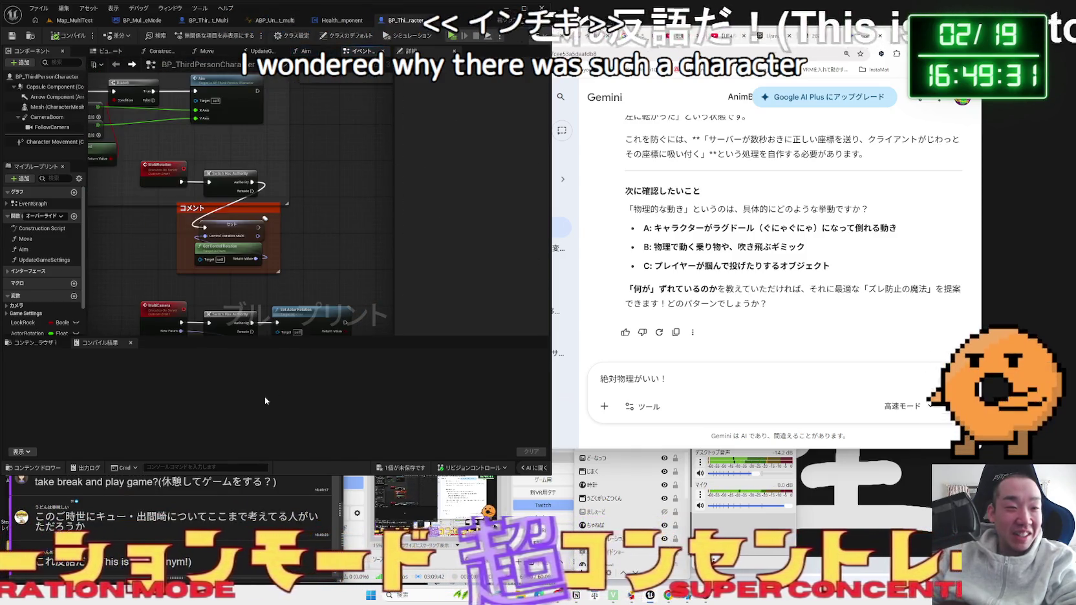
pyautogui.click(178, 521)
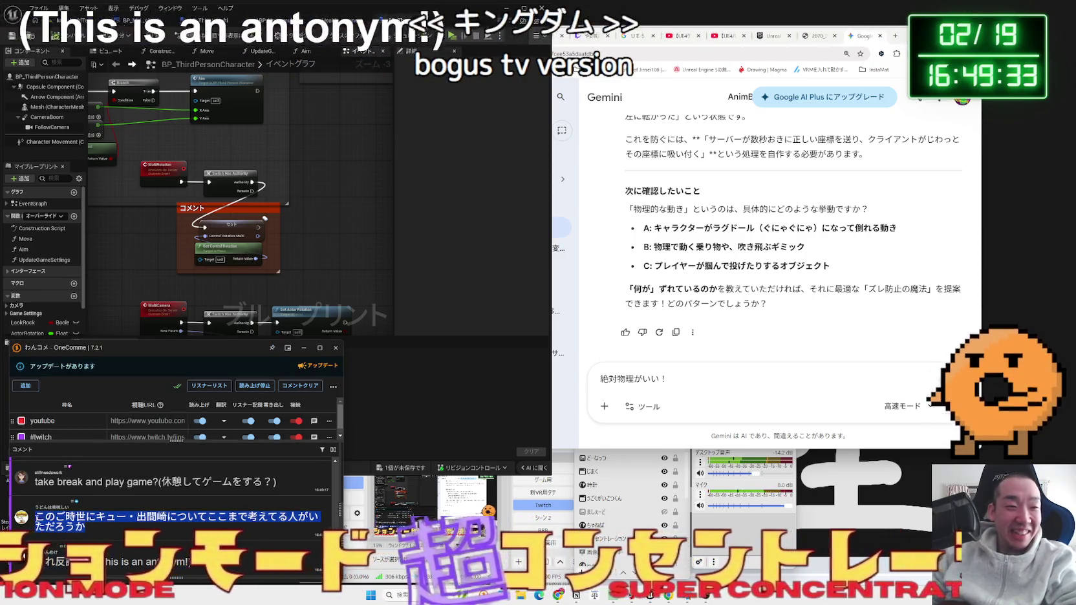
# - Inspect the Transform (Modify) Bone nodes and output pose graph in ABP_Unarmed_Robot
pyautogui.click(385, 80)
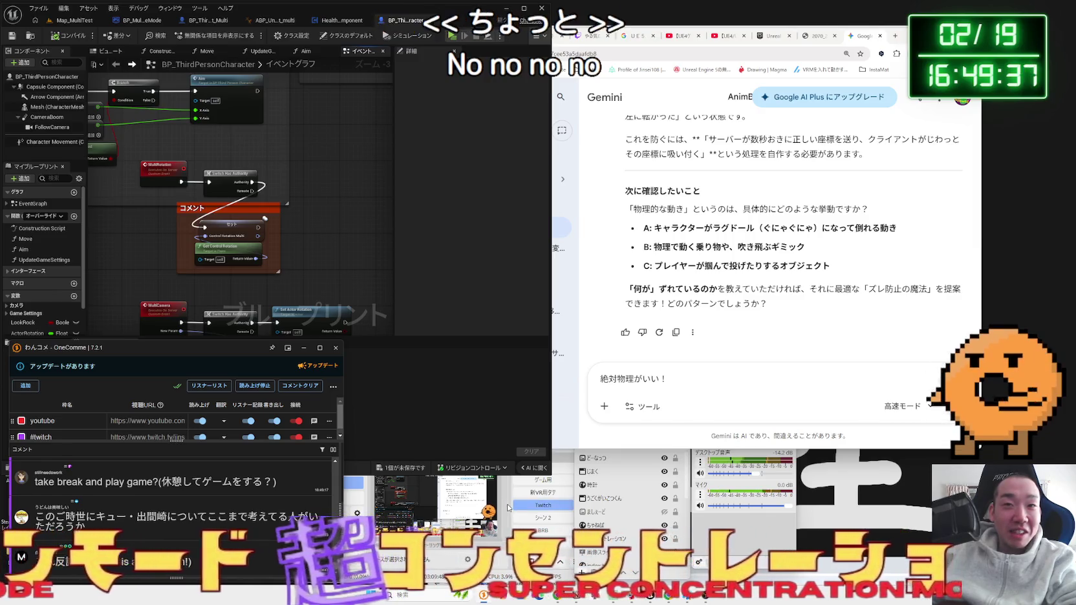
pyautogui.hotkey('alt', 'Tab')
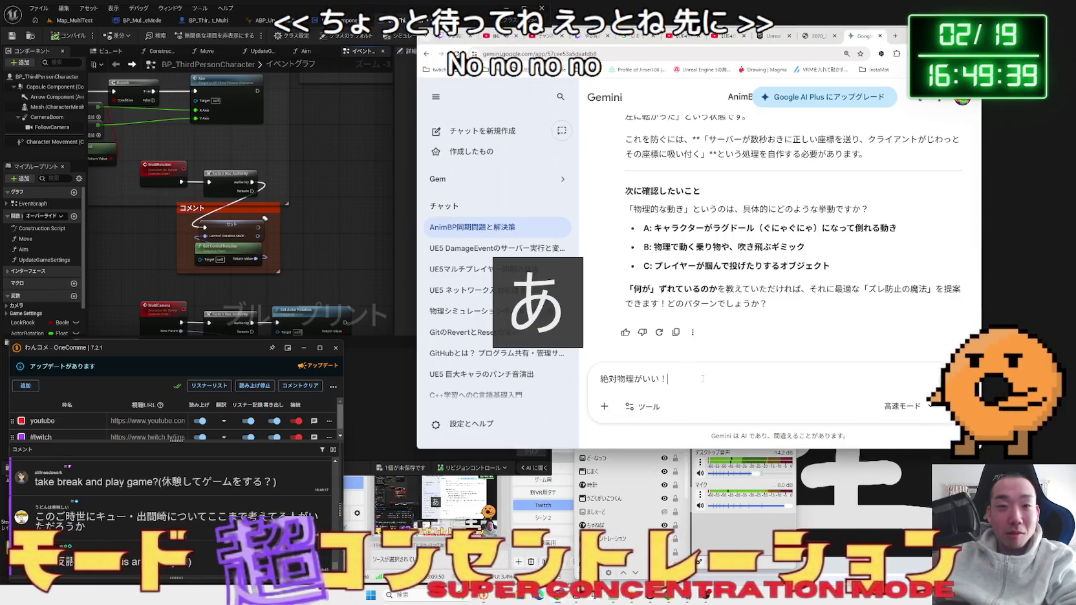
pyautogui.hotkey('alt', 'Tab')
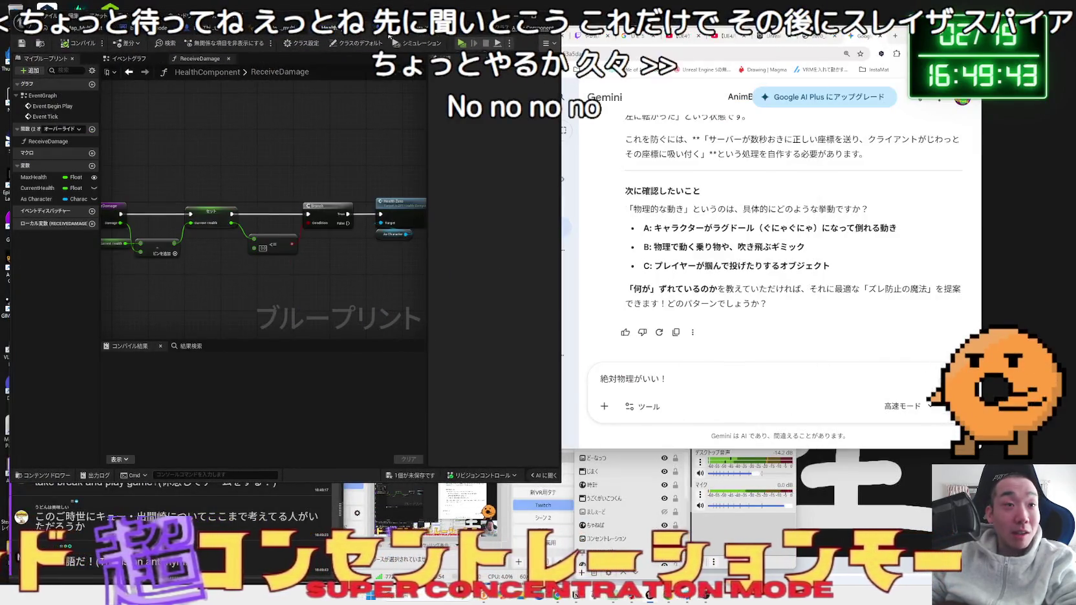
pyautogui.hotkey('alt', 'Tab')
pyautogui.moveTo(326, 301)
pyautogui.mouseDown()
pyautogui.moveTo(289, 286)
pyautogui.moveTo(262, 220)
pyautogui.mouseUp()
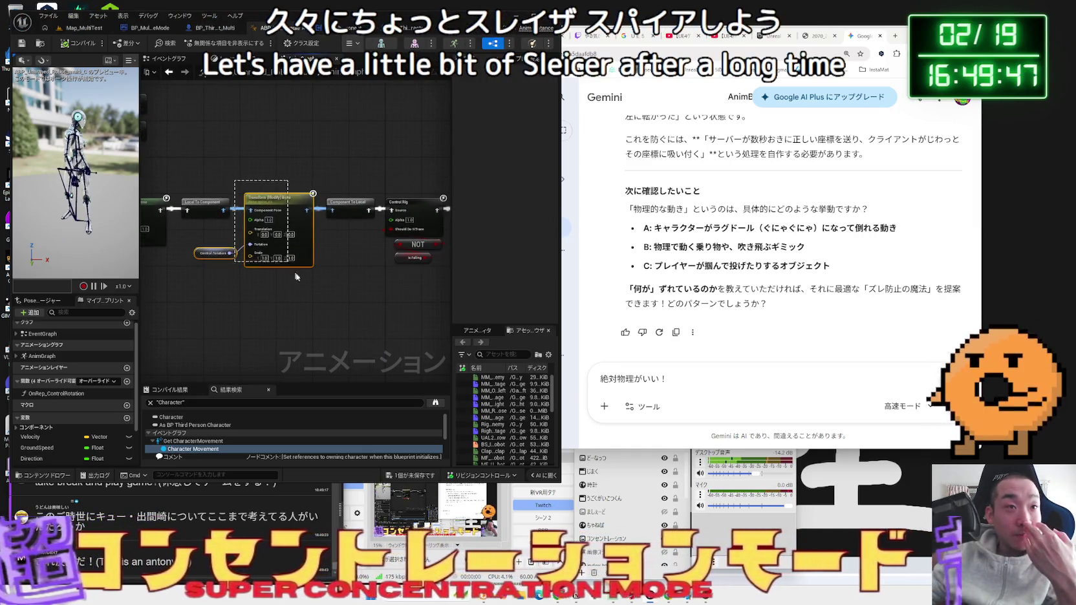
pyautogui.click(170, 72)
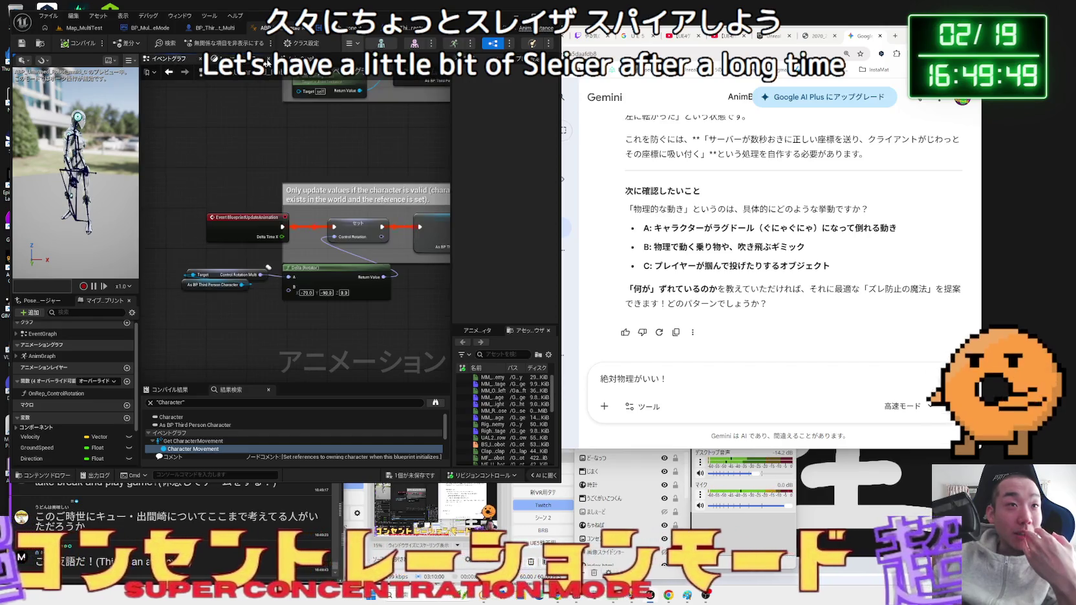
# - Save the BP_ThirdPersonCharacter blueprint with Ctrl+S, confirming Save Selected
pyautogui.click(172, 29)
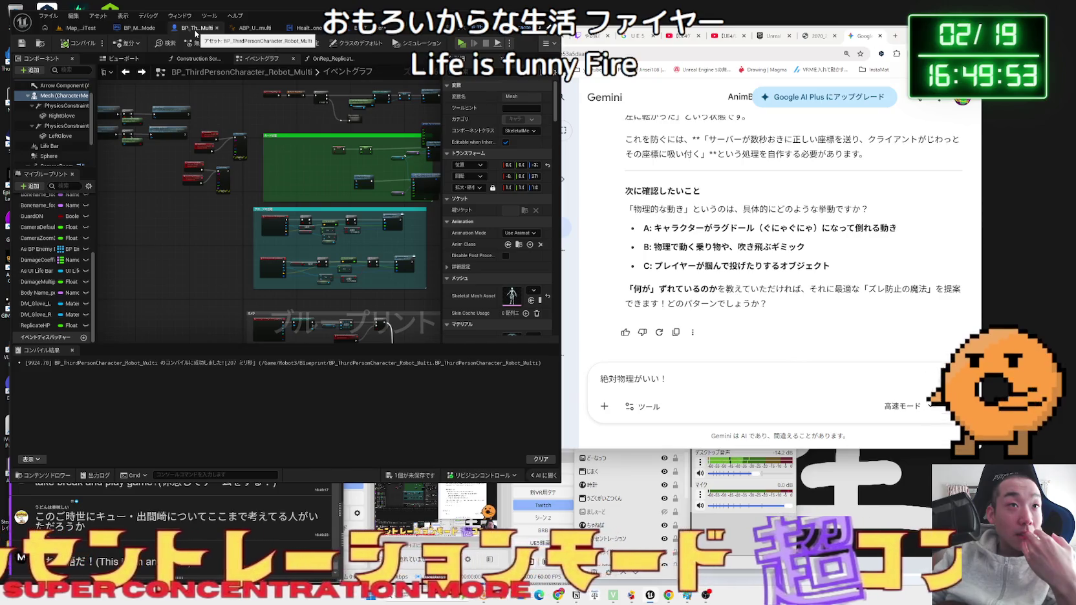
pyautogui.moveTo(364, 33)
pyautogui.mouseDown()
pyautogui.moveTo(375, 31)
pyautogui.moveTo(259, 29)
pyautogui.moveTo(190, 46)
pyautogui.mouseUp()
pyautogui.hotkey('ctrl', 's')
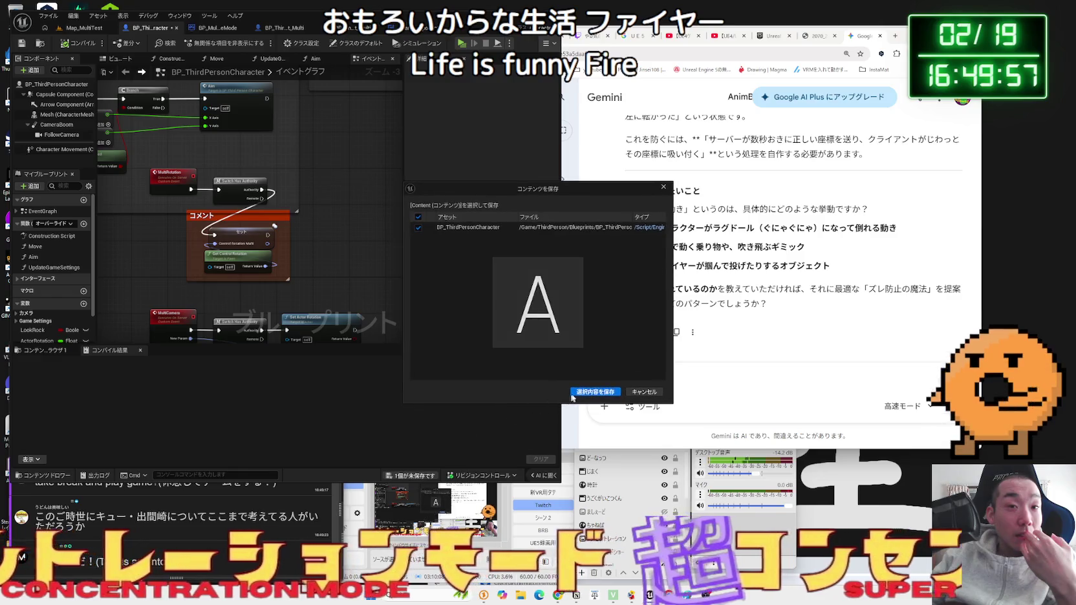
pyautogui.moveTo(337, 264); pyautogui.dragTo(315, 188)
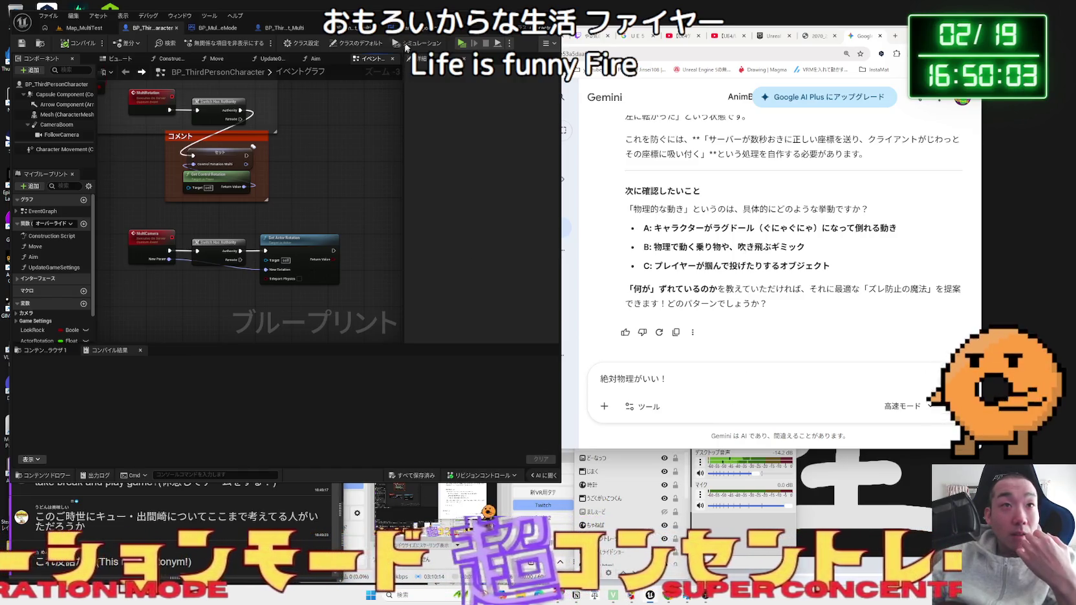
# - Return to the Robot_Multi blueprint, then start a Gemini reply mentioning PhysicsAnimation
pyautogui.click(299, 29)
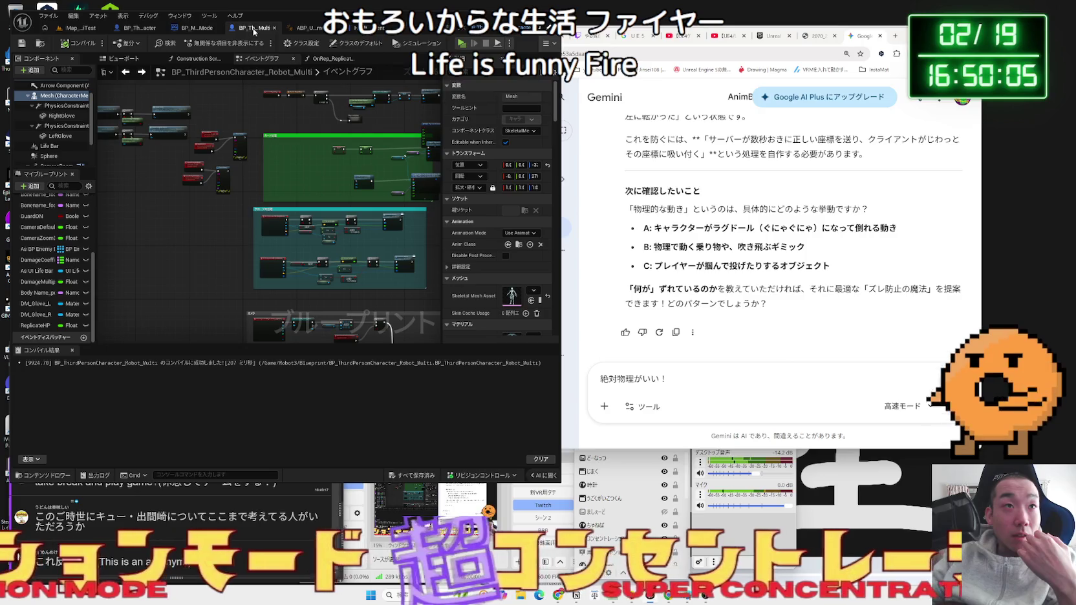
pyautogui.click(710, 375)
pyautogui.write('P')
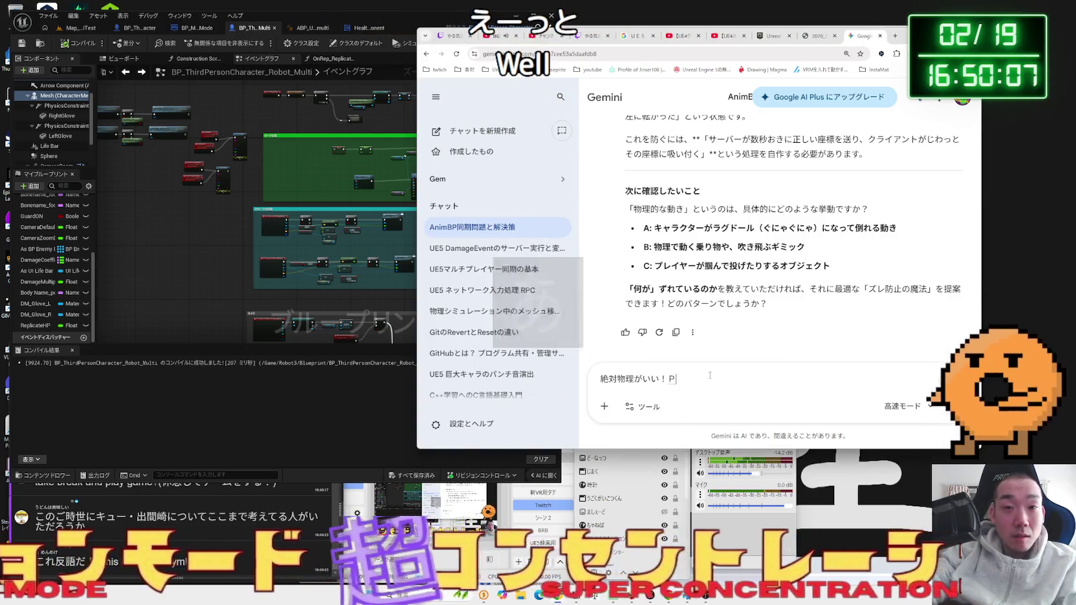
pyautogui.write('hysi')
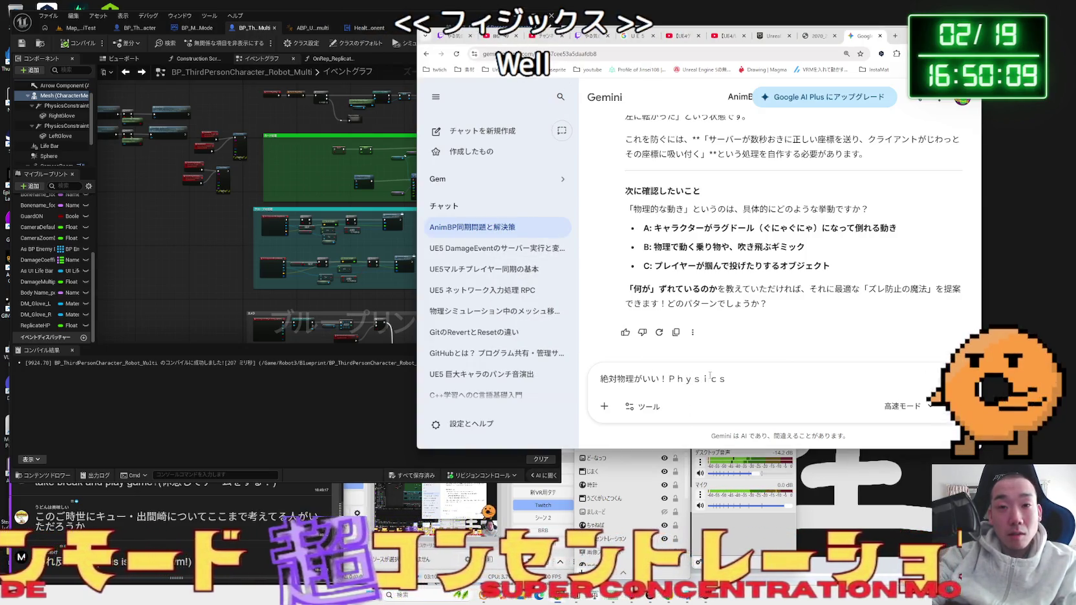
pyautogui.write('Anima')
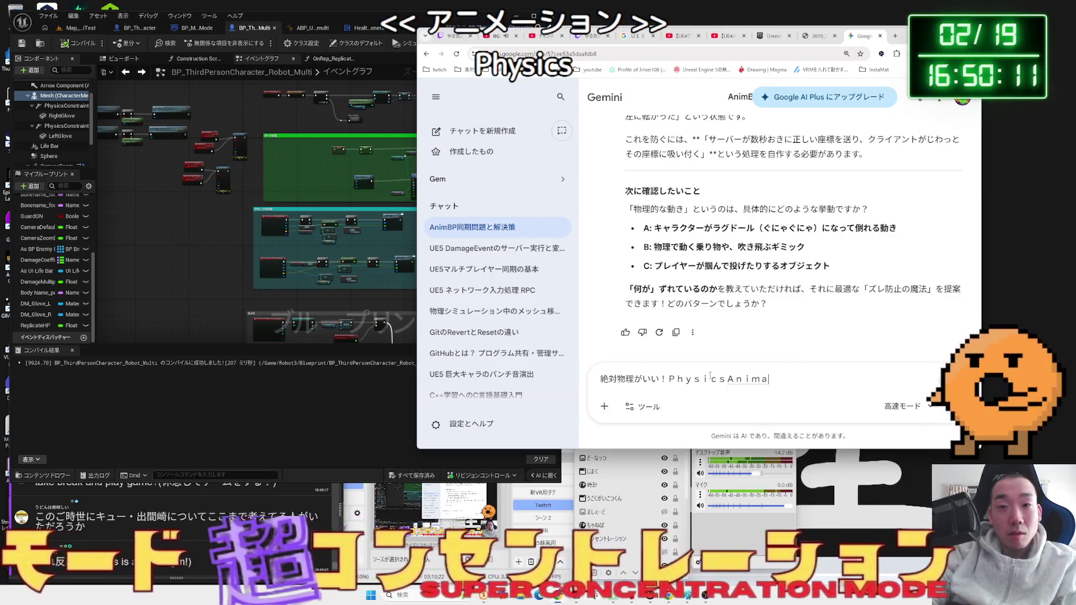
pyautogui.write('nba')
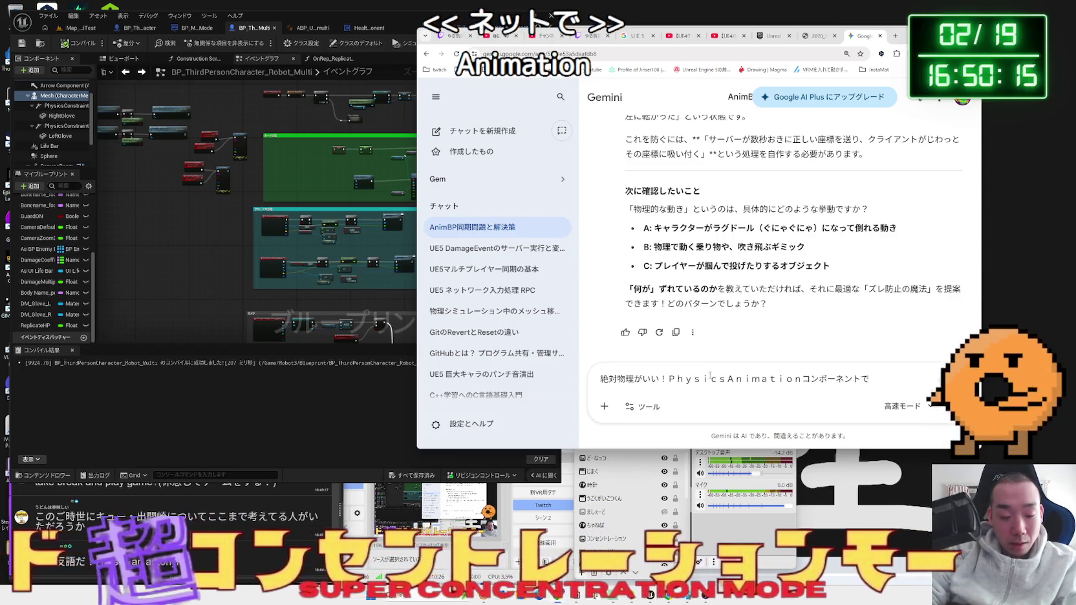
pyautogui.write('tsu')
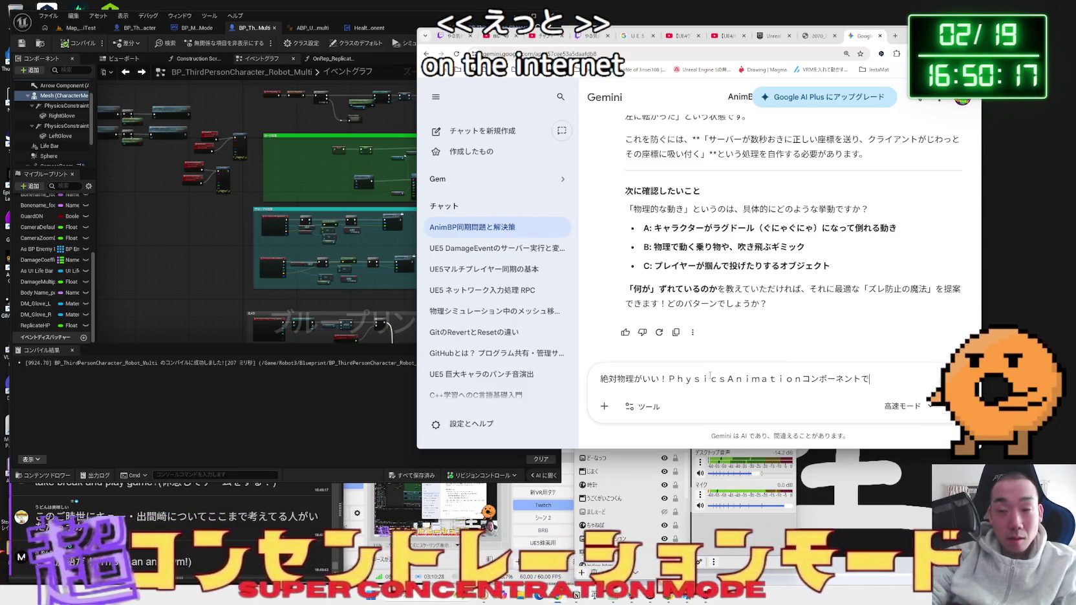
pyautogui.write('uhan')
pyautogui.write('n')
# - Send Gemini a message: 上半身だけ物理挙動, gloves attached with PhysicsConstraint
pyautogui.press('space')
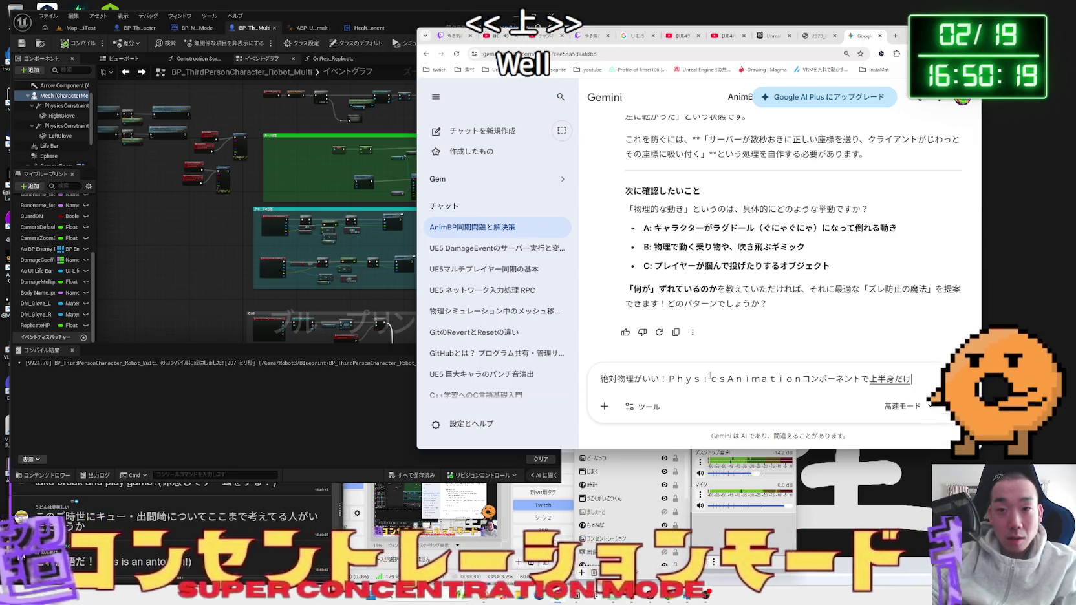
pyautogui.write('dakebutsurikyoudou')
pyautogui.press('space')
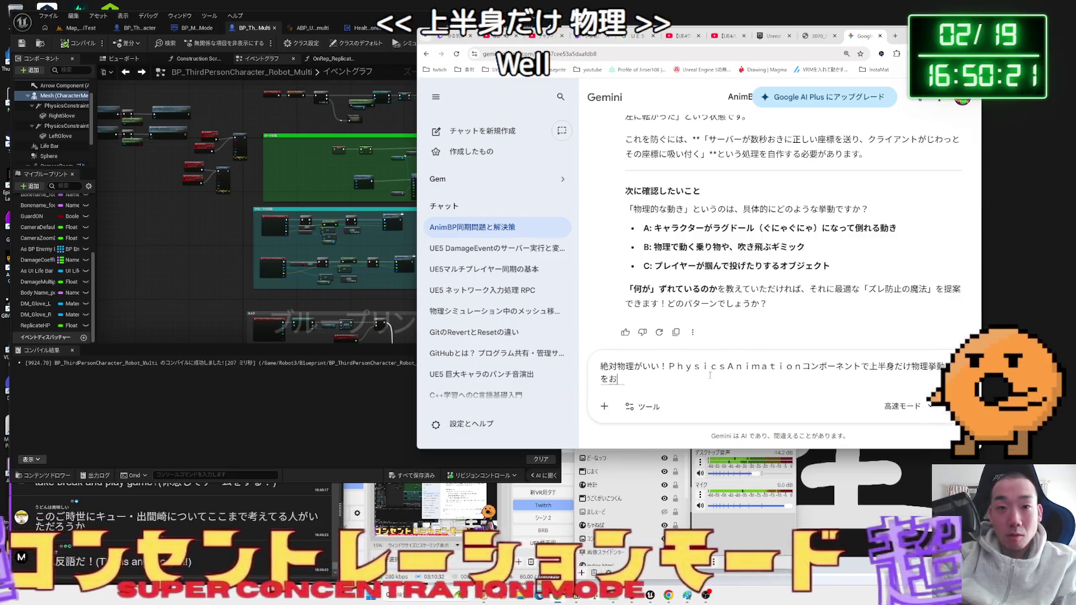
pyautogui.write('woonnnte')
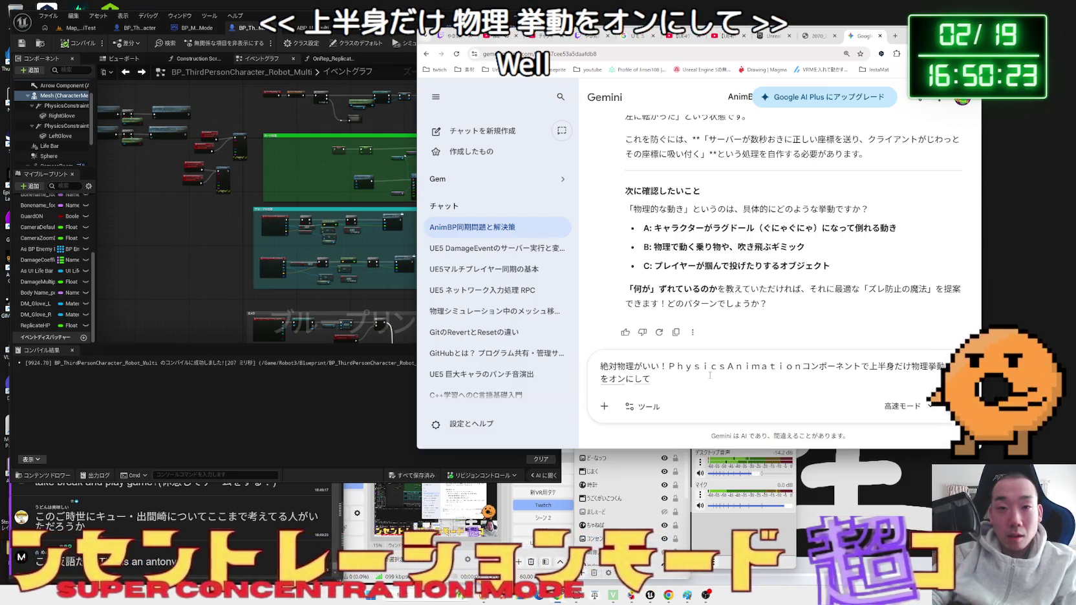
pyautogui.write('。んで')
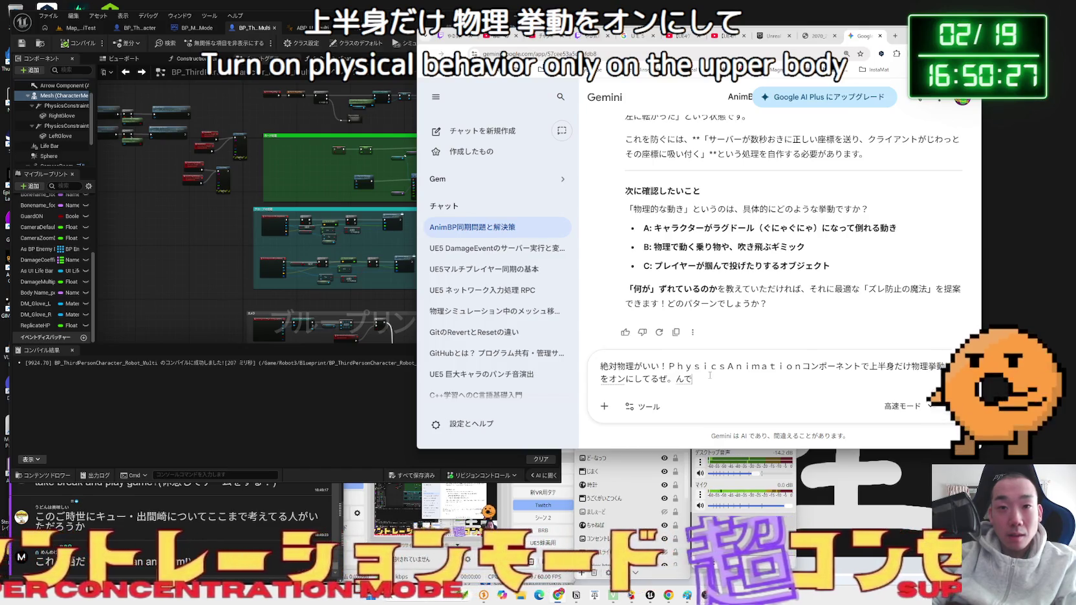
pyautogui.write('手のb')
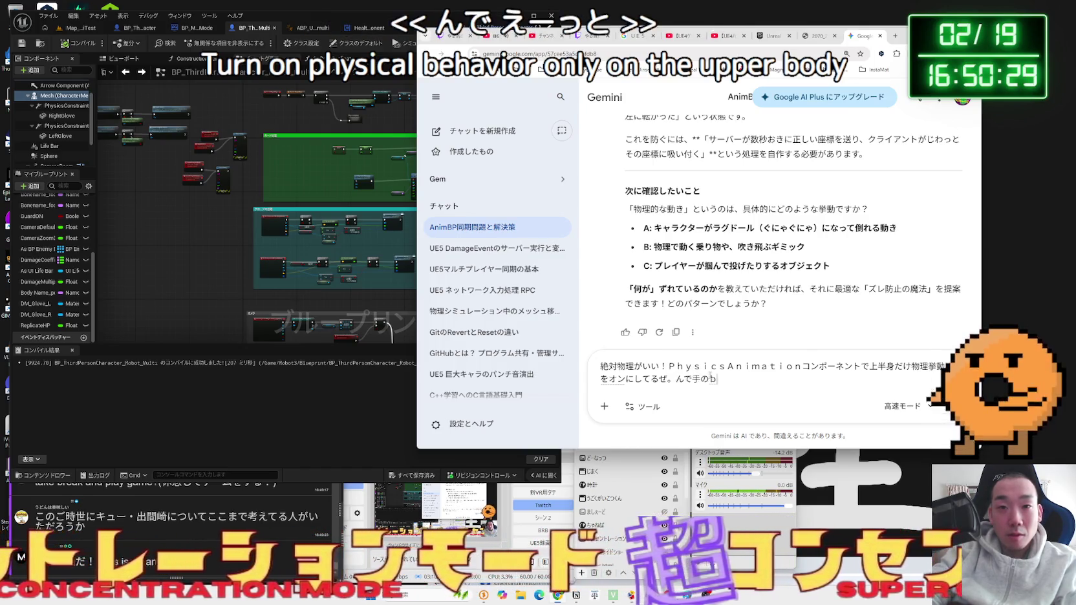
pyautogui.write('ni')
pyautogui.press('space')
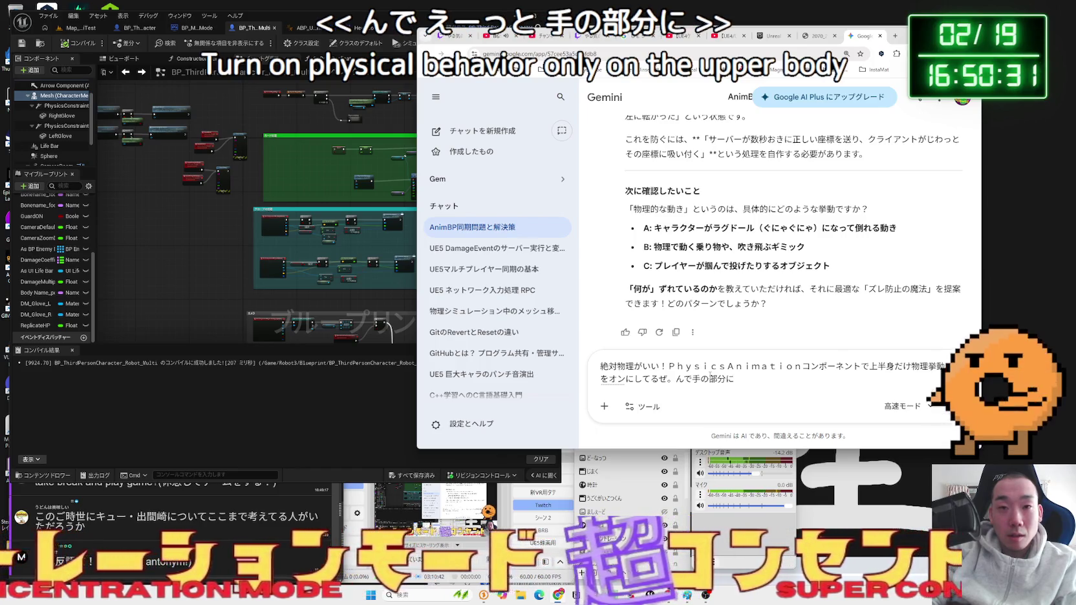
pyautogui.write('Phc')
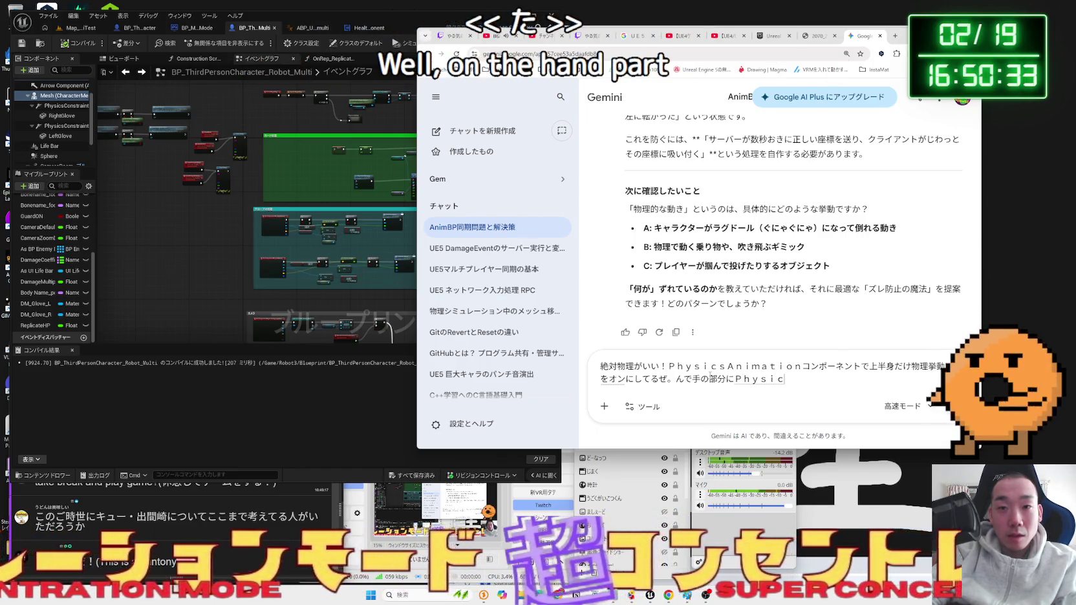
pyautogui.write('Simulationが')
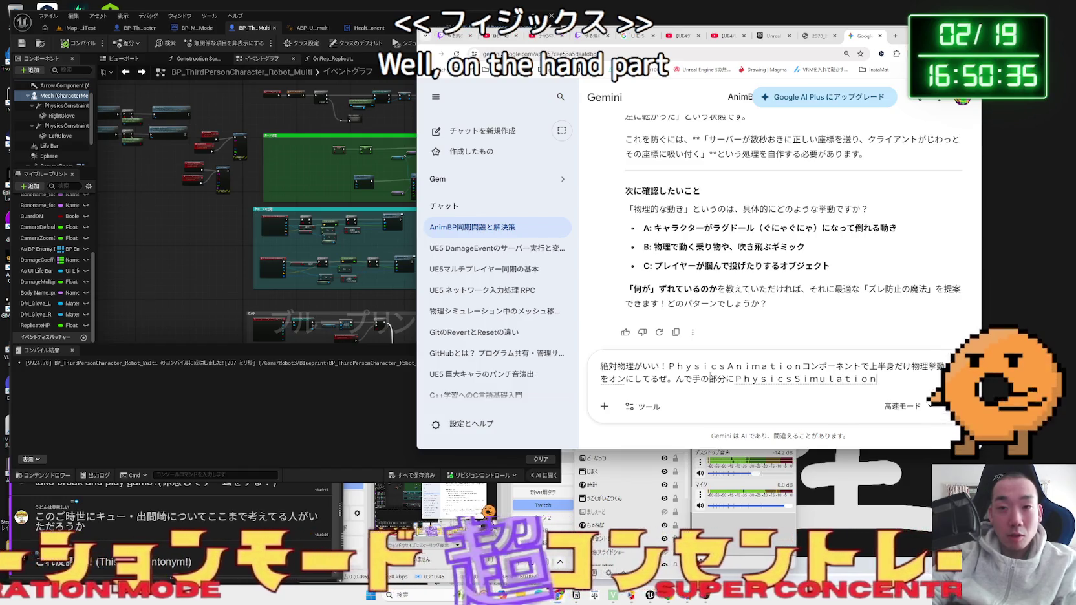
pyautogui.write('オンになｔｔ')
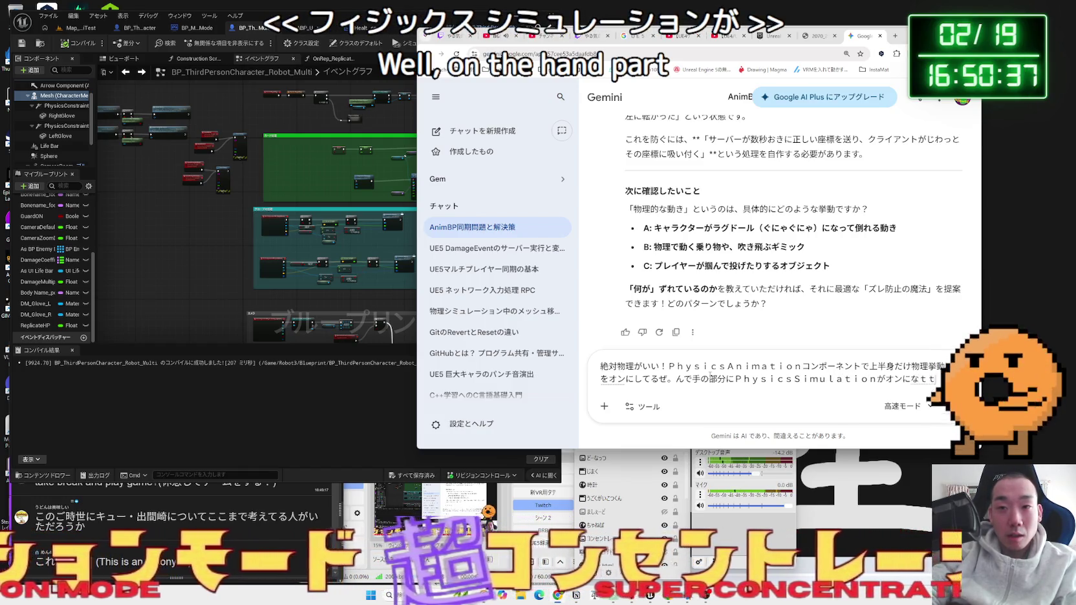
pyautogui.press('BackSpace')
pyautogui.press('BackSpace')
pyautogui.write('ってるぐろー')
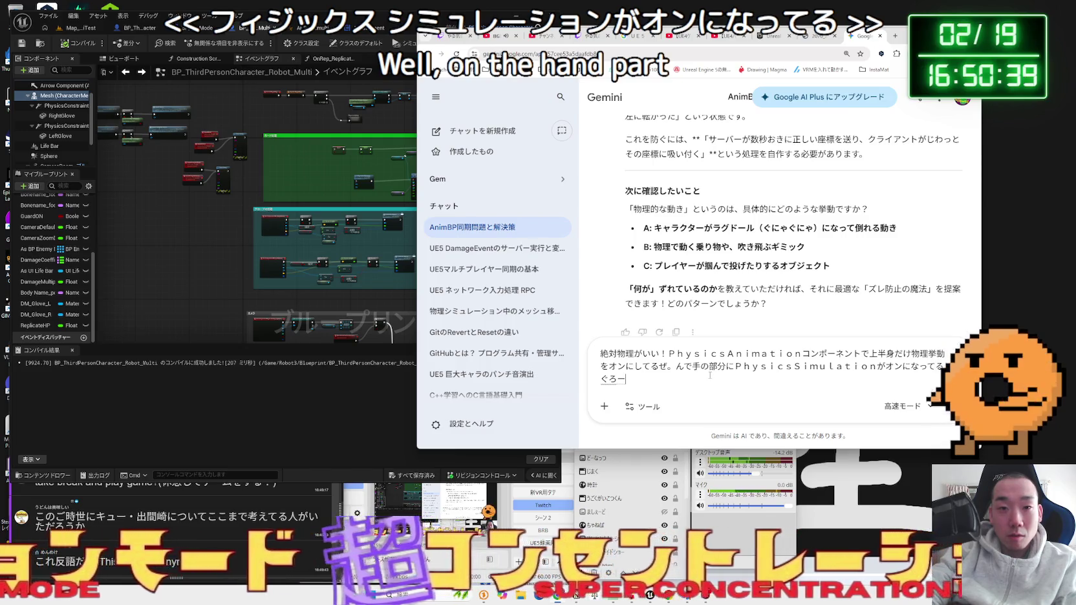
pyautogui.write('ぶ')
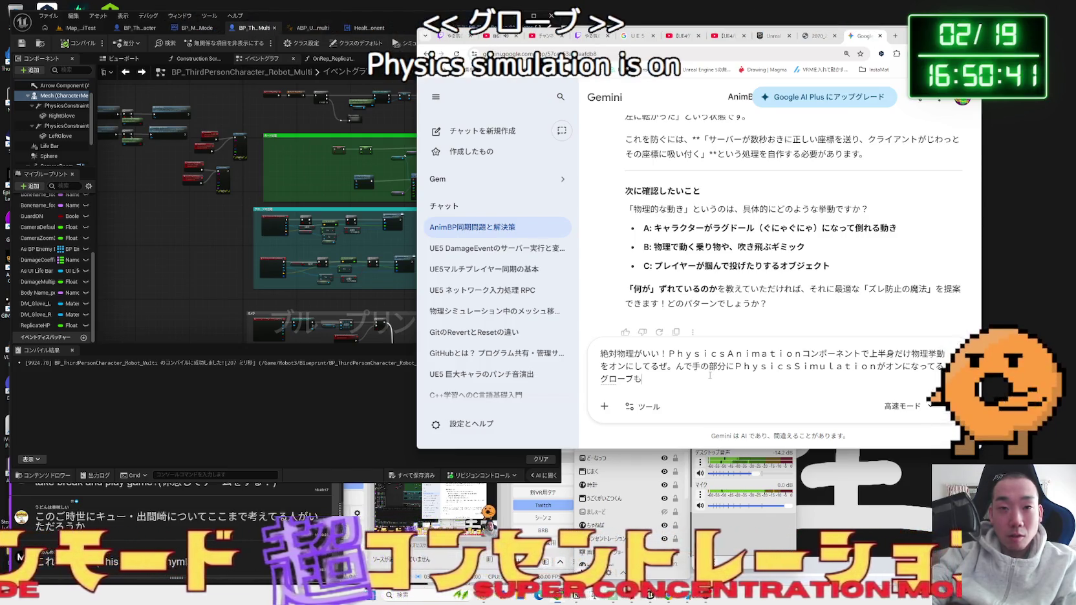
pyautogui.write('ぶｔ')
pyautogui.press('BackSpace')
pyautogui.press('BackSpace')
pyautogui.write('P')
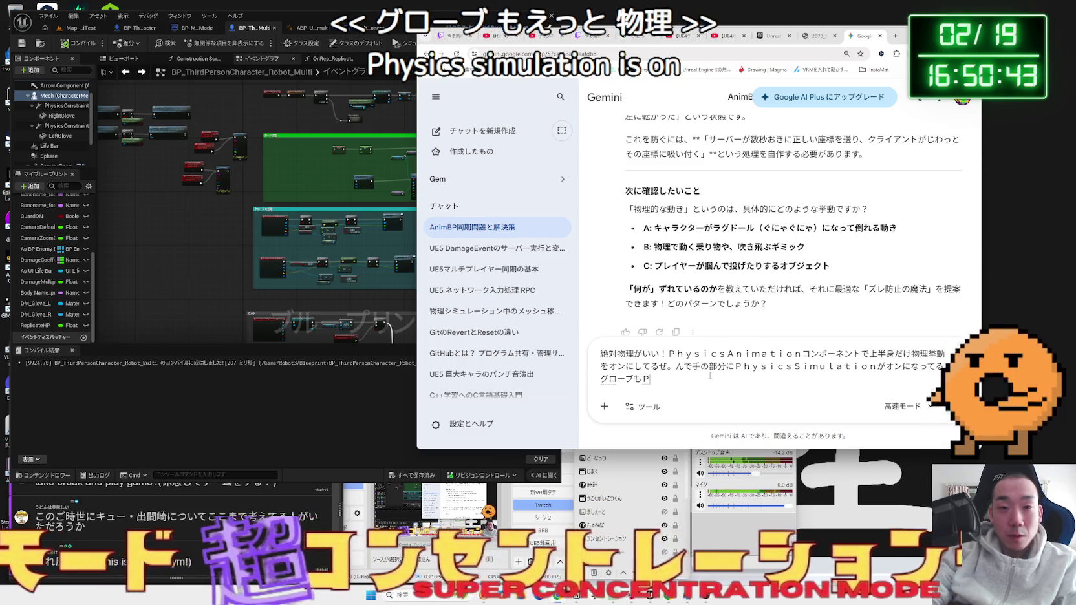
pyautogui.write('C')
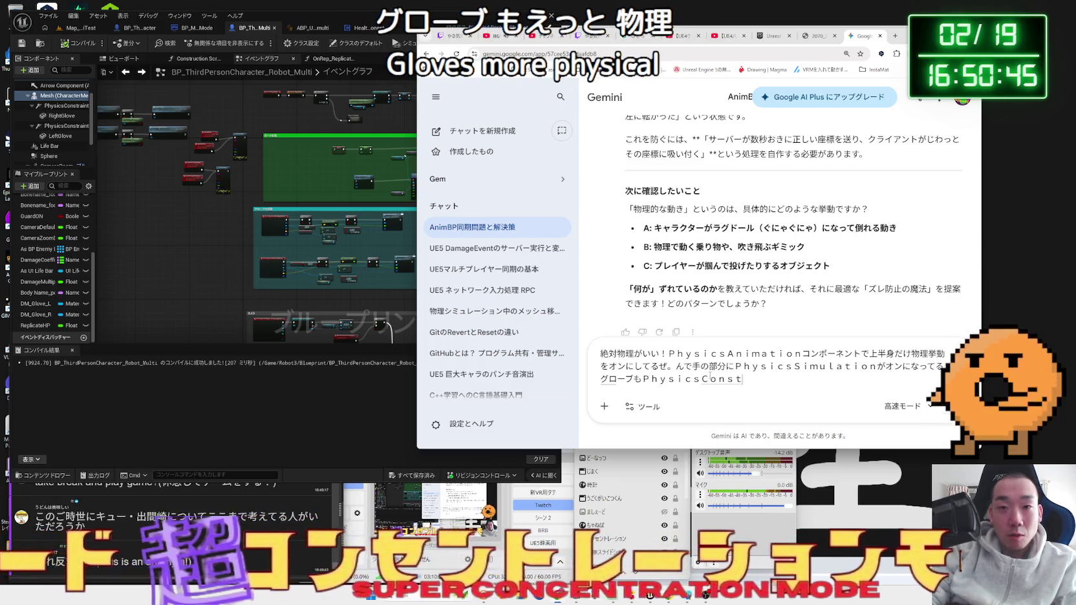
pyautogui.write('raintでつけて')
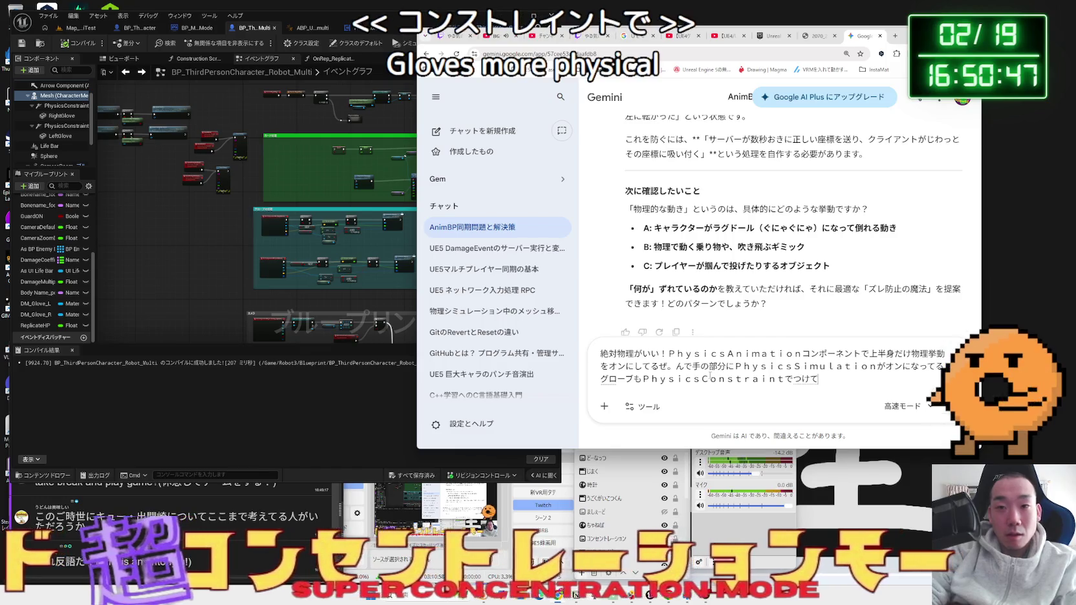
pyautogui.write('るんd')
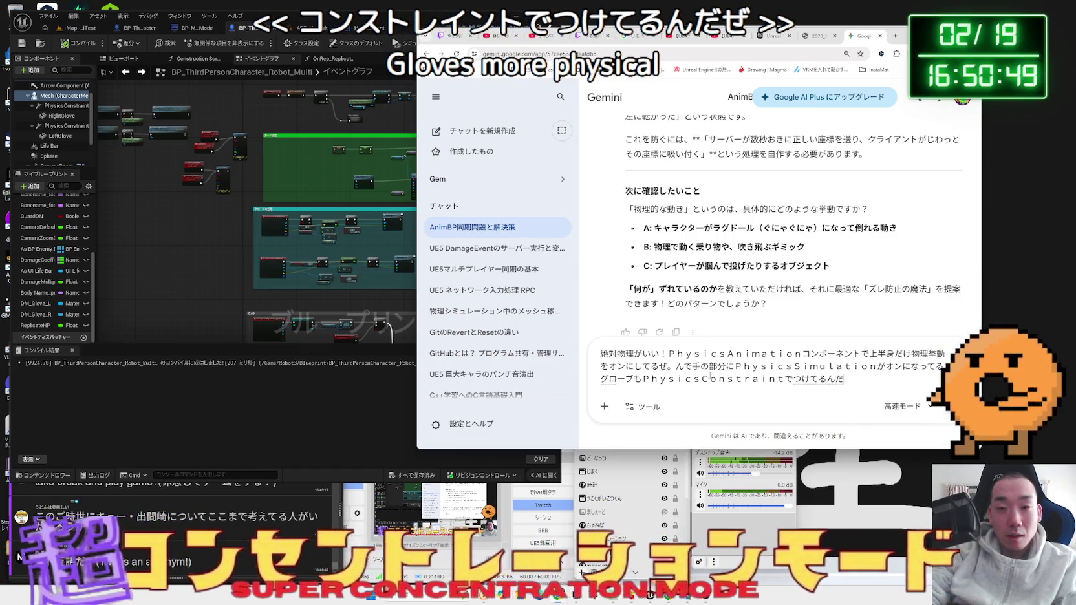
pyautogui.press('space')
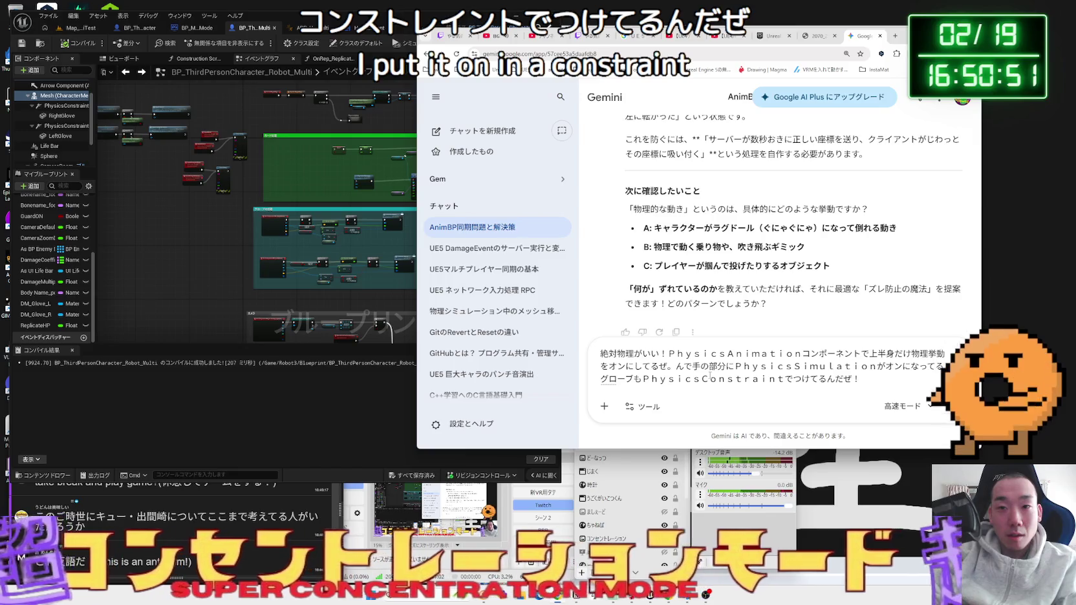
pyautogui.press('Return')
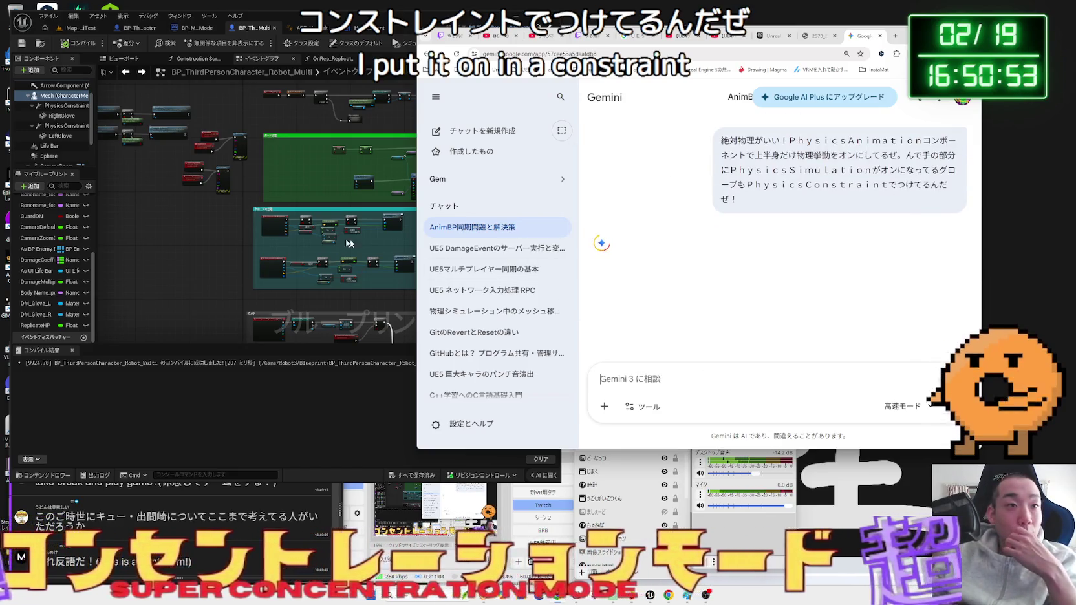
pyautogui.click(197, 259)
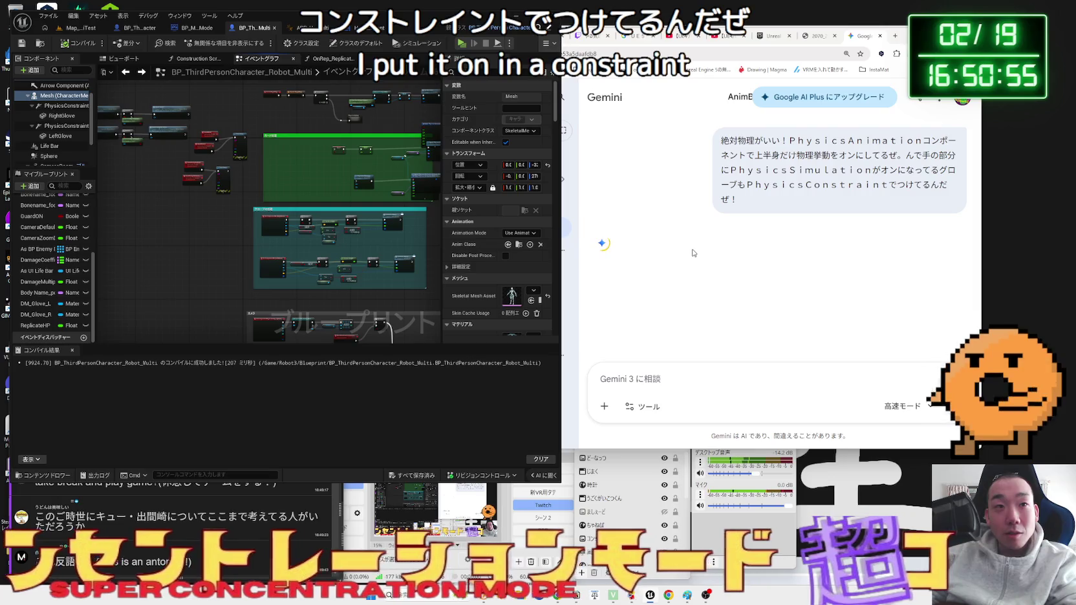
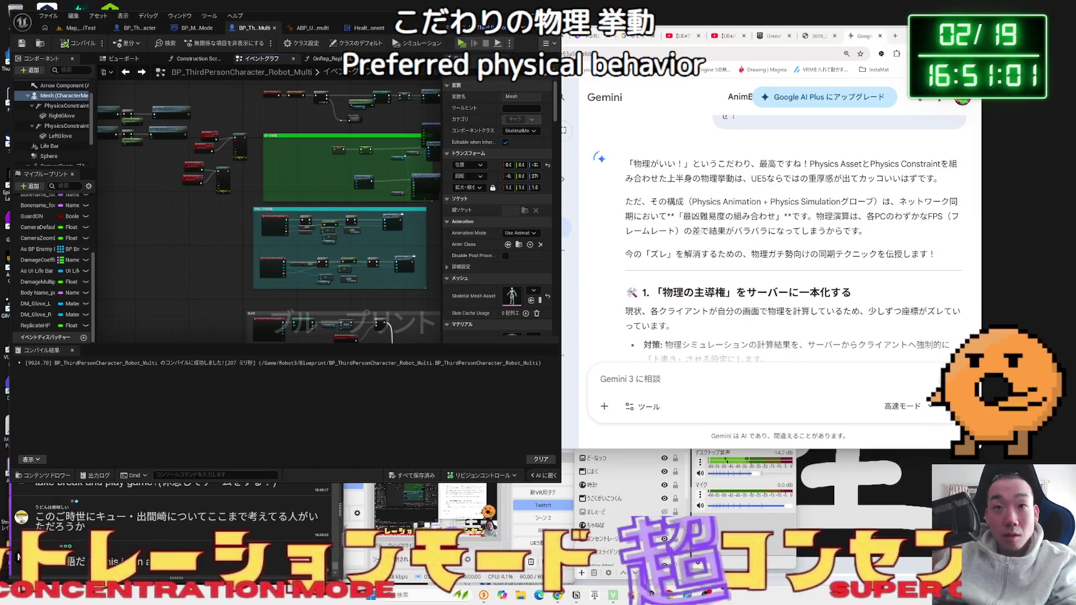
# - Read Gemini's paragraphs on the 最凶難易度の組み合わせ, FPS differences and the 対策 countermeasures
pyautogui.moveTo(784, 217)
pyautogui.mouseDown()
pyautogui.moveTo(646, 201)
pyautogui.moveTo(759, 217)
pyautogui.moveTo(669, 208)
pyautogui.mouseUp()
pyautogui.click(668, 210)
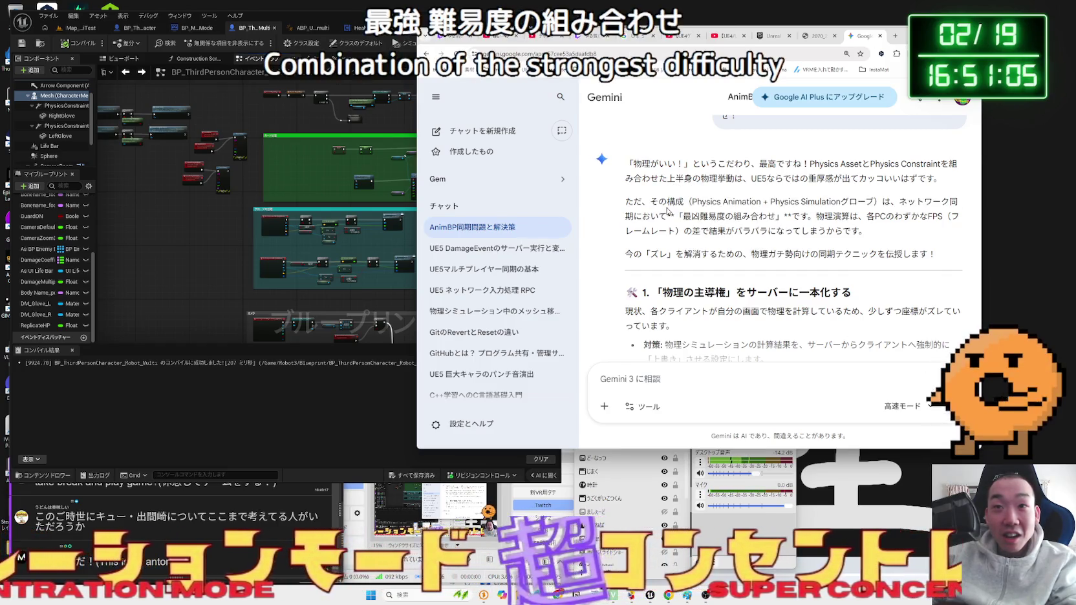
pyautogui.moveTo(895, 229); pyautogui.dragTo(652, 202)
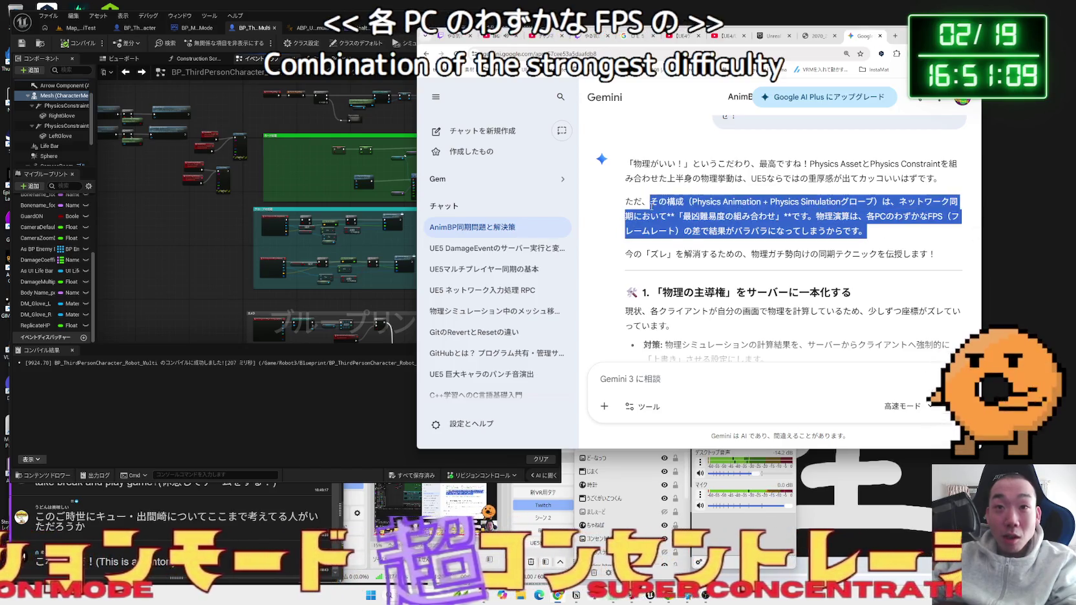
pyautogui.click(672, 212)
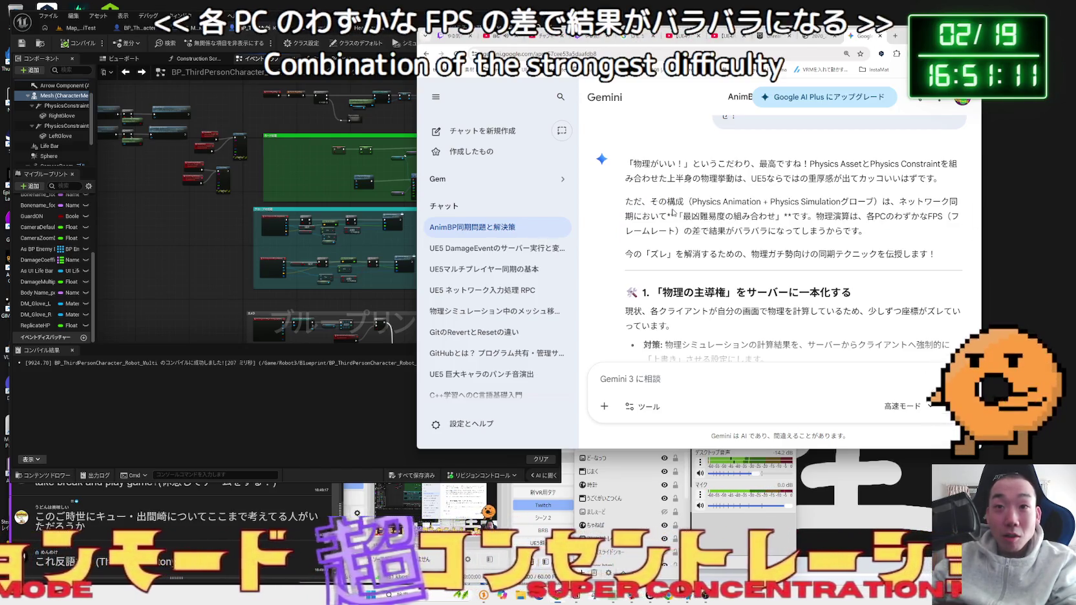
pyautogui.scroll(-2, 672, 212)
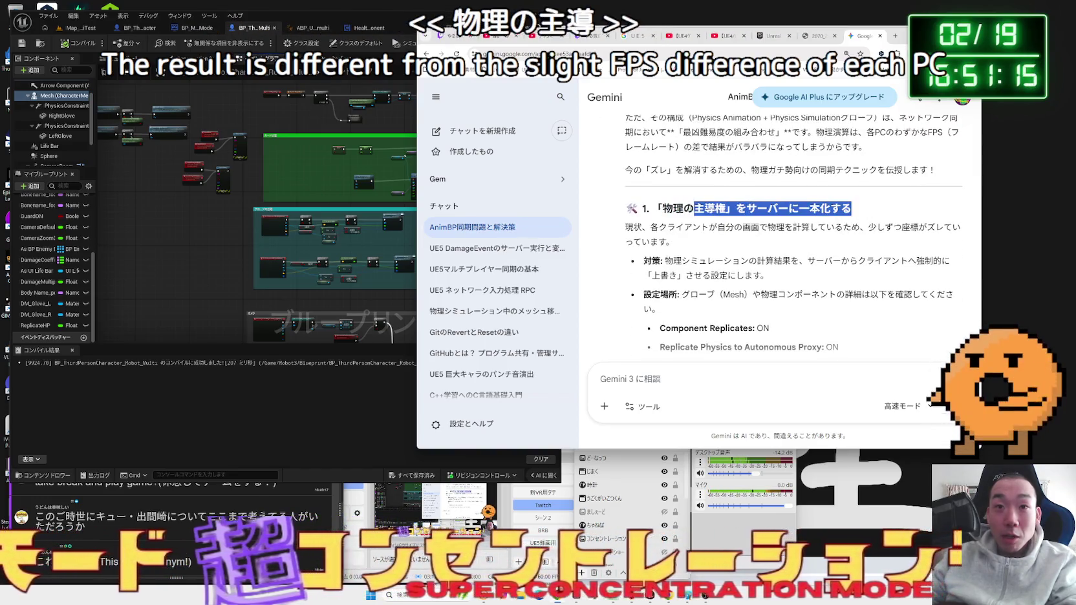
pyautogui.scroll(-1, 696, 205)
pyautogui.tripleClick(696, 205)
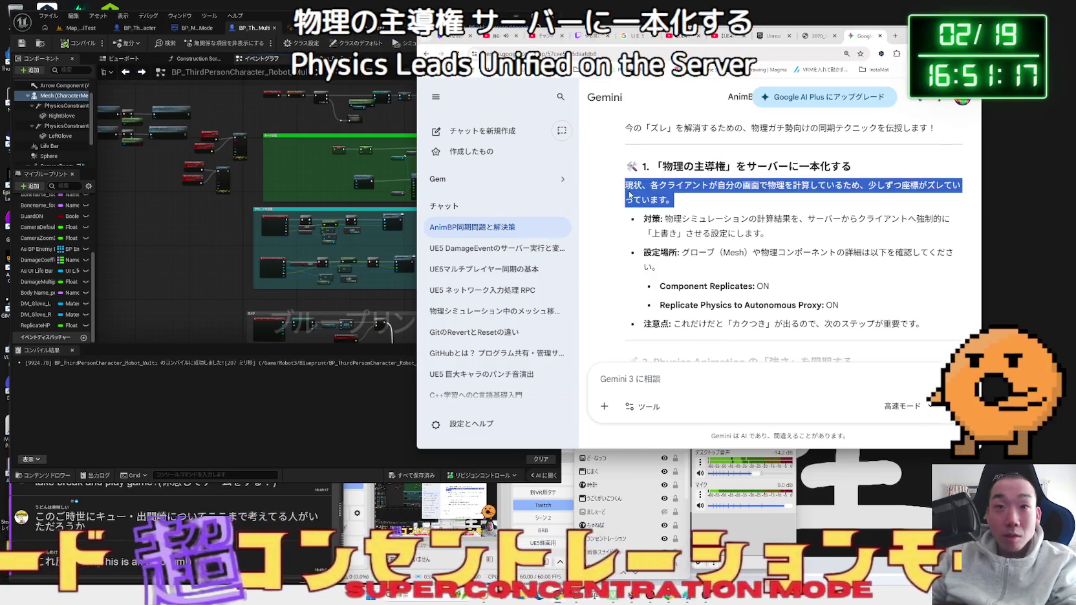
pyautogui.tripleClick(699, 205)
pyautogui.click(700, 205)
pyautogui.moveTo(683, 218)
pyautogui.mouseDown()
pyautogui.moveTo(777, 235)
pyautogui.moveTo(773, 220)
pyautogui.moveTo(683, 218)
pyautogui.moveTo(768, 234)
pyautogui.mouseUp()
pyautogui.moveTo(682, 218); pyautogui.dragTo(768, 234)
pyautogui.click(677, 218)
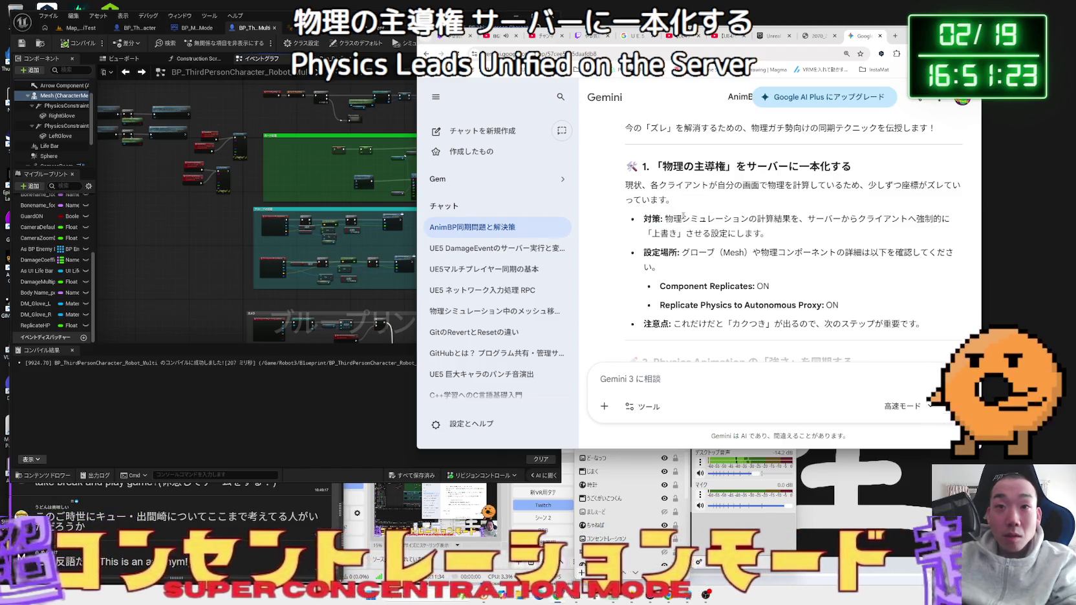
# - Read the 設定場所 advice on Component Replicates and Replicate Physics, then return to Unreal Editor
pyautogui.scroll(-1, 743, 185)
pyautogui.scroll(-1, 736, 188)
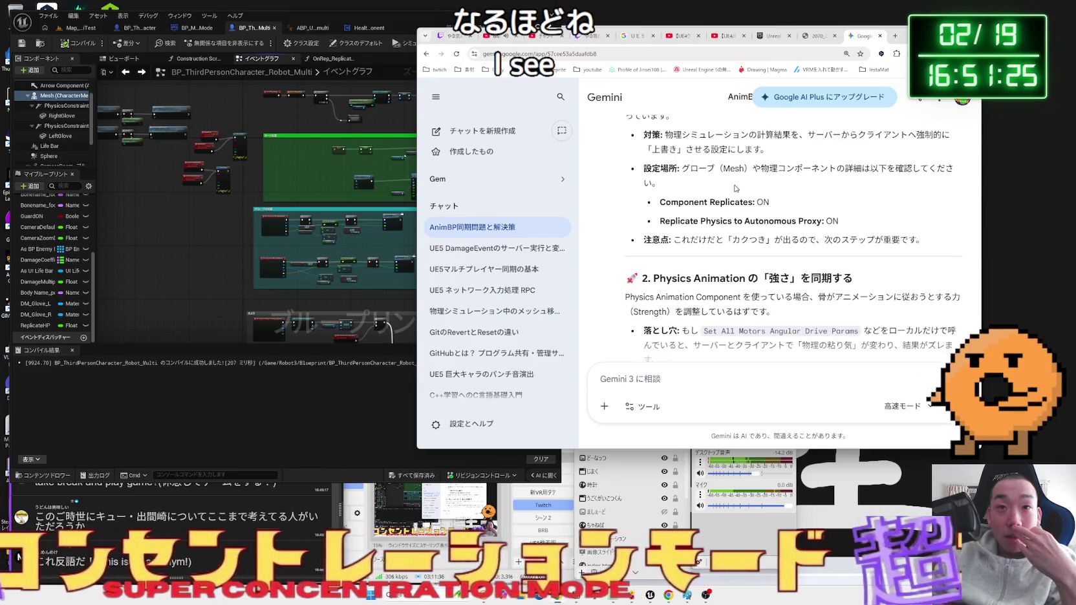
pyautogui.moveTo(811, 169); pyautogui.dragTo(870, 182)
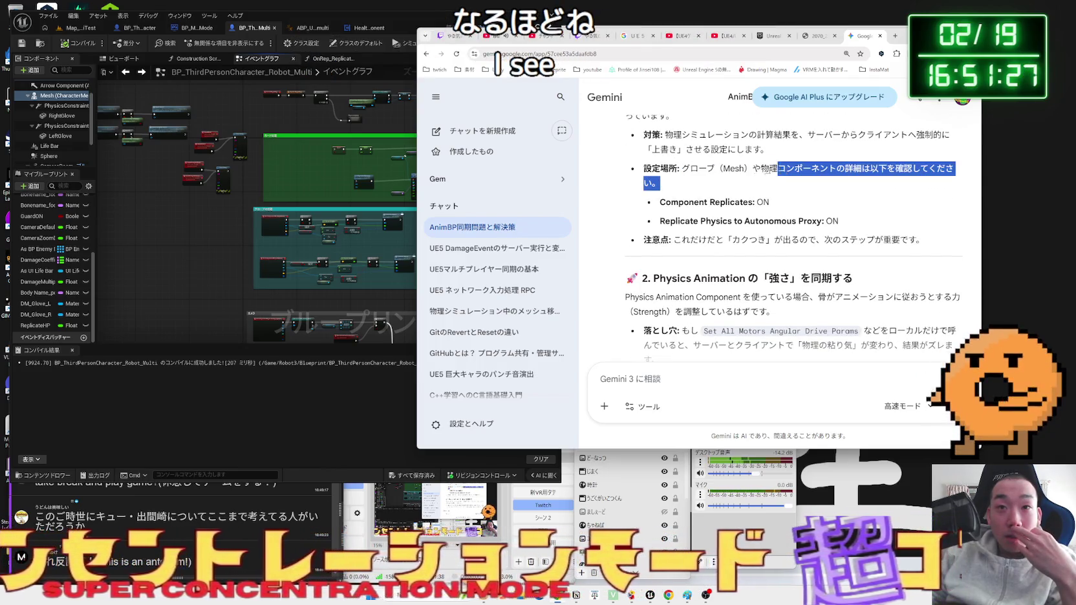
pyautogui.scroll(-1, 790, 190)
pyautogui.moveTo(851, 183)
pyautogui.mouseDown()
pyautogui.moveTo(687, 164)
pyautogui.moveTo(839, 181)
pyautogui.mouseUp()
pyautogui.click(851, 181)
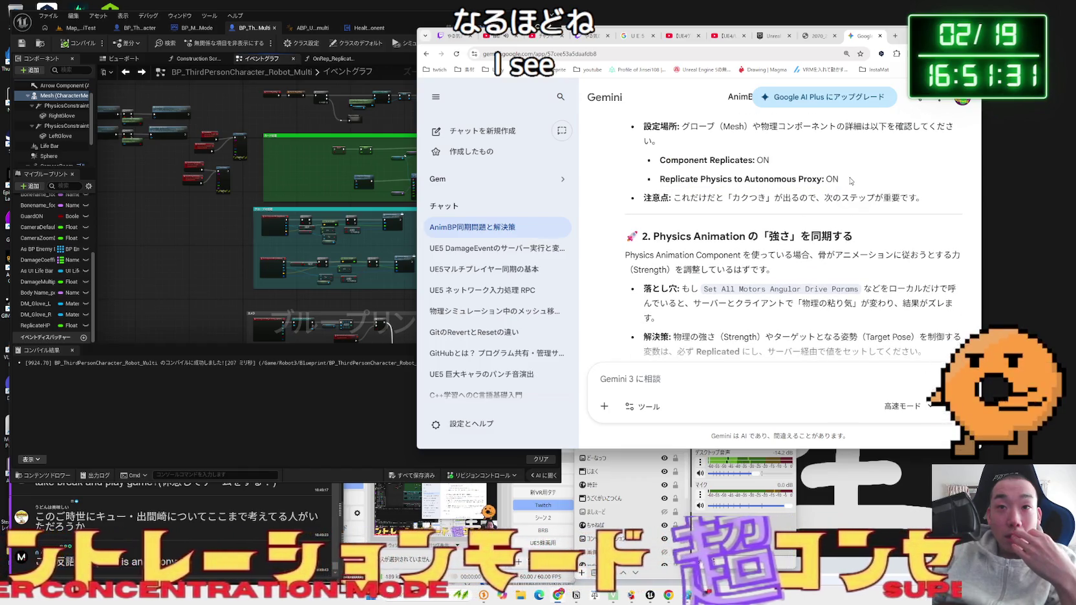
pyautogui.scroll(-2, 849, 180)
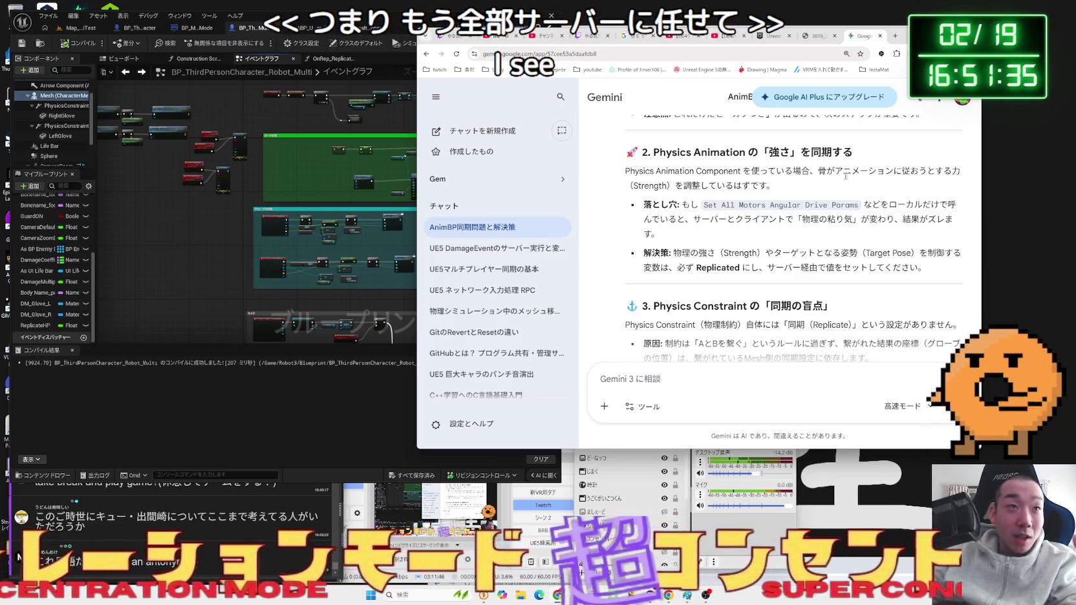
pyautogui.click(199, 244)
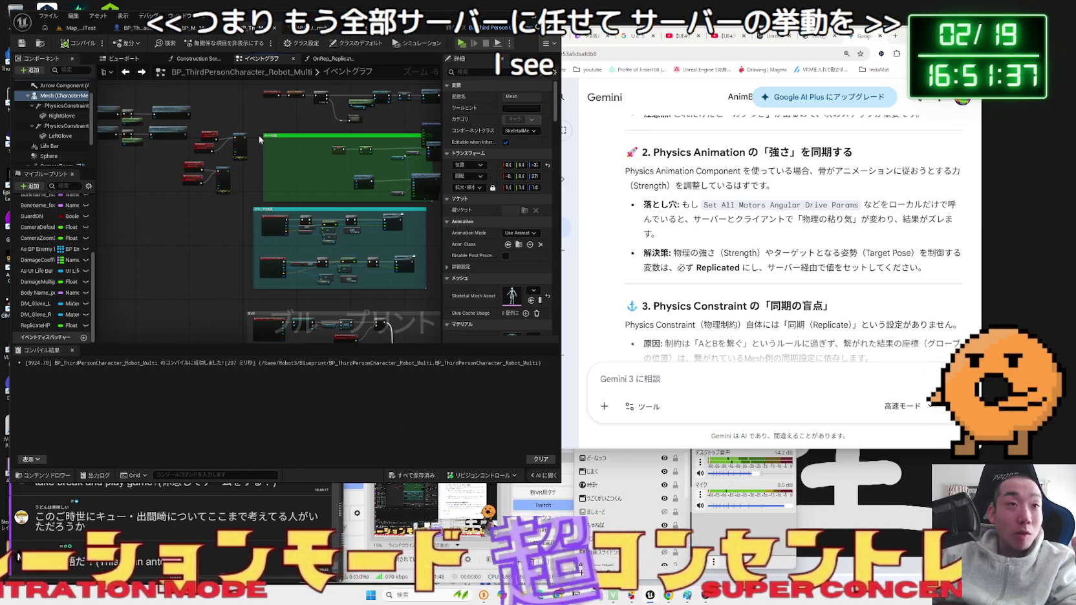
# - Reposition the GuardCompleteMulti and GuardCompleteServer nodes and save BP_ThirdPersonCharacter_Robot_Multi
pyautogui.scroll(3, 258, 155)
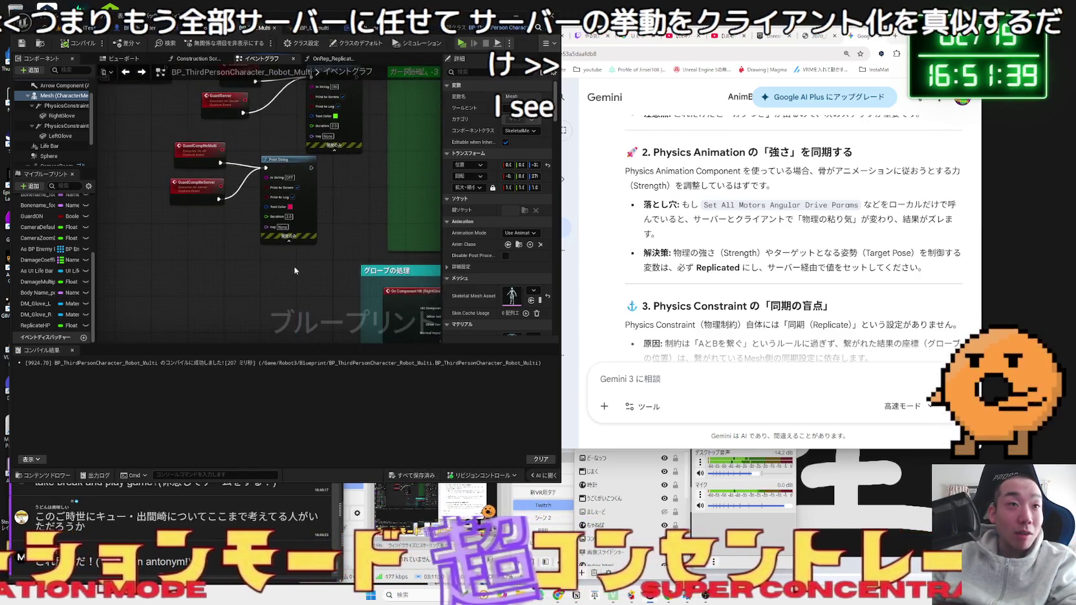
pyautogui.moveTo(262, 134); pyautogui.dragTo(287, 240)
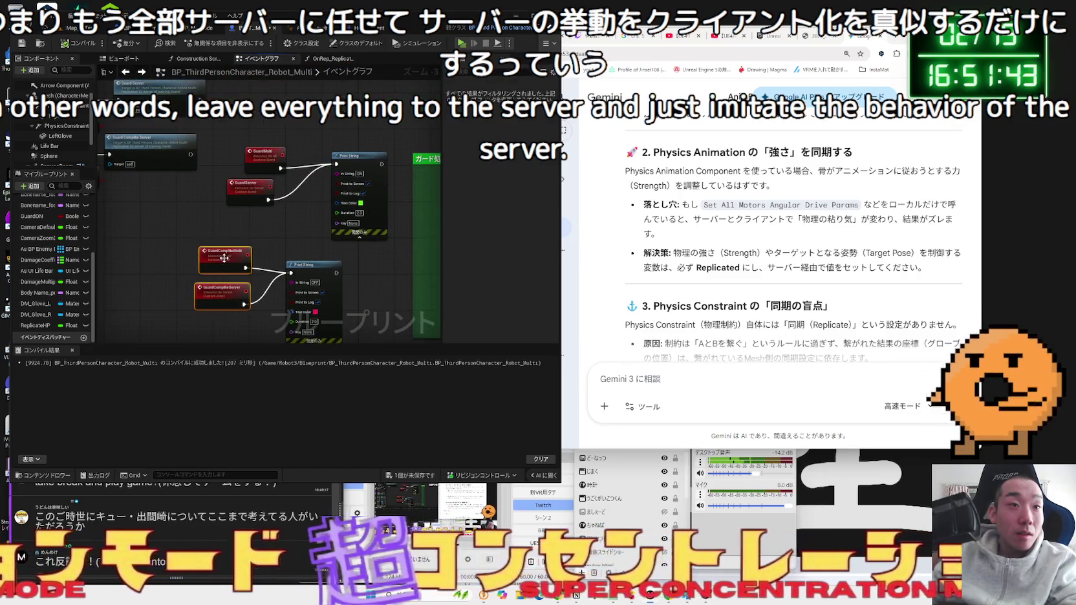
pyautogui.moveTo(226, 272); pyautogui.dragTo(232, 268)
pyautogui.moveTo(228, 307); pyautogui.dragTo(226, 296)
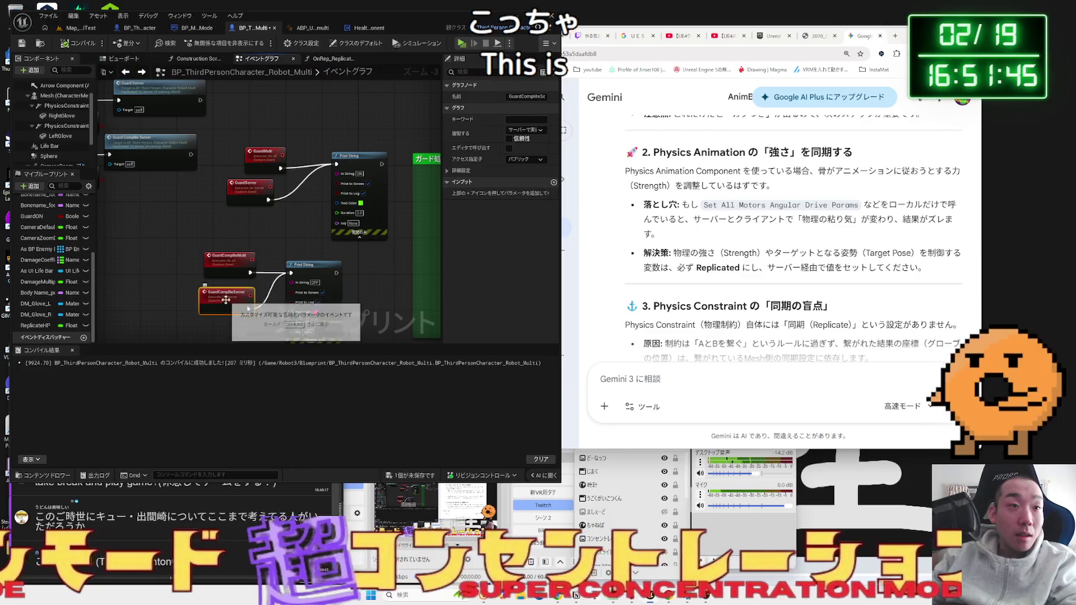
pyautogui.click(177, 264)
pyautogui.scroll(-2, 241, 254)
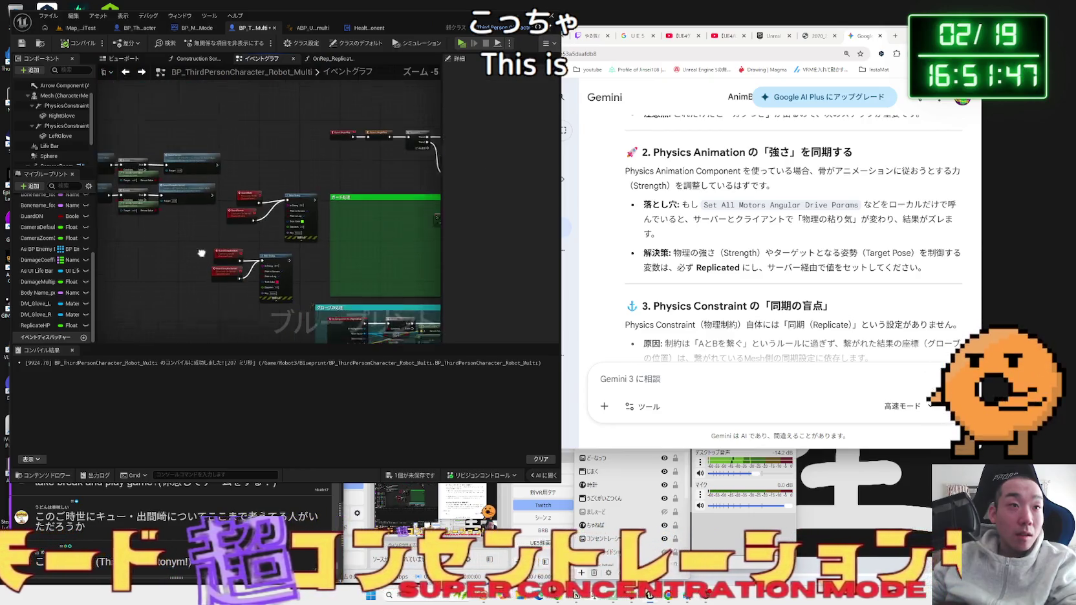
pyautogui.click(417, 474)
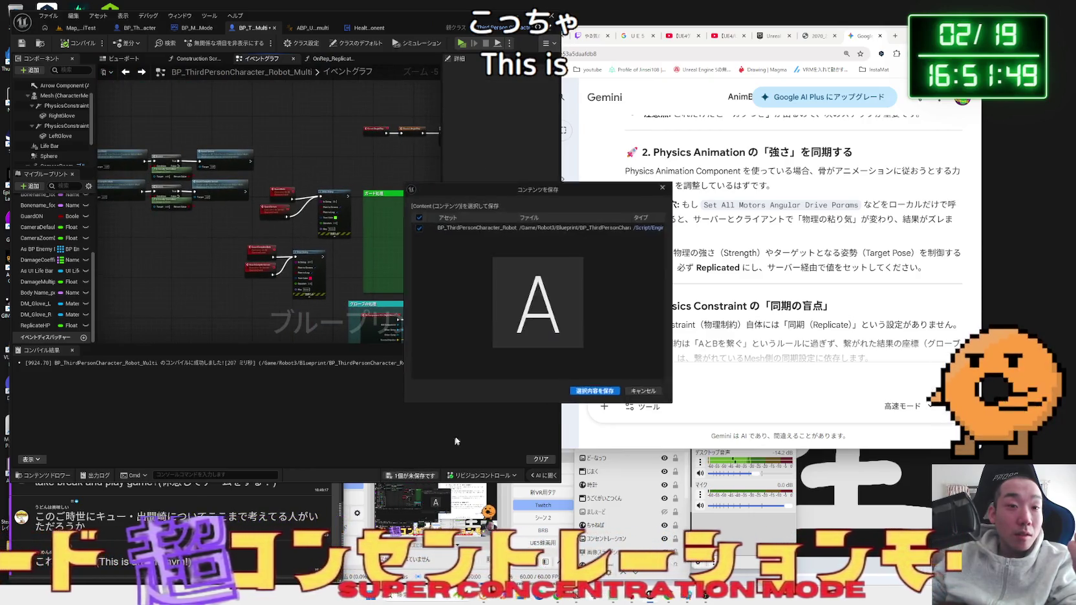
pyautogui.scroll(-3, 753, 238)
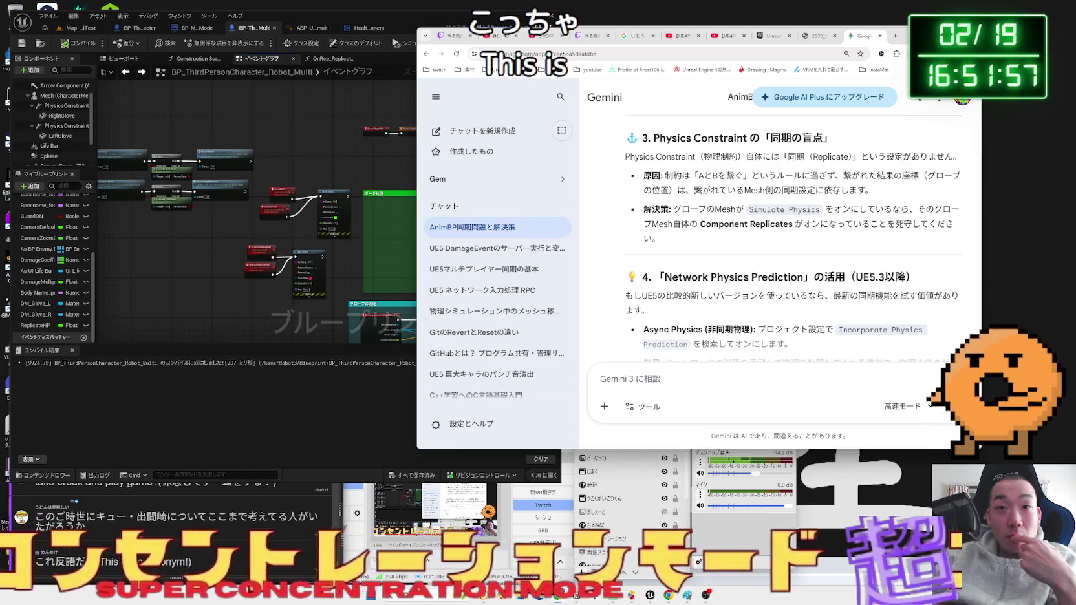
# - Google-search 'Network Physics Prediction' from section 4 of Gemini's answer
pyautogui.scroll(-2, 733, 204)
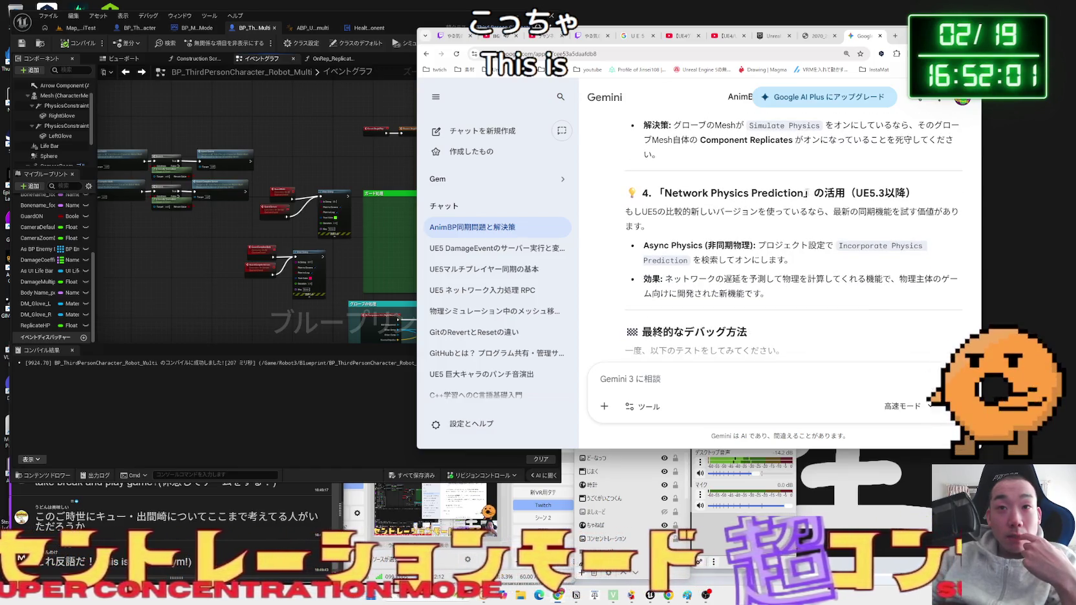
pyautogui.moveTo(729, 192)
pyautogui.mouseDown()
pyautogui.moveTo(664, 192)
pyautogui.moveTo(803, 193)
pyautogui.mouseUp()
pyautogui.rightClick(785, 193)
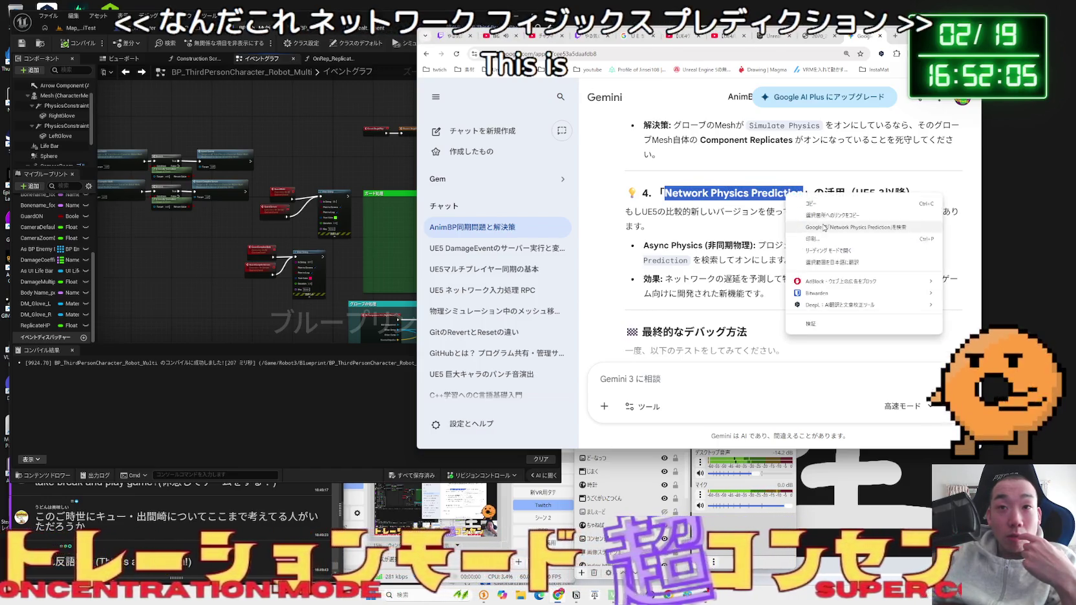
pyautogui.click(824, 223)
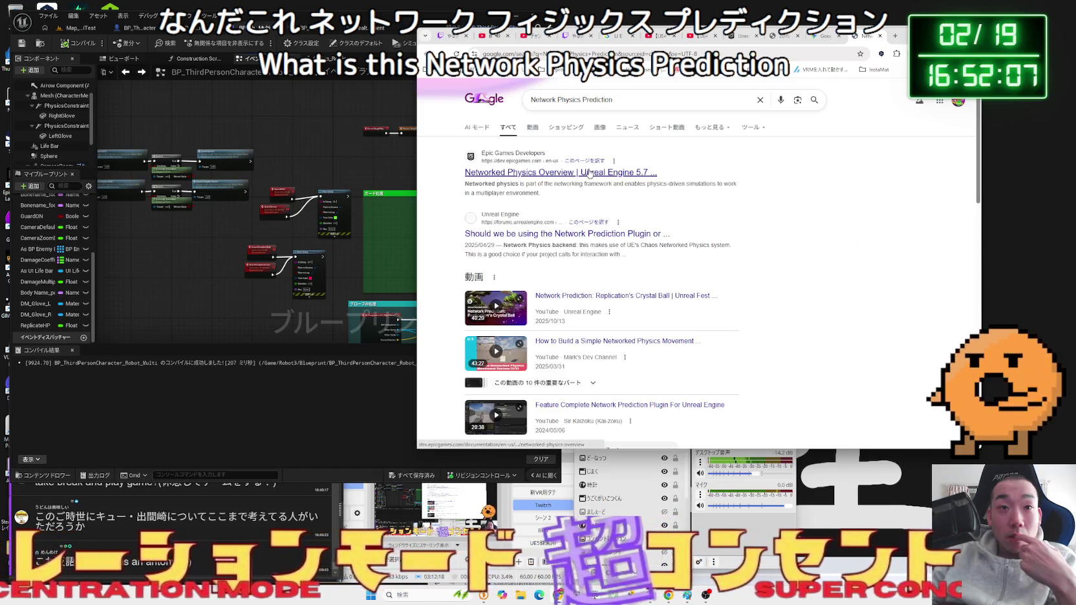
# - Glance at Epic's Networked Physics Overview, then close it and the Unreal networking docs tab
pyautogui.click(589, 172)
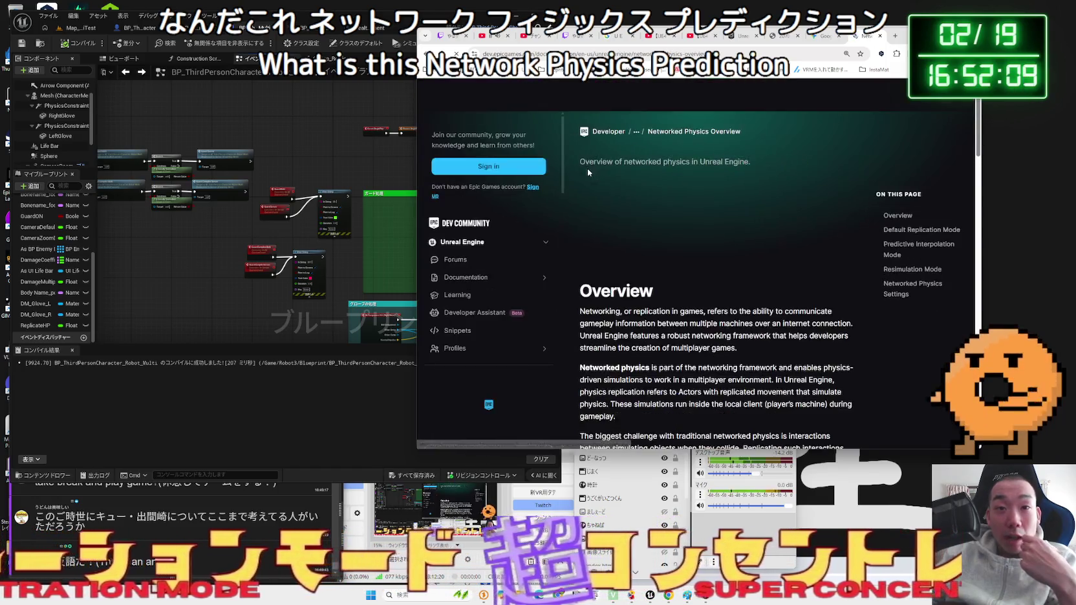
pyautogui.scroll(-1, 767, 197)
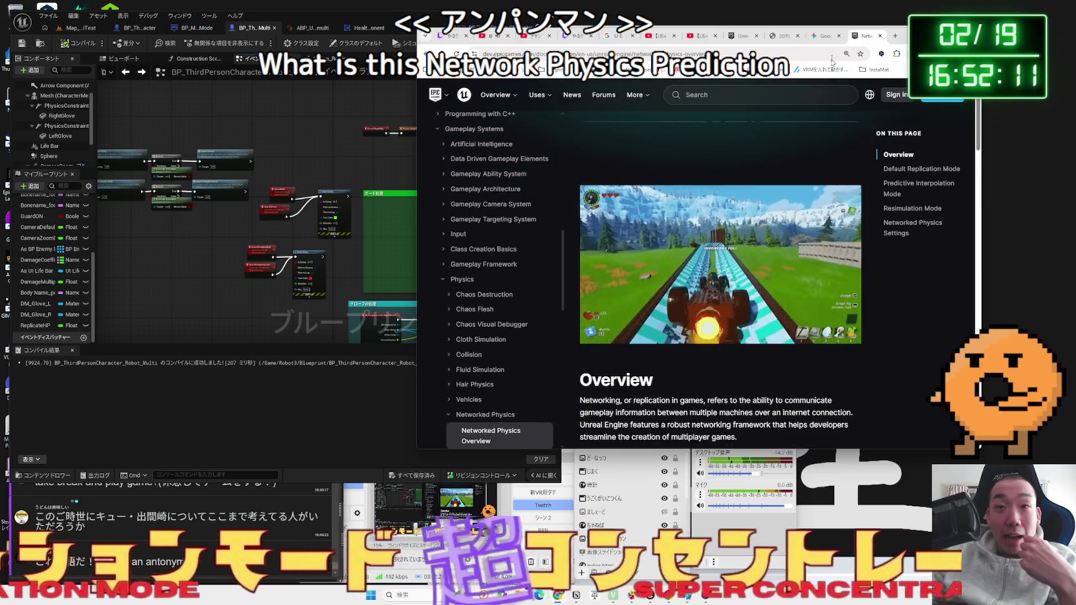
pyautogui.click(880, 35)
pyautogui.click(771, 38)
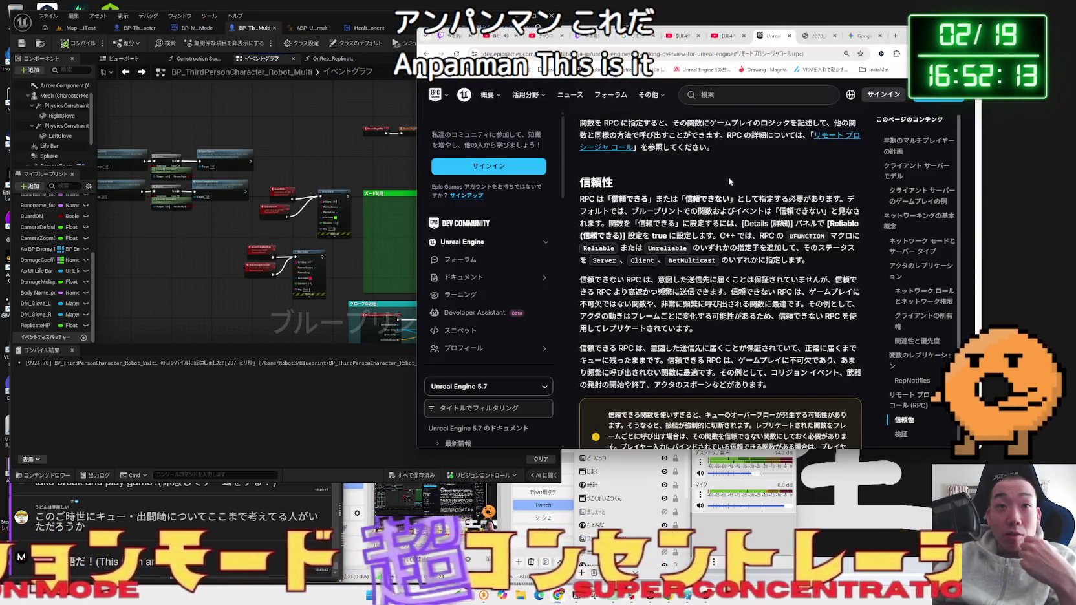
pyautogui.scroll(15, 730, 181)
pyautogui.scroll(10, 730, 168)
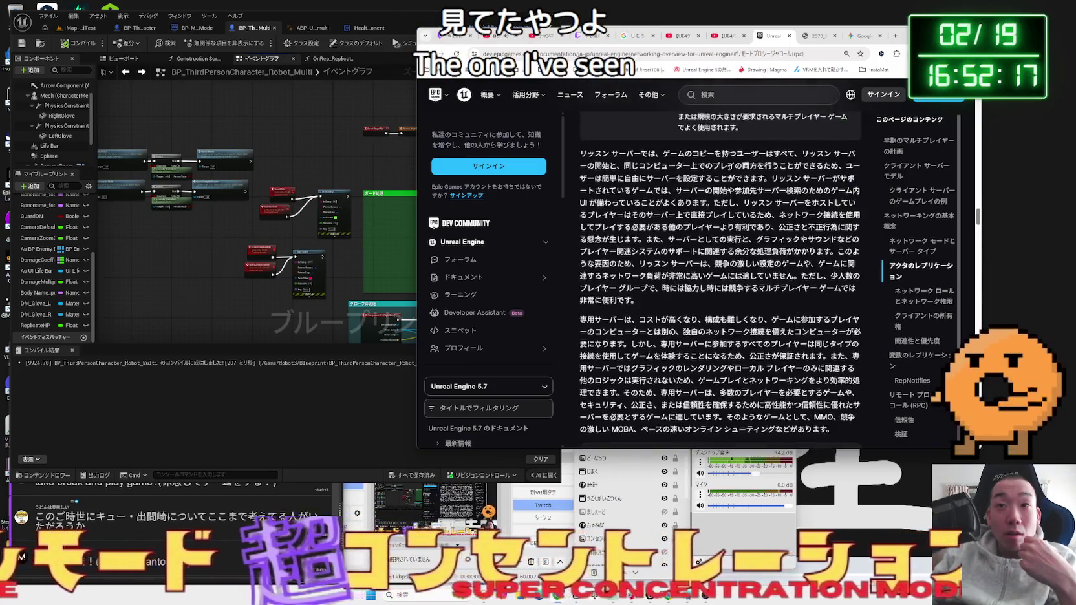
pyautogui.scroll(4, 730, 165)
pyautogui.scroll(8, 978, 205)
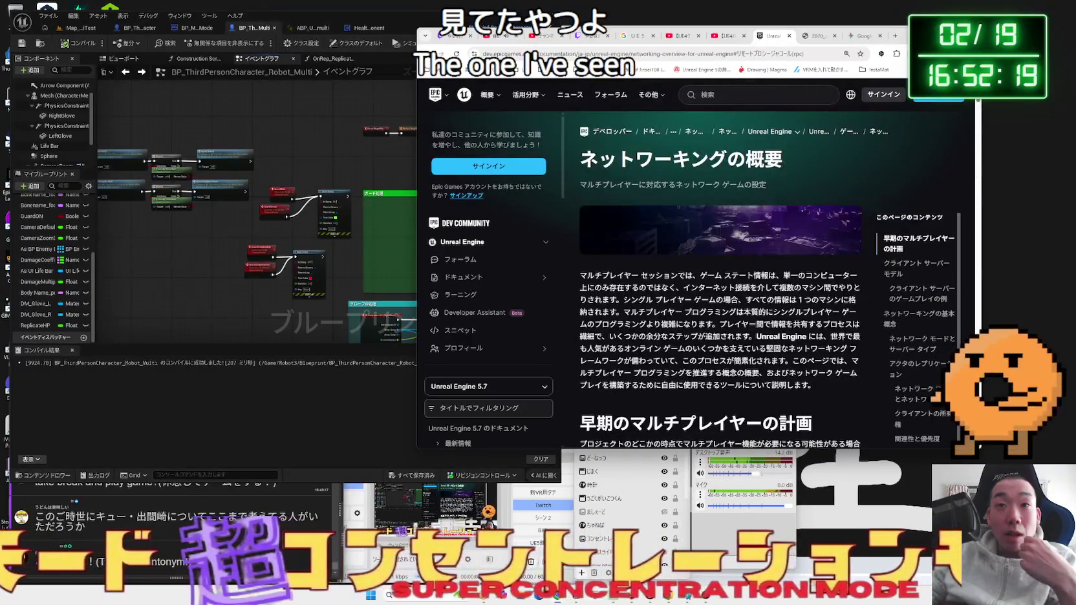
pyautogui.click(790, 35)
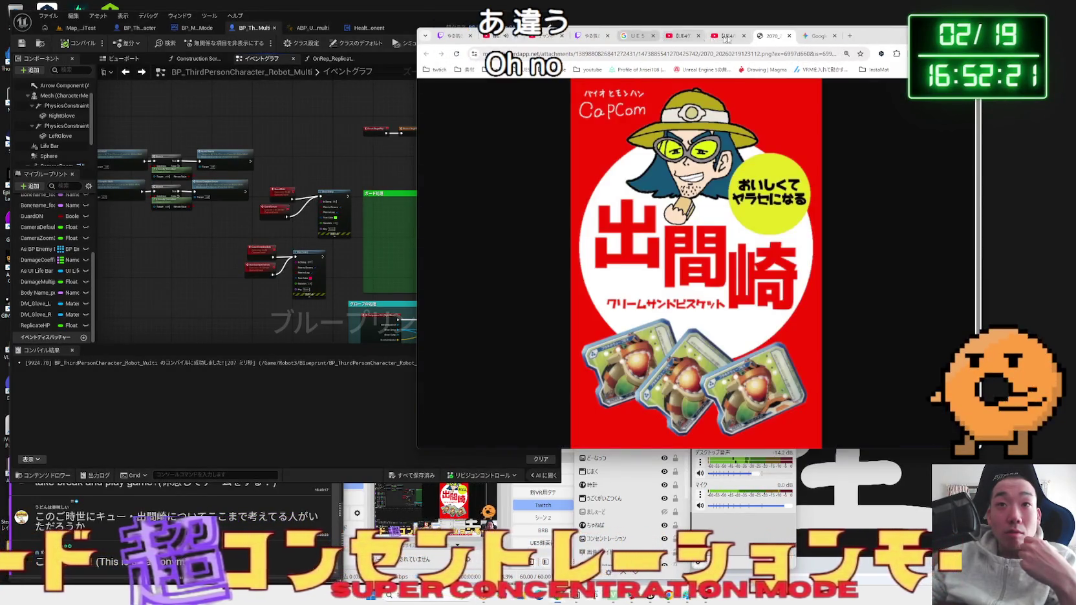
pyautogui.click(851, 37)
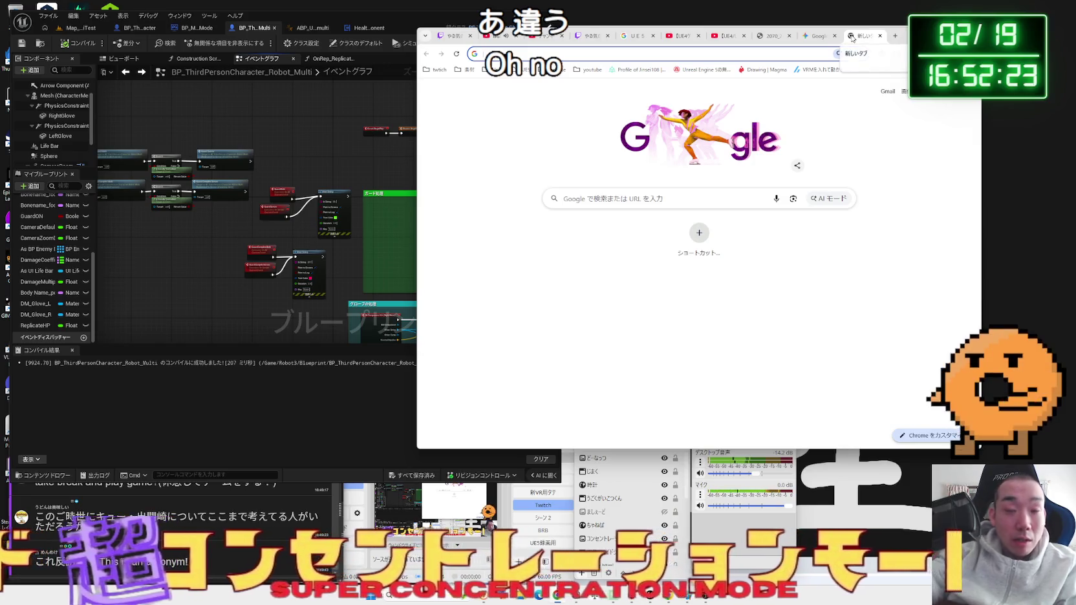
pyautogui.click(880, 36)
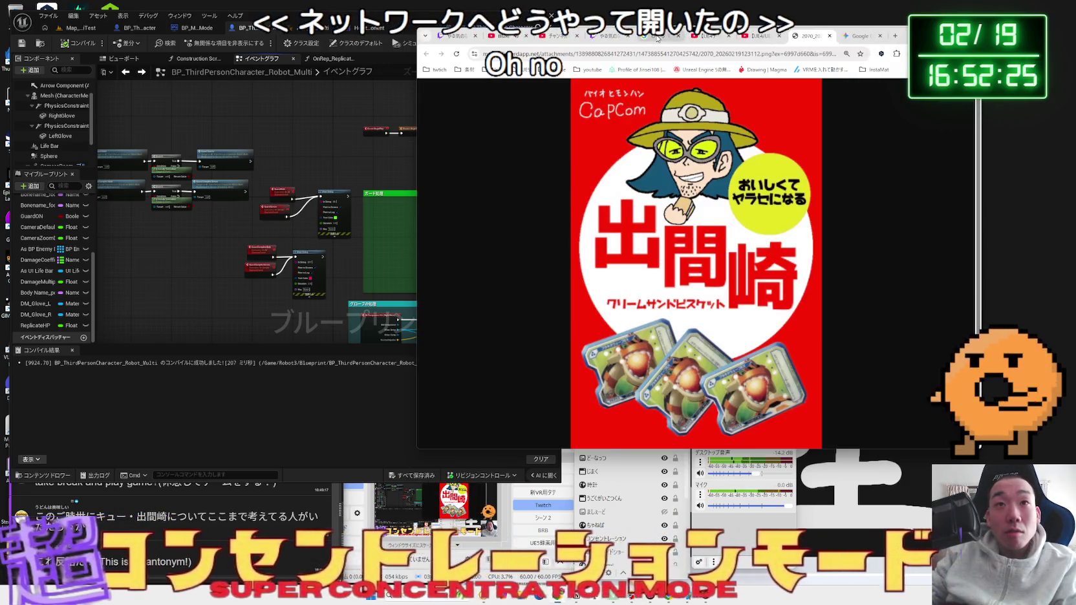
pyautogui.click(658, 37)
pyautogui.scroll(5, 601, 218)
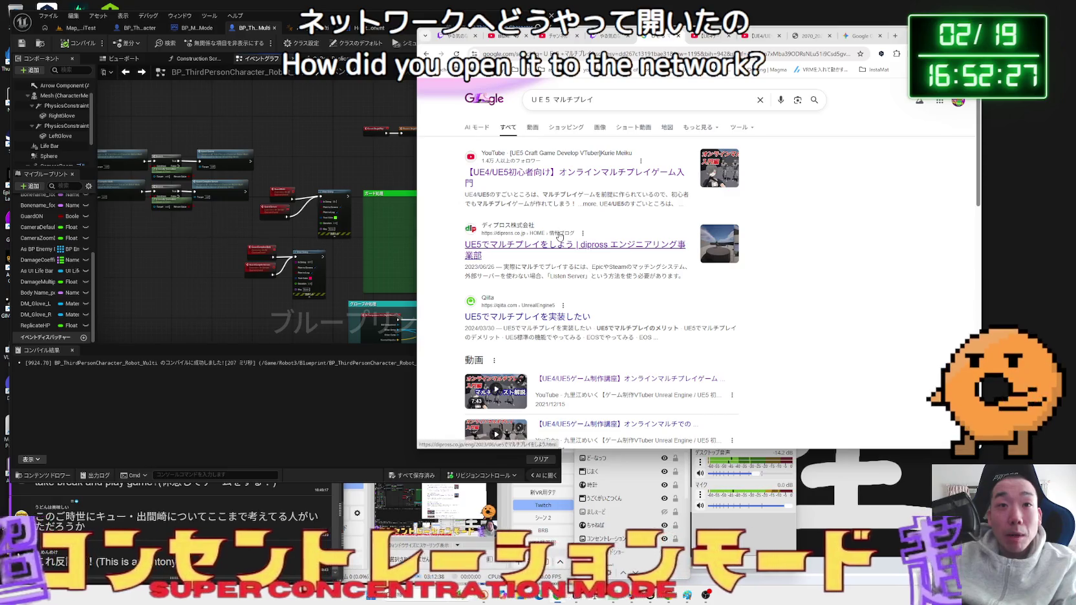
pyautogui.scroll(-15, 560, 236)
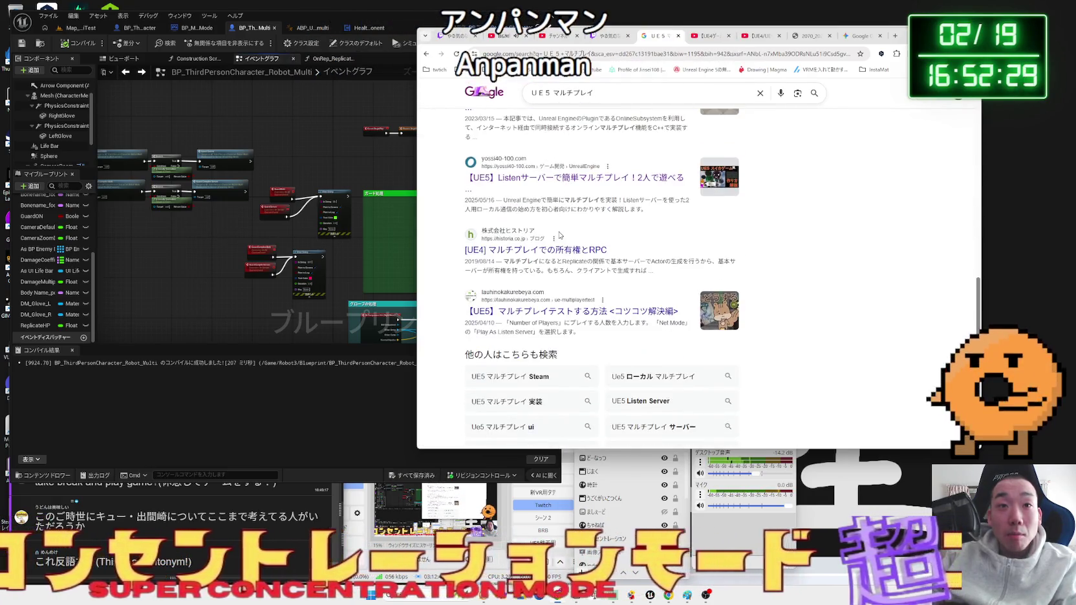
pyautogui.scroll(-3, 560, 235)
pyautogui.scroll(20, 560, 236)
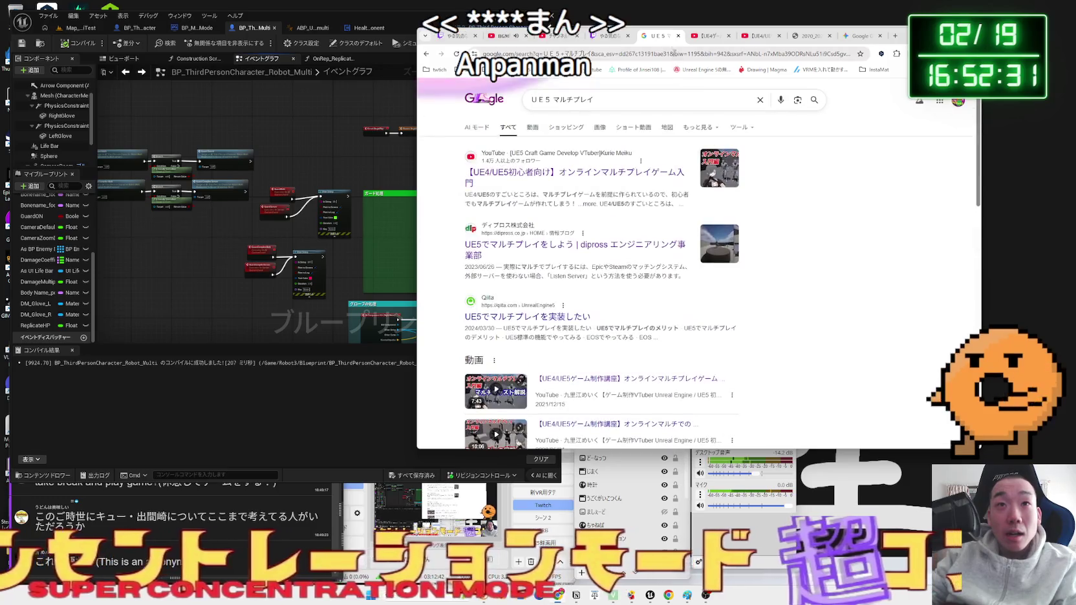
pyautogui.click(677, 36)
pyautogui.click(546, 38)
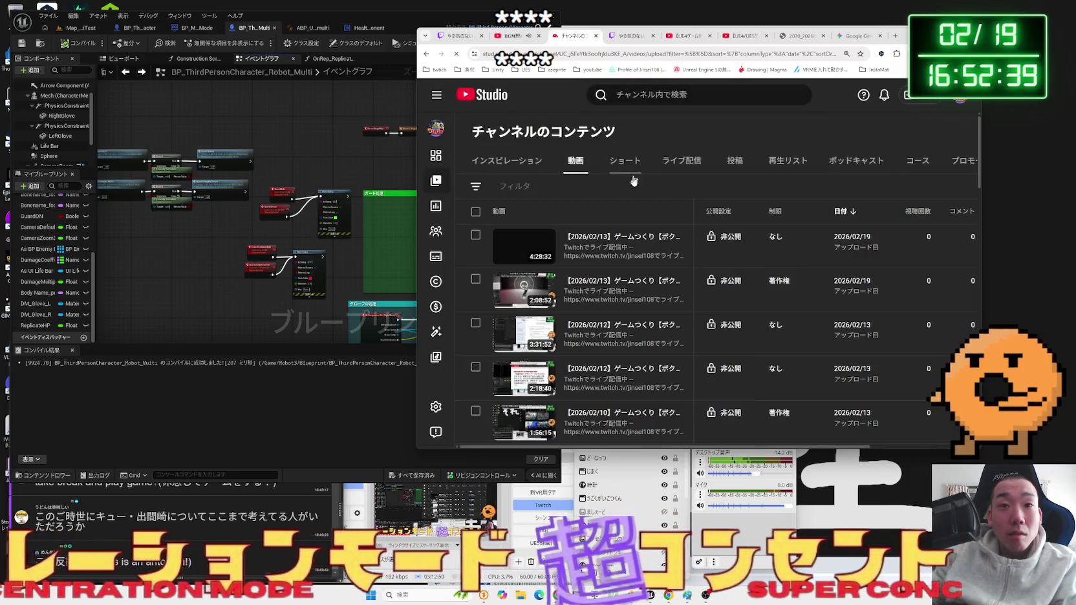
# - Start and cancel YouTube exports of the 02/16 2:07:31 and 4:46:11 Twitch broadcasts
pyautogui.hotkey('ctrl', 'Tab')
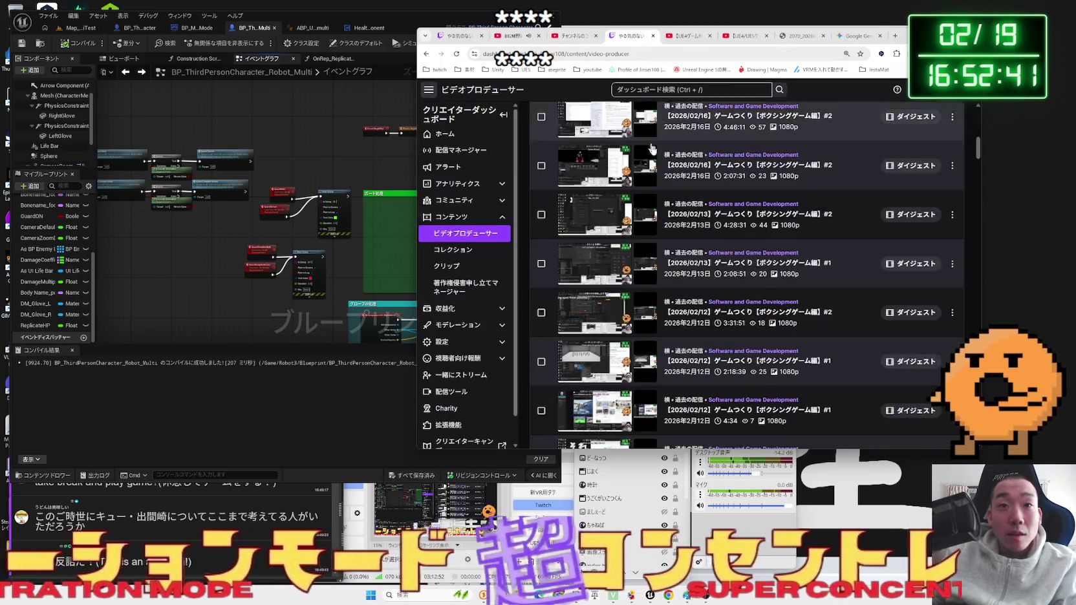
pyautogui.scroll(1, 808, 245)
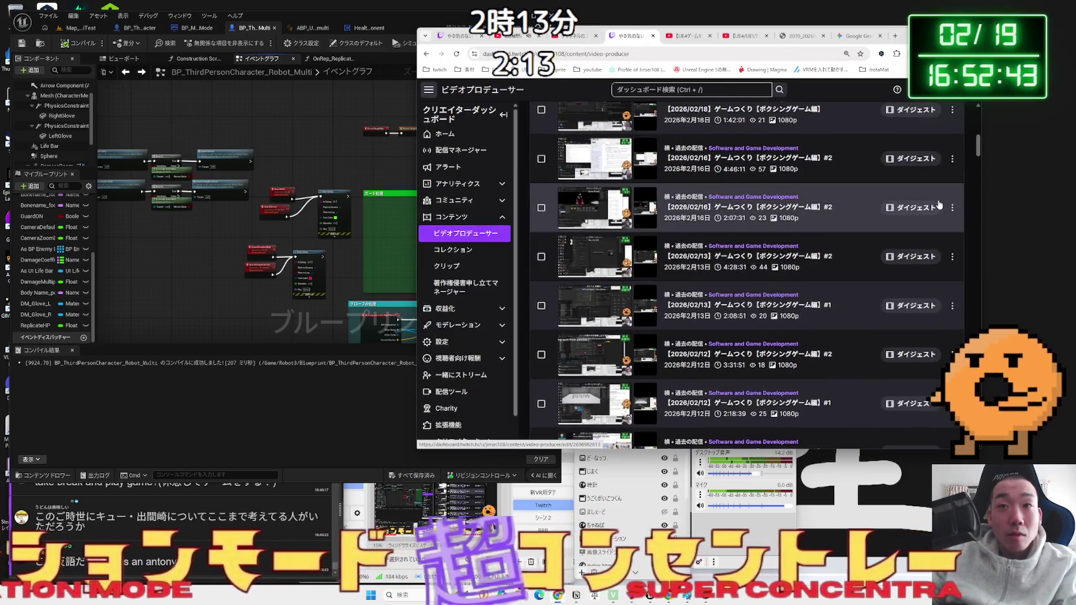
pyautogui.click(952, 207)
pyautogui.click(932, 300)
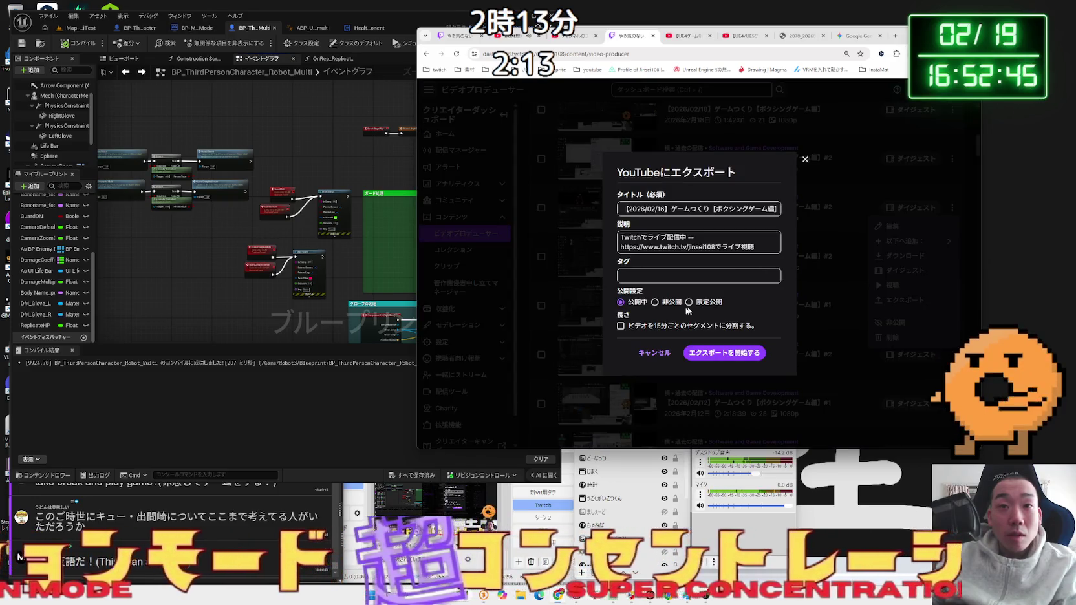
pyautogui.click(725, 352)
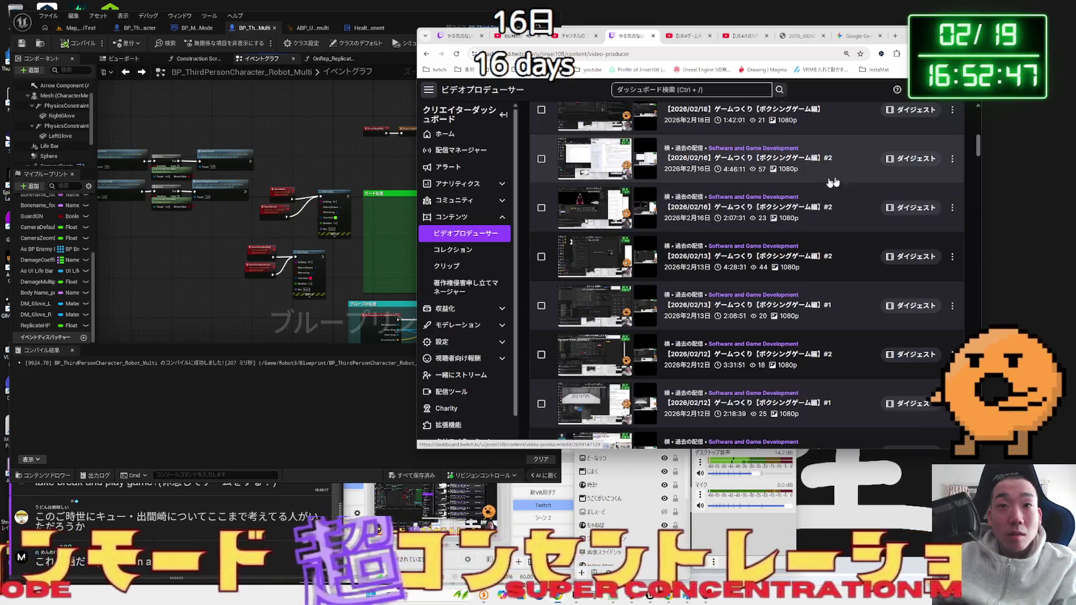
pyautogui.click(951, 161)
pyautogui.click(902, 250)
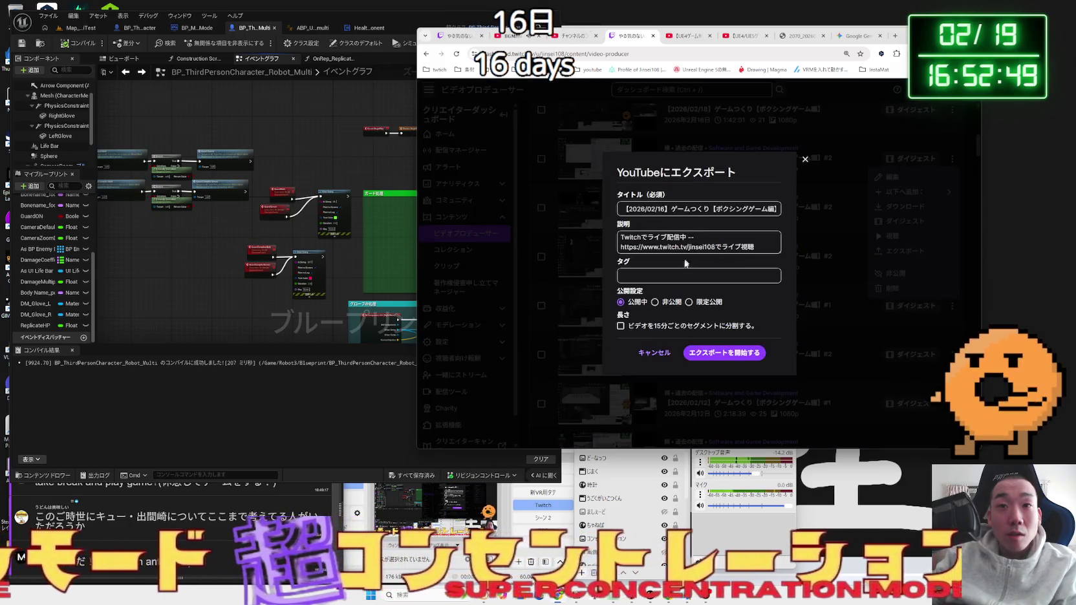
pyautogui.click(647, 150)
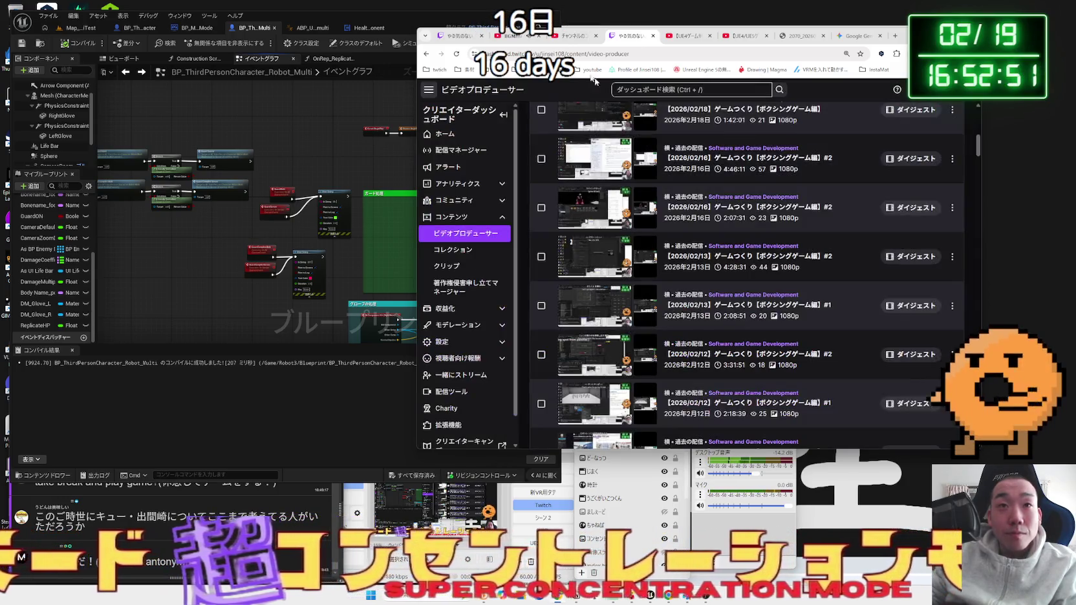
# - Look over the YouTube Studio, background music, Twitch and multiplayer tutorial tabs
pyautogui.click(556, 35)
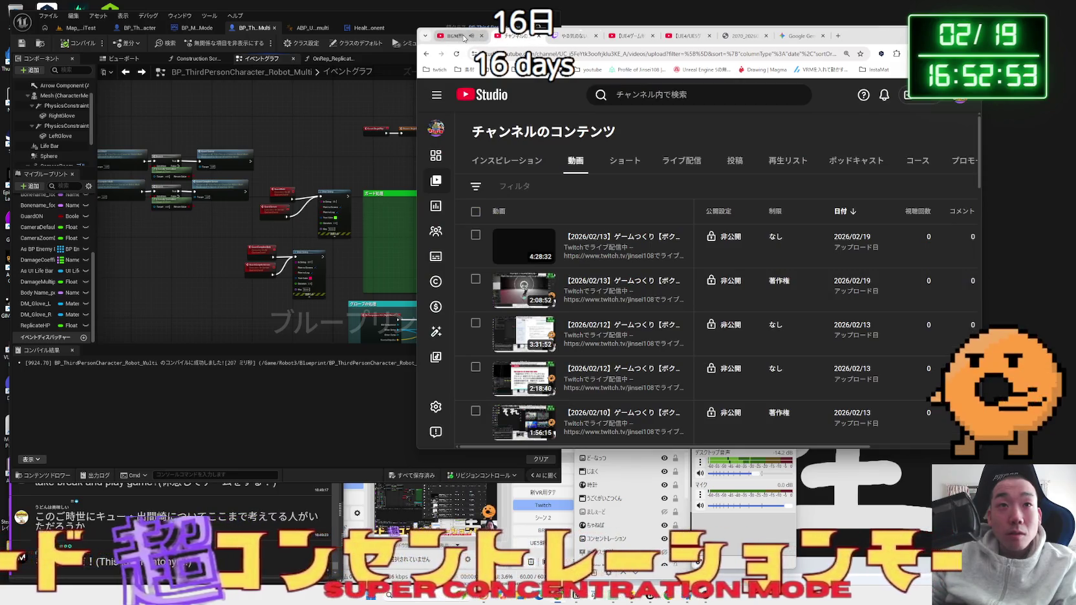
pyautogui.click(465, 38)
pyautogui.click(516, 35)
pyautogui.click(573, 36)
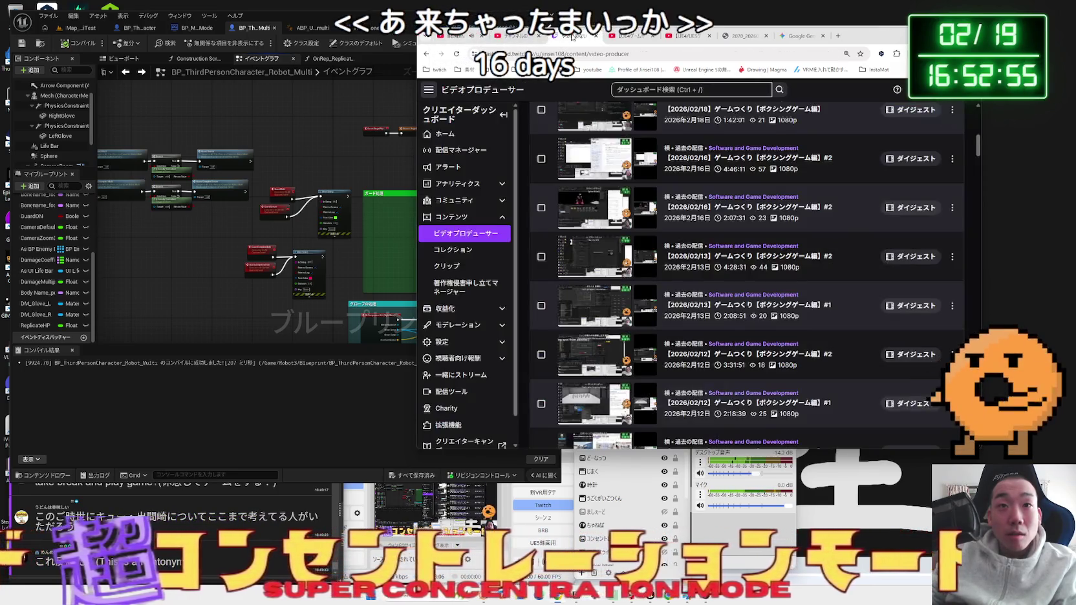
pyautogui.click(625, 36)
pyautogui.click(670, 37)
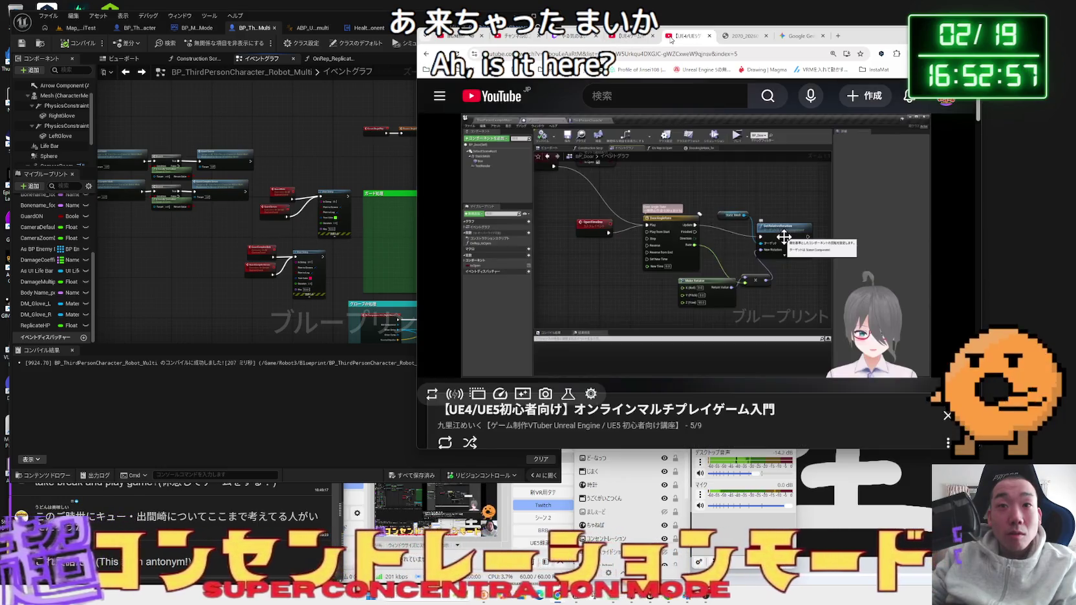
pyautogui.click(630, 36)
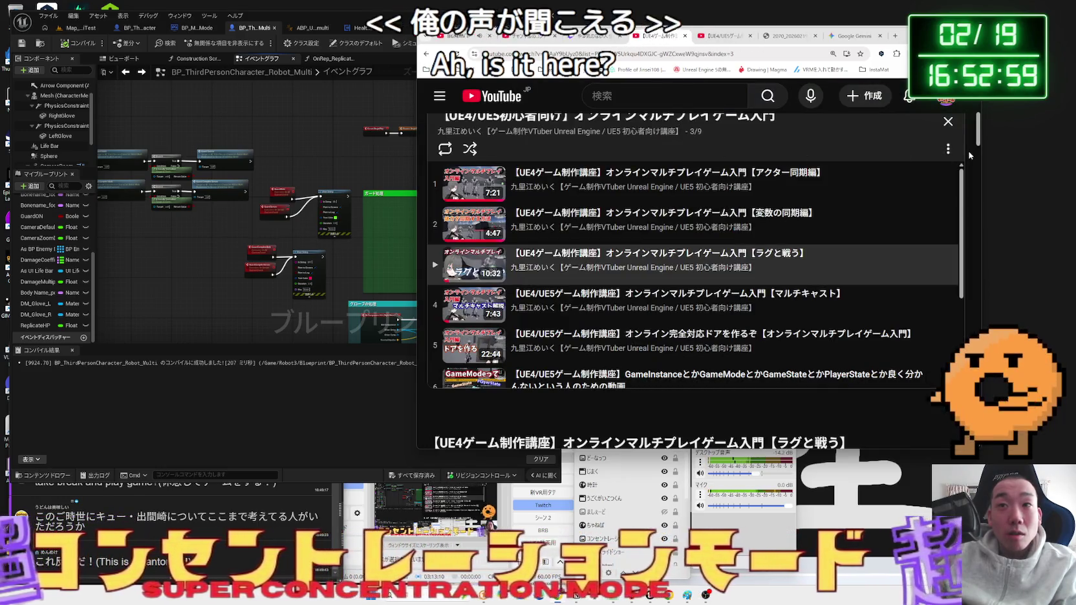
pyautogui.scroll(5, 969, 153)
pyautogui.scroll(1, 968, 154)
# - Back in Gemini, Google-search 'Network Physics Prediction' again
pyautogui.click(781, 36)
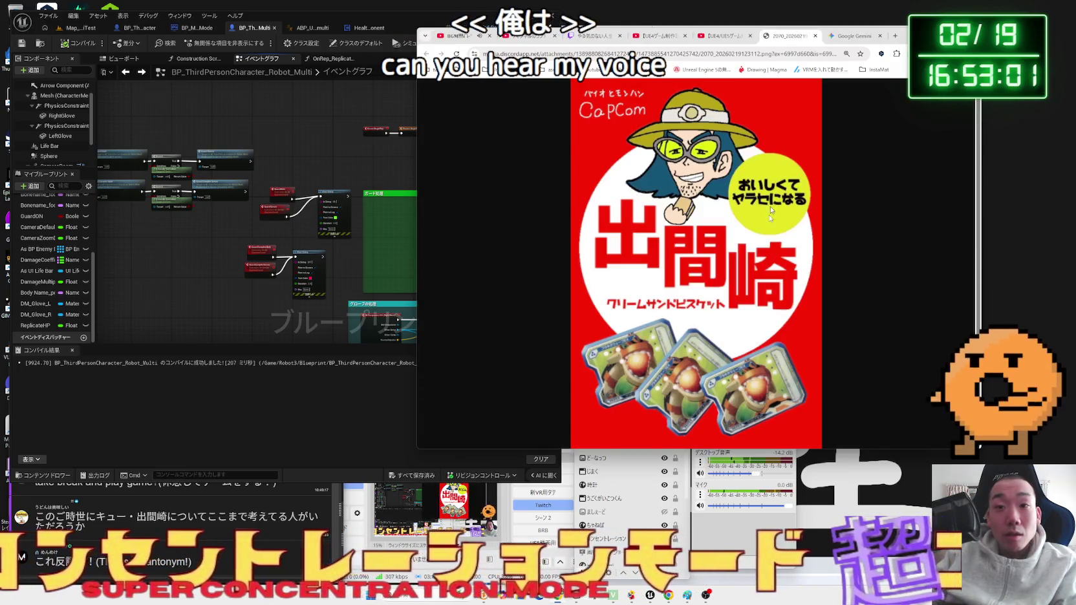
pyautogui.click(840, 36)
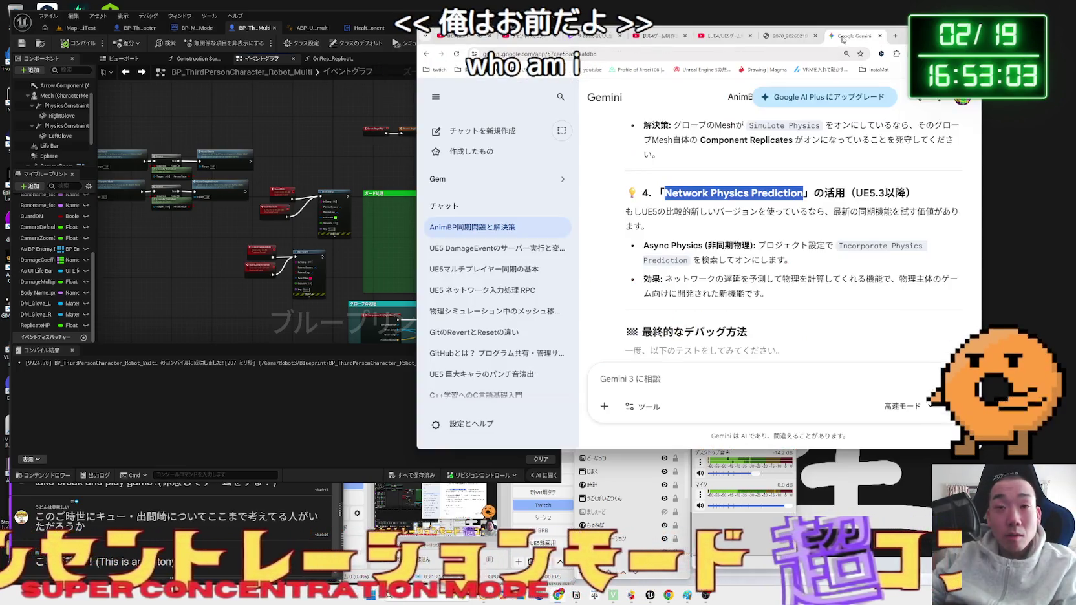
pyautogui.rightClick(767, 189)
pyautogui.click(787, 216)
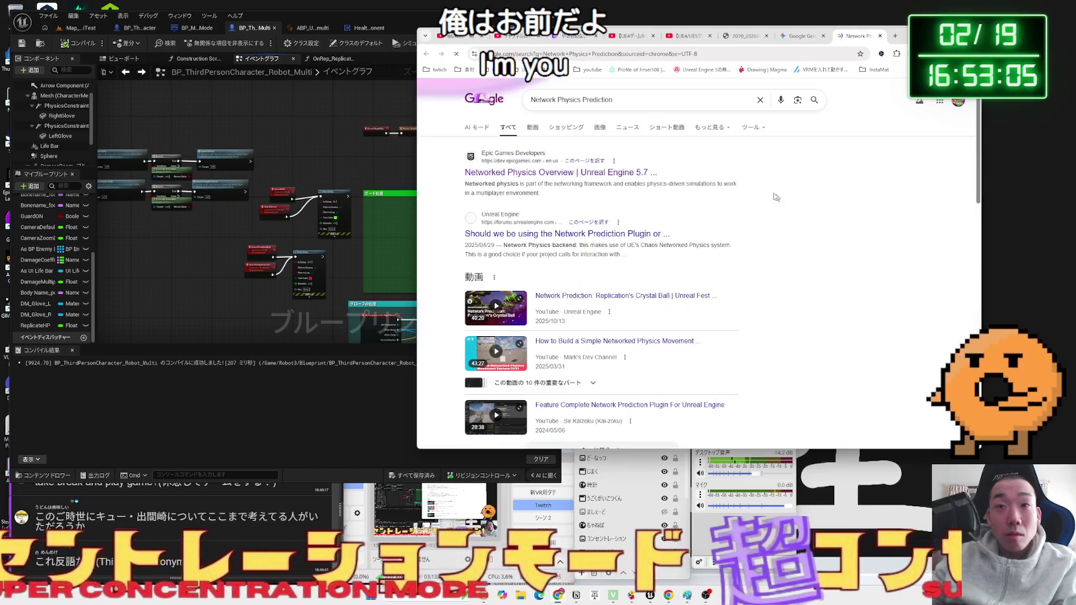
# - Open Epic's Networked Physics Overview, translate it into Japanese, skim it, and return to Gemini
pyautogui.click(700, 163)
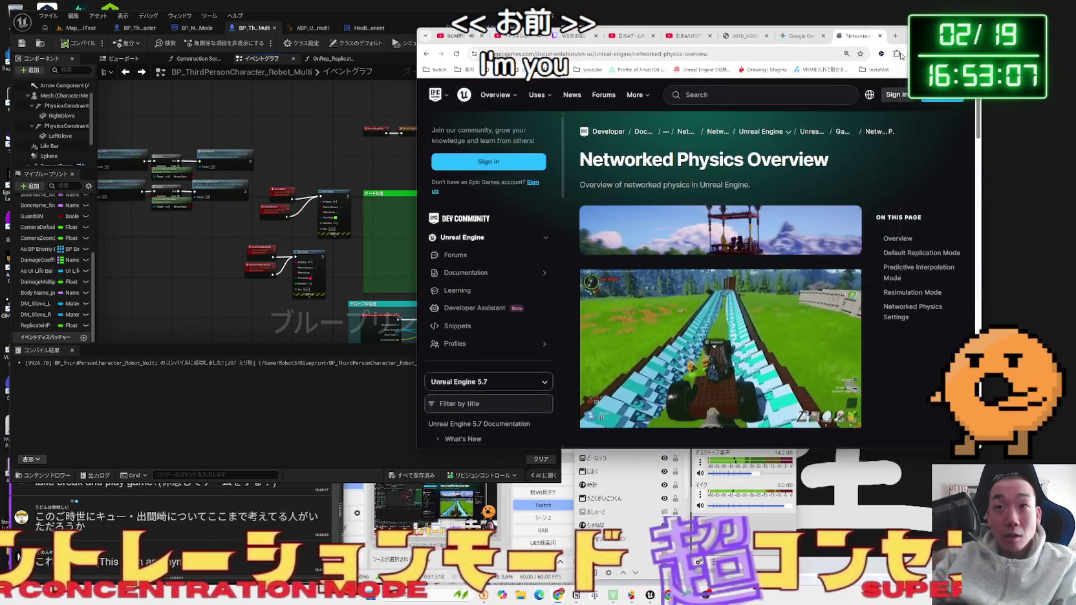
pyautogui.click(896, 54)
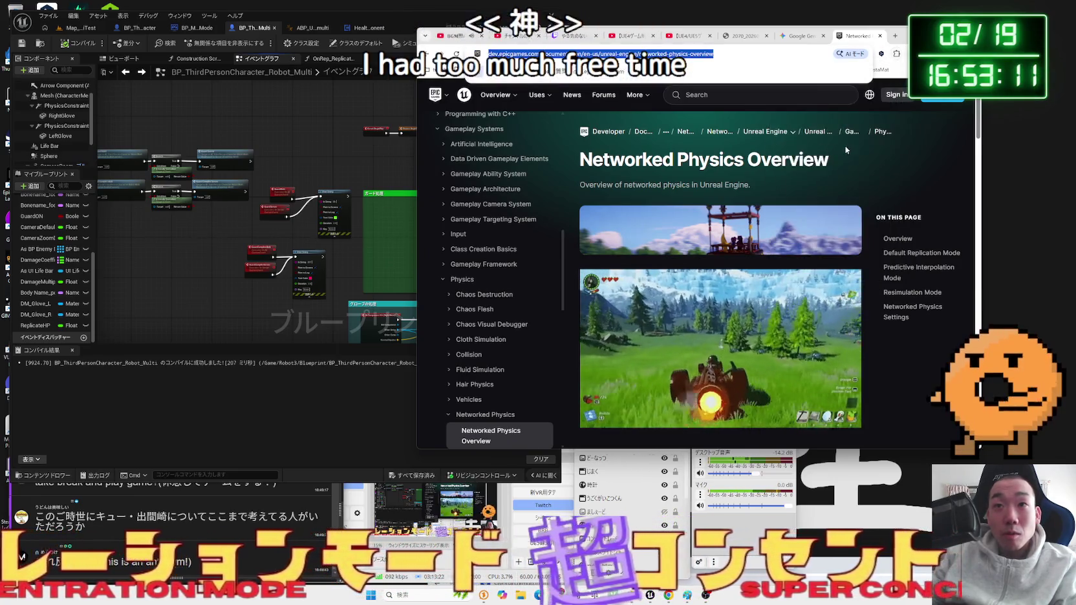
pyautogui.rightClick(847, 150)
pyautogui.click(905, 299)
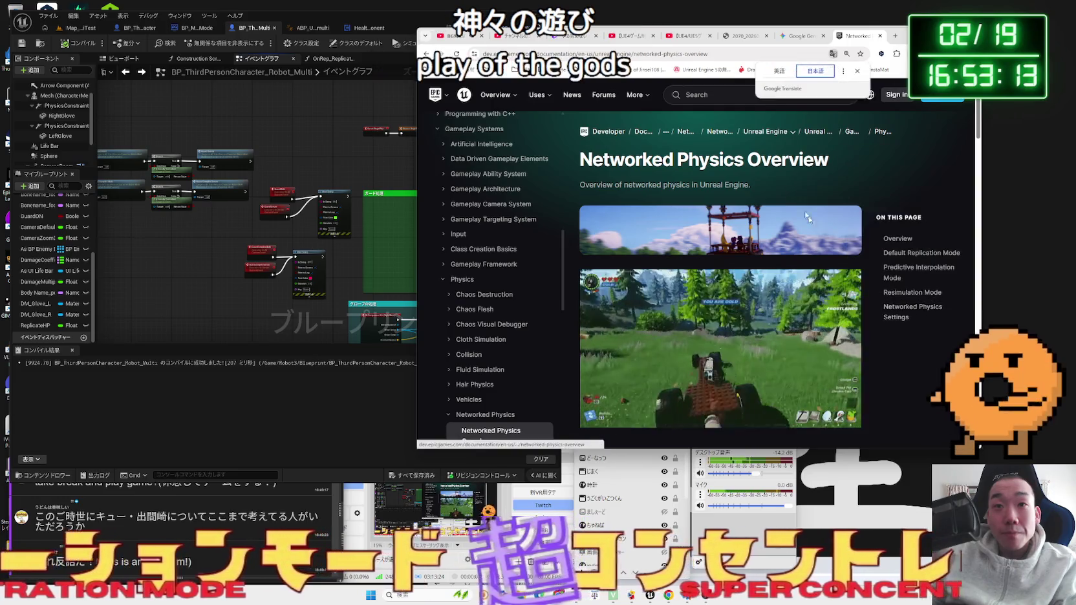
pyautogui.scroll(-5, 760, 177)
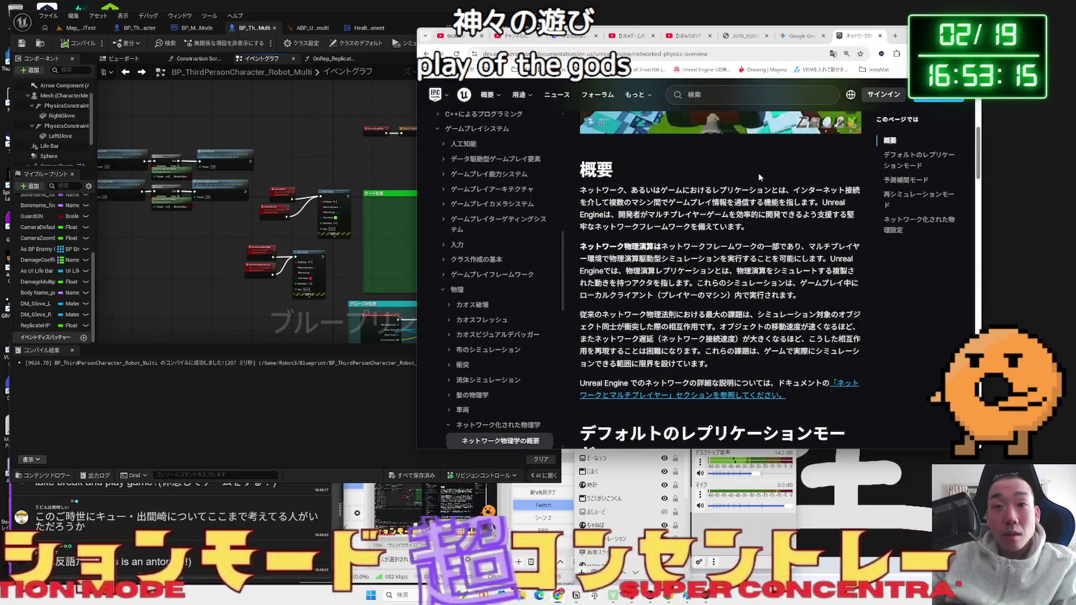
pyautogui.scroll(-2, 760, 175)
pyautogui.scroll(-6, 760, 173)
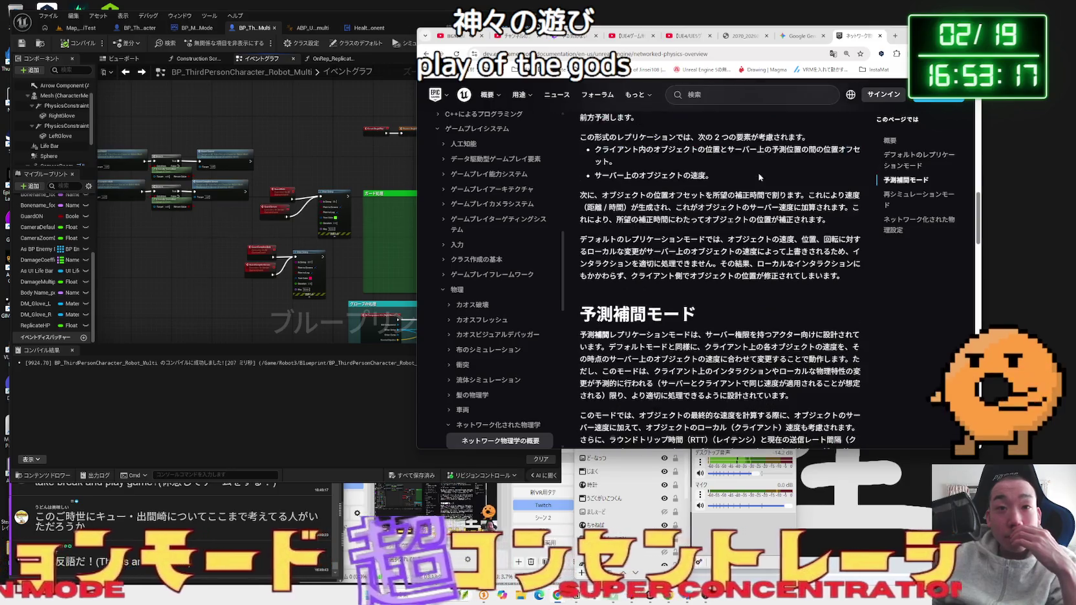
pyautogui.scroll(-8, 760, 178)
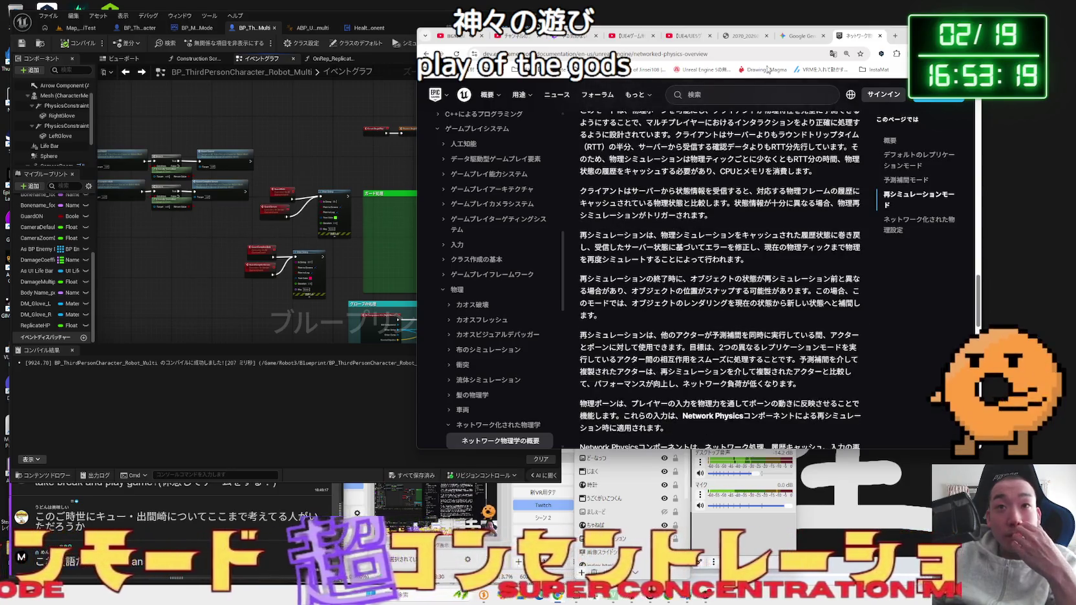
pyautogui.click(795, 39)
pyautogui.click(770, 183)
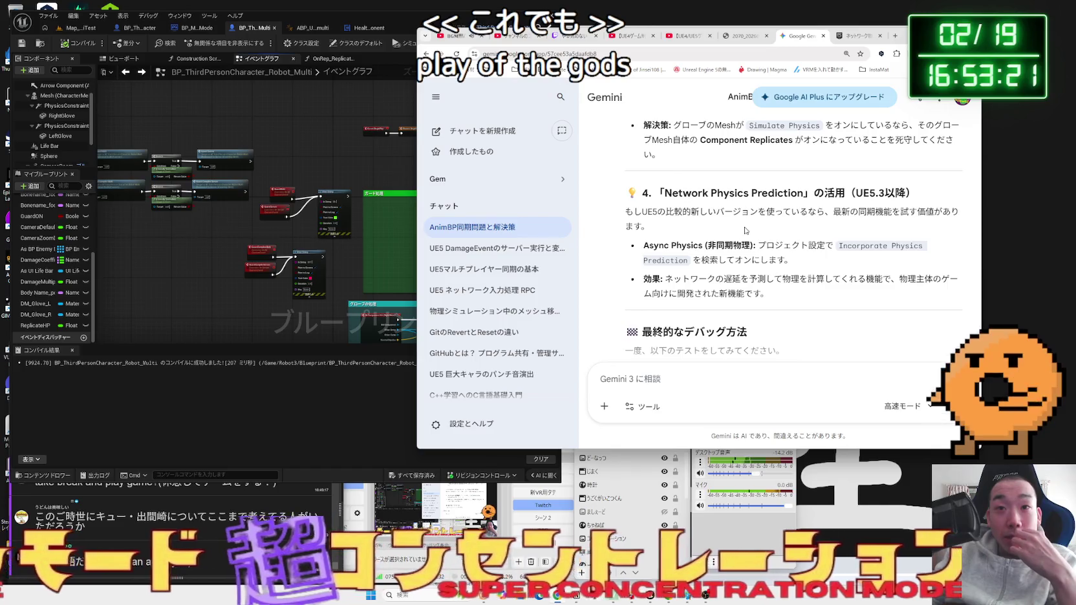
# - Read Gemini's Async Physics project-settings bullet and the 効果 paragraph on predicting network latency
pyautogui.moveTo(793, 260)
pyautogui.mouseDown()
pyautogui.moveTo(680, 247)
pyautogui.moveTo(834, 247)
pyautogui.mouseUp()
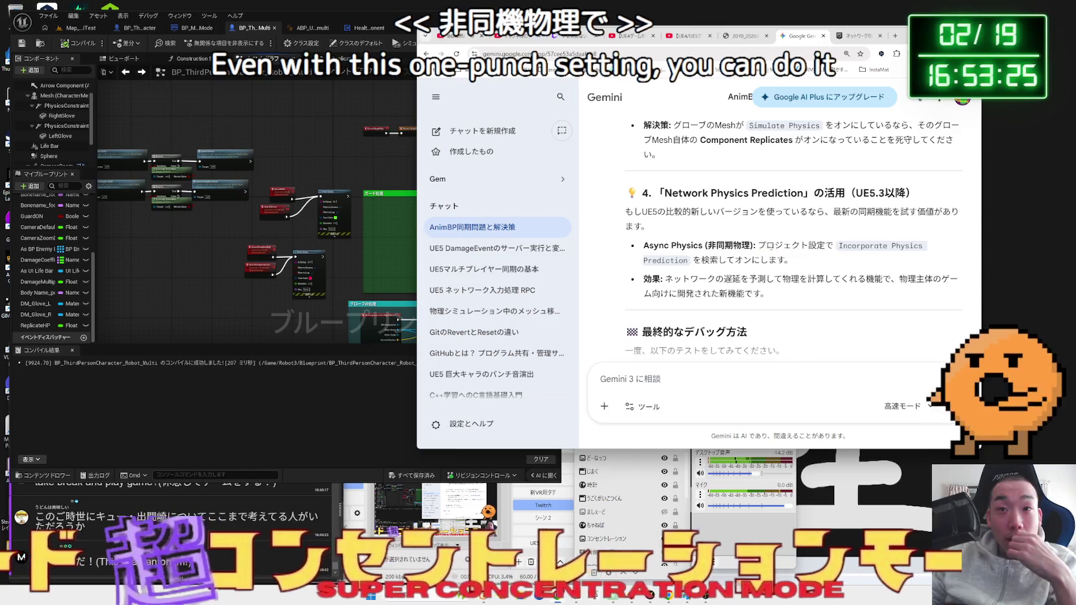
pyautogui.moveTo(758, 246); pyautogui.dragTo(834, 246)
pyautogui.moveTo(758, 245)
pyautogui.mouseDown()
pyautogui.moveTo(793, 260)
pyautogui.moveTo(706, 246)
pyautogui.mouseUp()
pyautogui.click(792, 260)
pyautogui.click(706, 246)
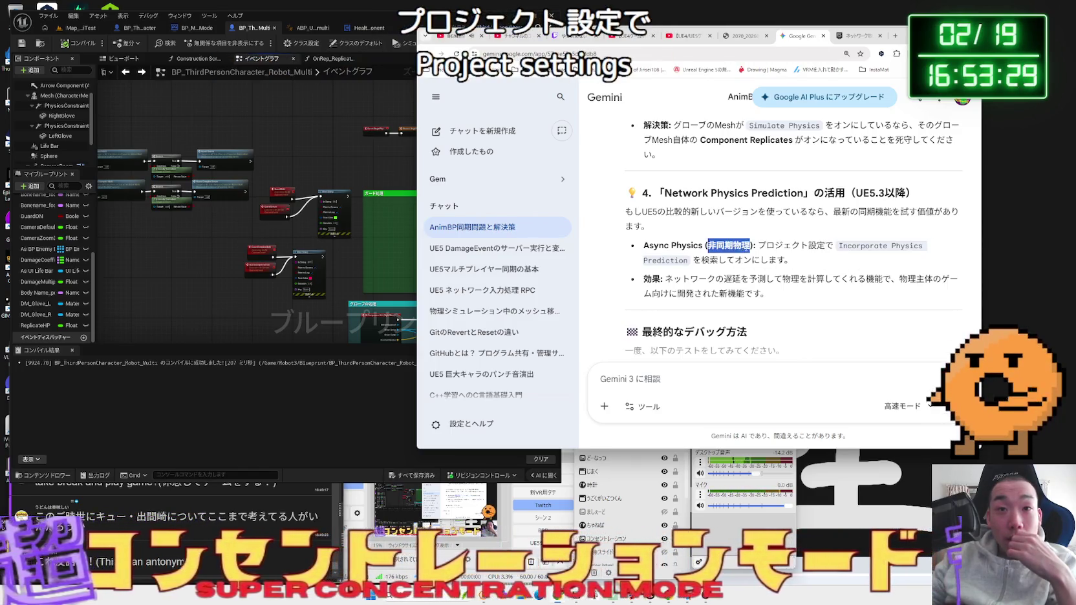
pyautogui.scroll(-1, 793, 240)
pyautogui.tripleClick(763, 250)
pyautogui.moveTo(664, 236); pyautogui.dragTo(877, 238)
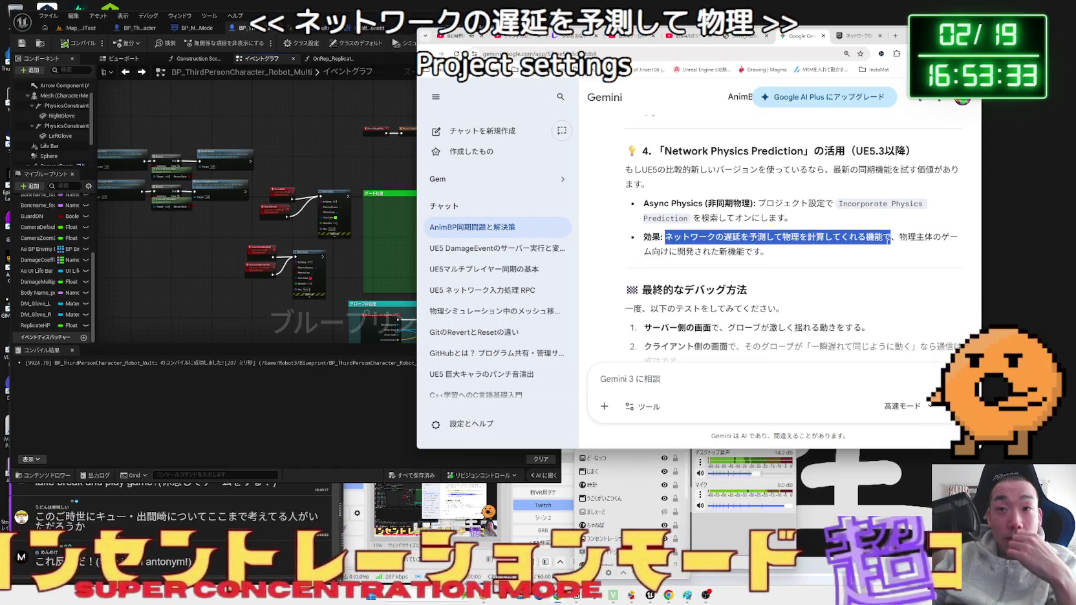
pyautogui.moveTo(768, 251); pyautogui.dragTo(824, 241)
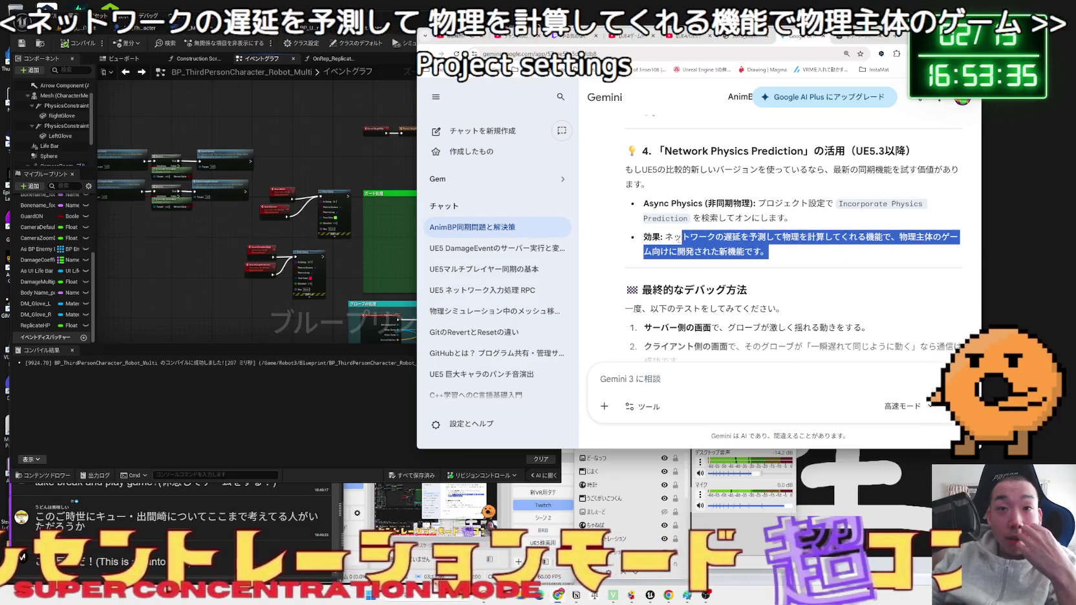
pyautogui.doubleClick(689, 238)
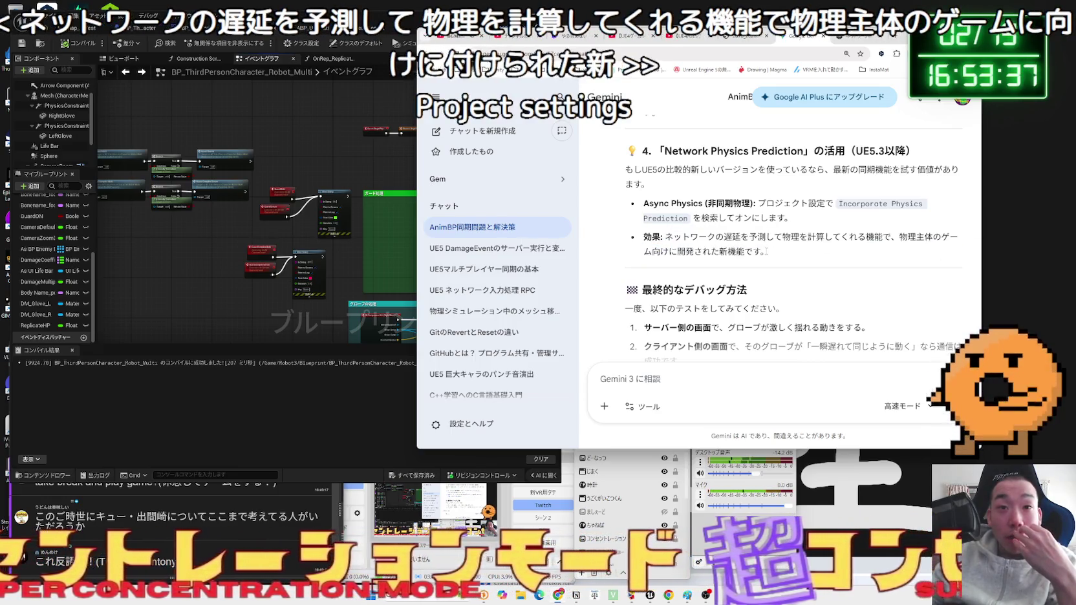
# - Scroll back to Network Physics Prediction, then bring the Unreal blueprint graph forward and pan it
pyautogui.scroll(-3, 649, 238)
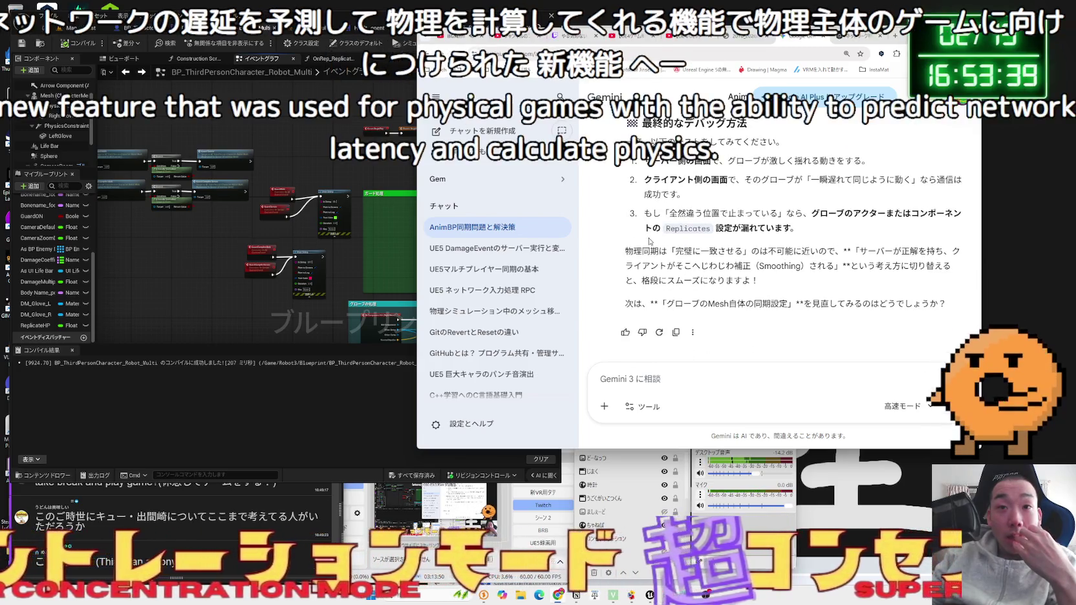
pyautogui.scroll(4, 650, 241)
pyautogui.moveTo(643, 246); pyautogui.dragTo(699, 248)
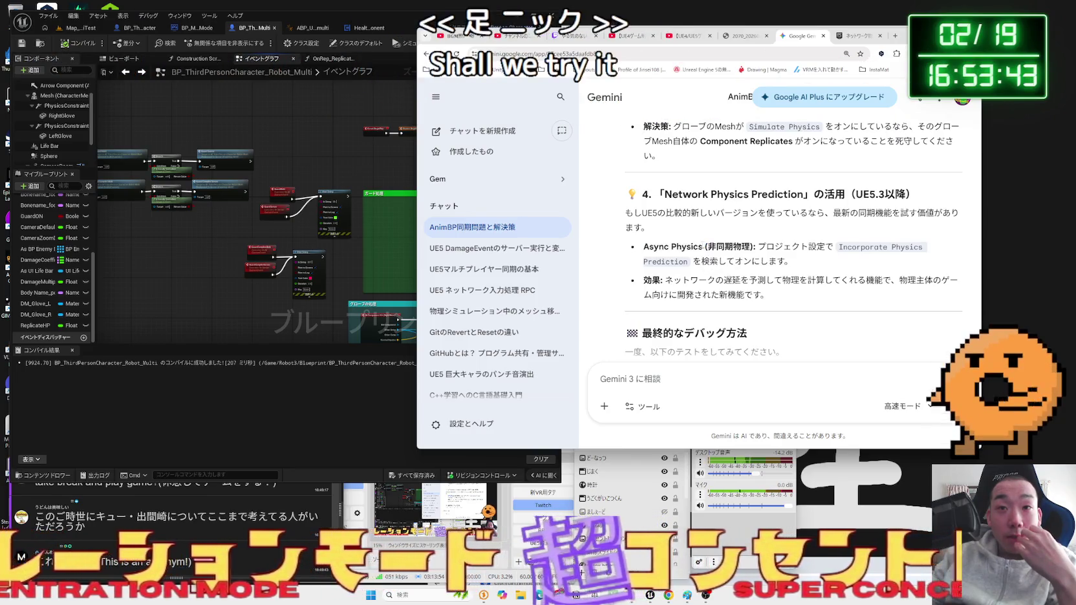
pyautogui.click(647, 272)
pyautogui.click(138, 99)
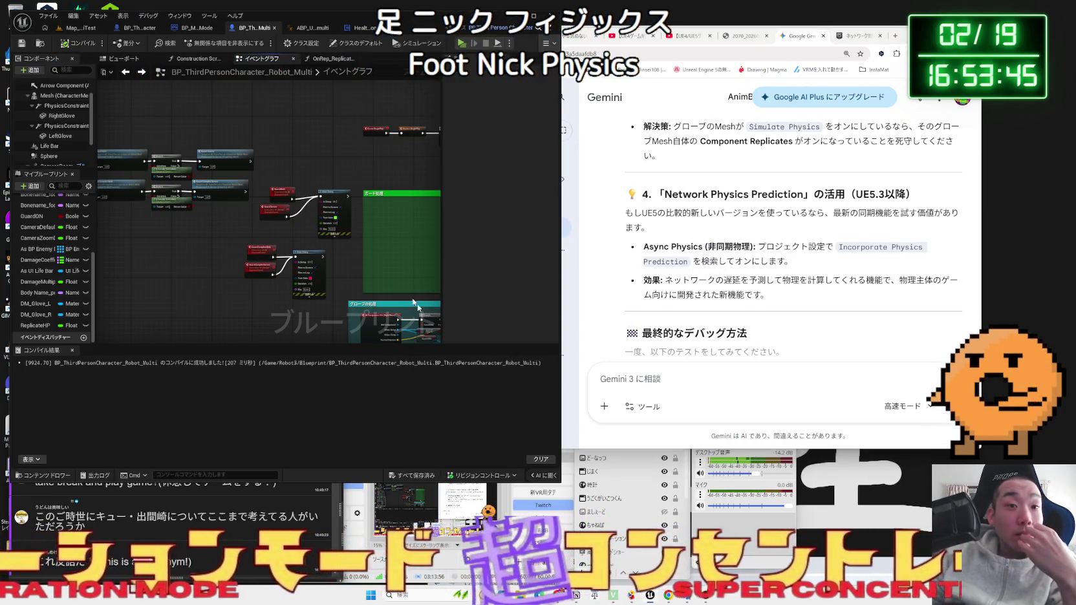
pyautogui.moveTo(296, 170); pyautogui.dragTo(293, 154)
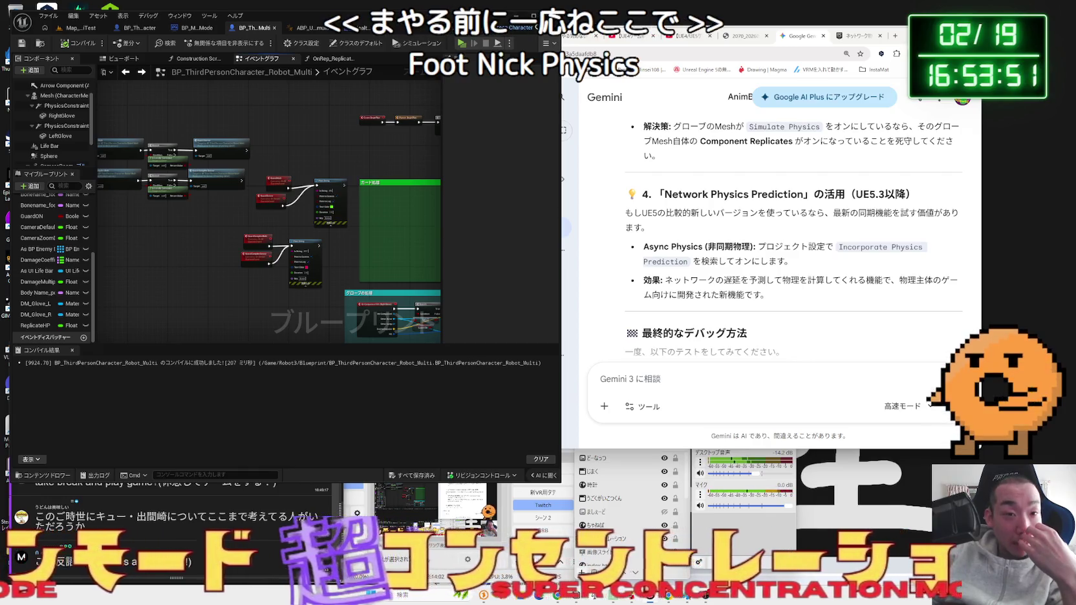
# - In GitHub Desktop, commit the 12 changed files to sub2 as '2026/02/19 マルチプレイ実践中'
pyautogui.press('super+Down')
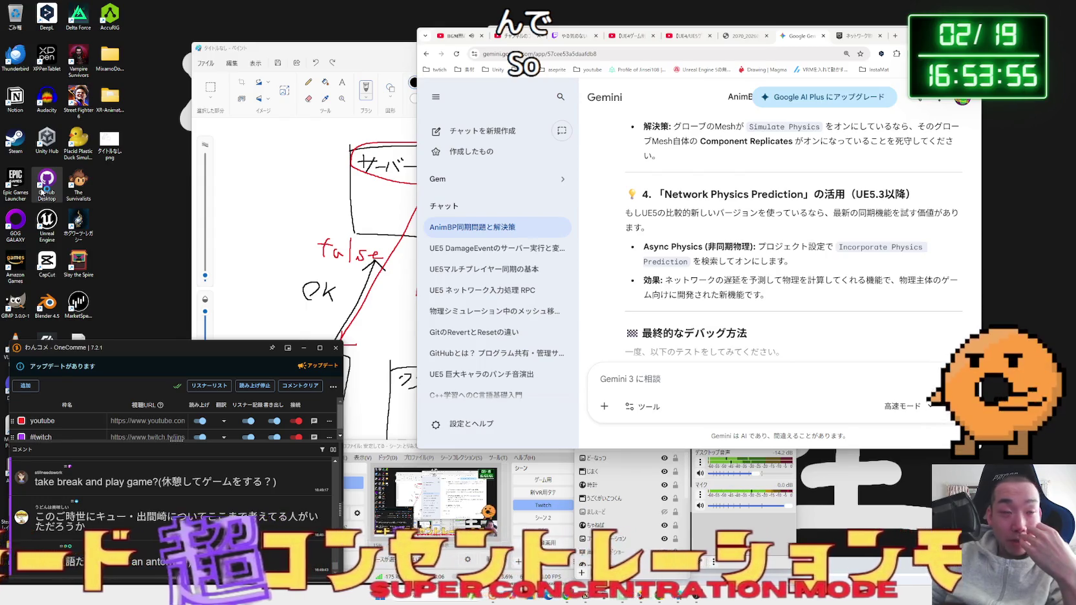
pyautogui.doubleClick(42, 191)
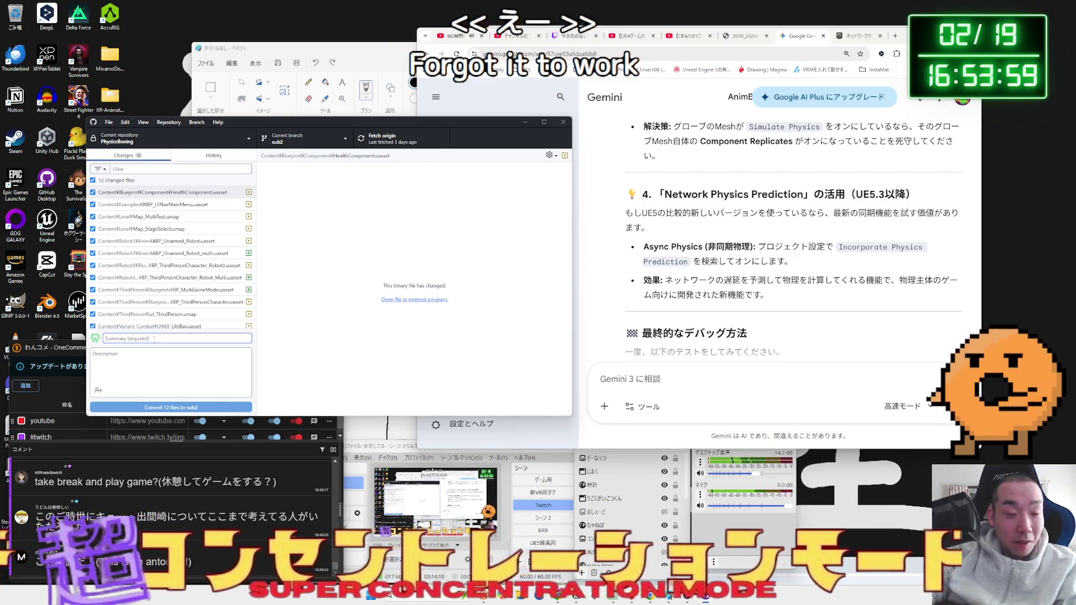
pyautogui.write('2d')
pyautogui.write('2026/')
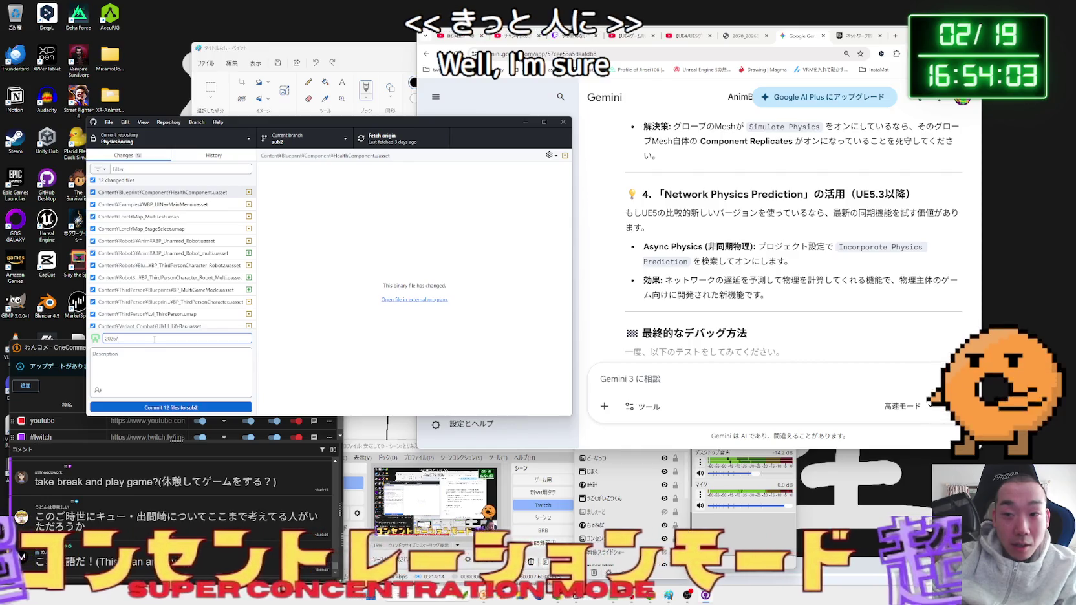
pyautogui.write('021')
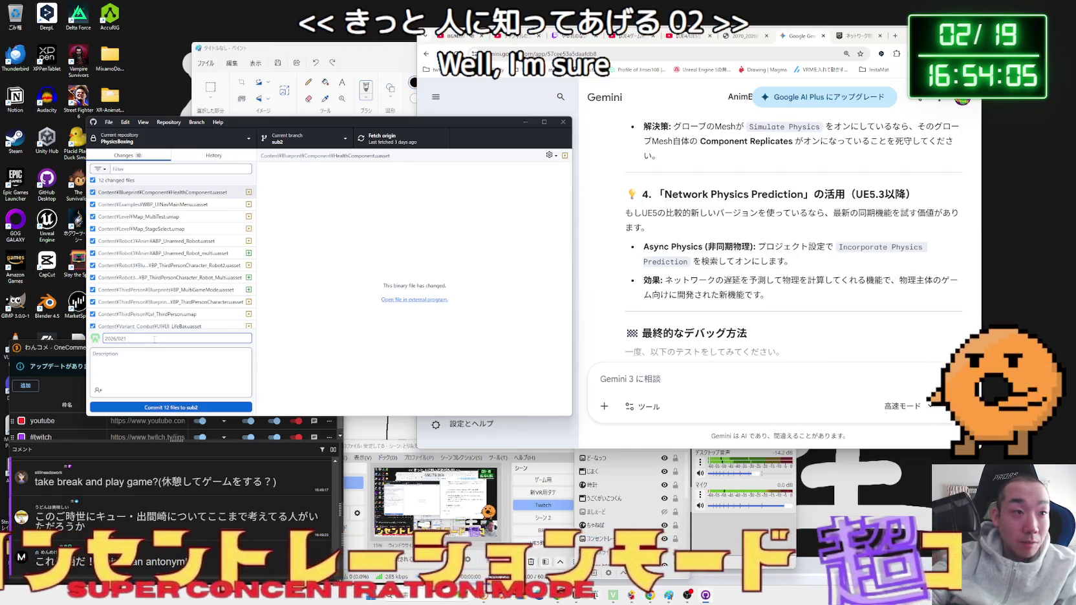
pyautogui.write('919')
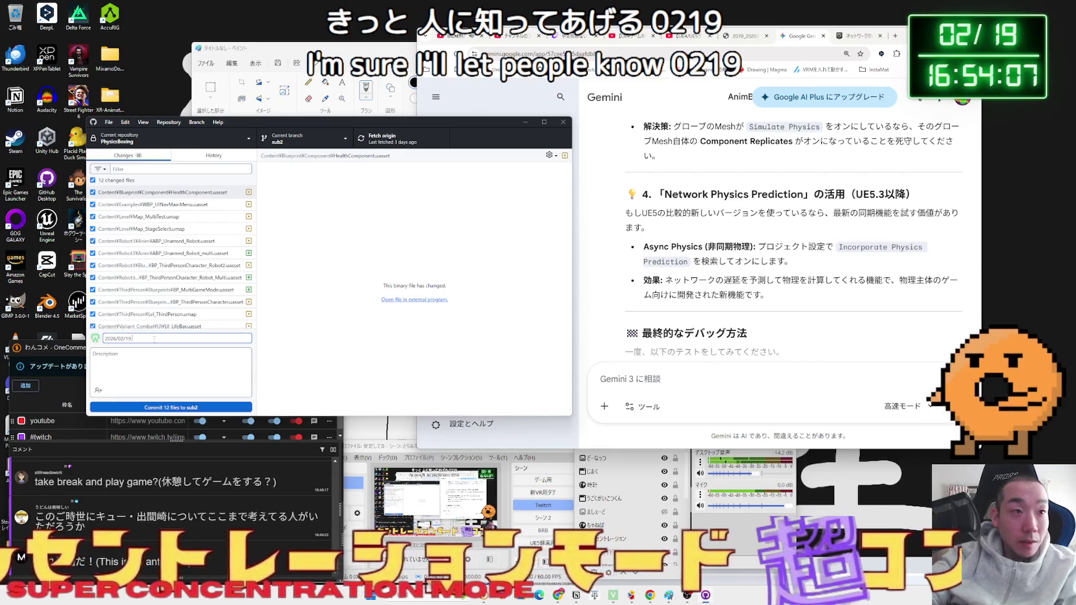
pyautogui.press('Zenkaku_Hankaku')
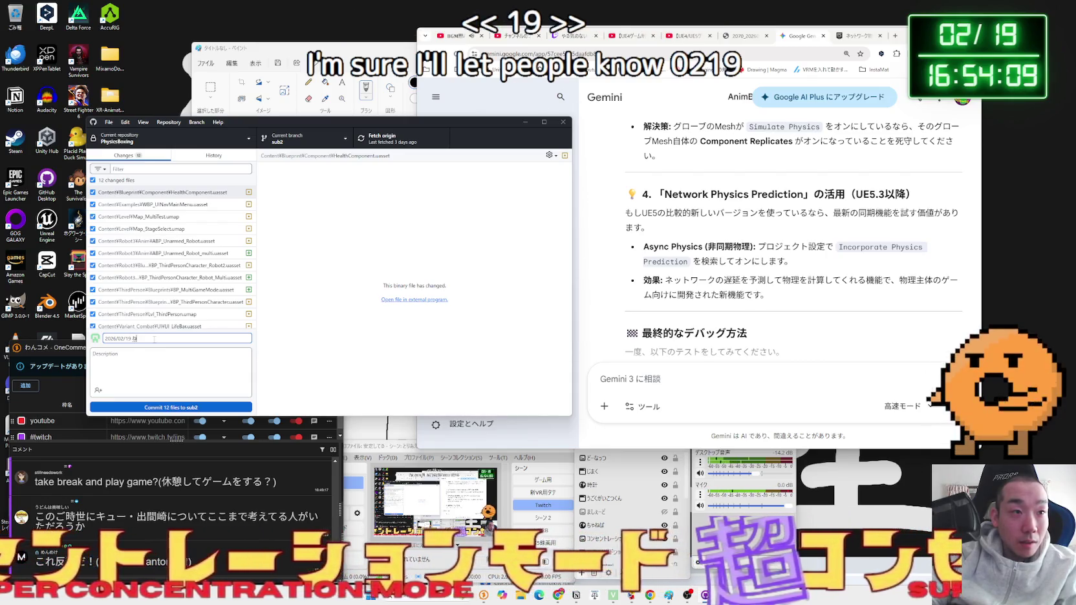
pyautogui.write('っと')
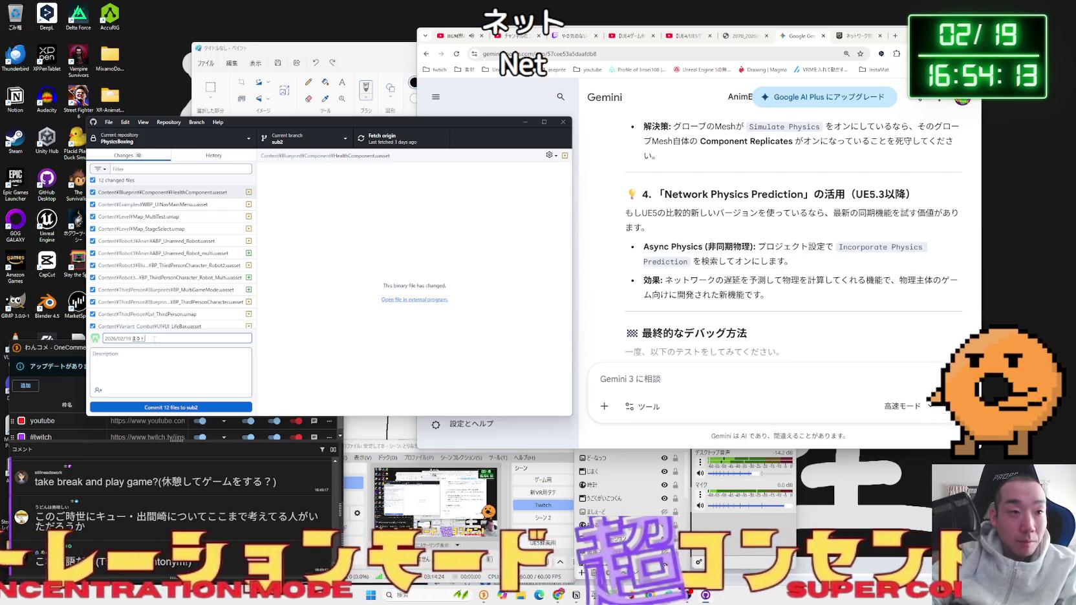
pyautogui.write('わープレイにっせ')
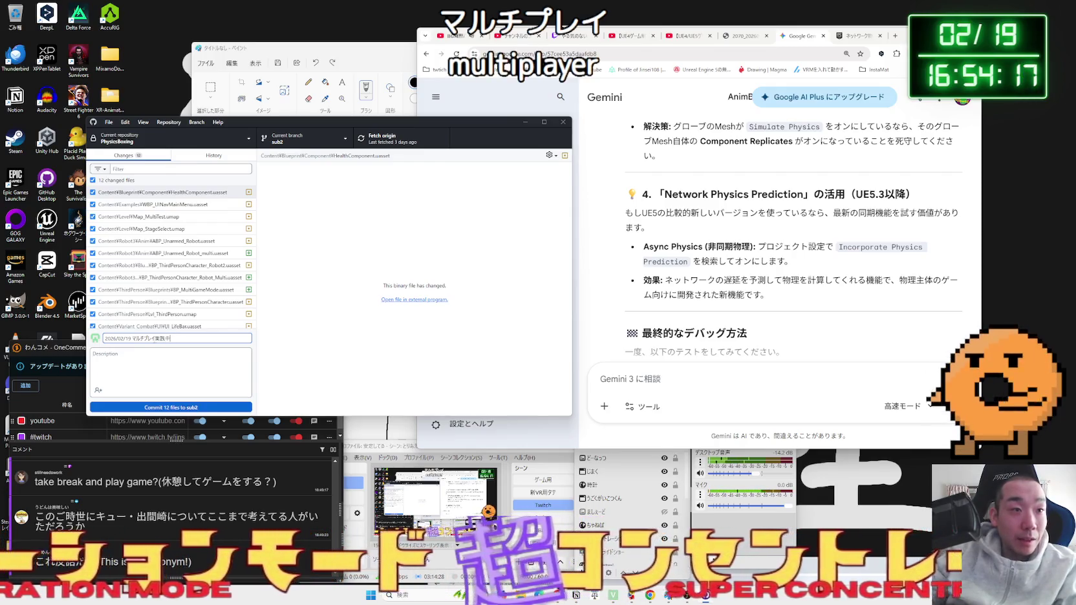
pyautogui.press('Tab')
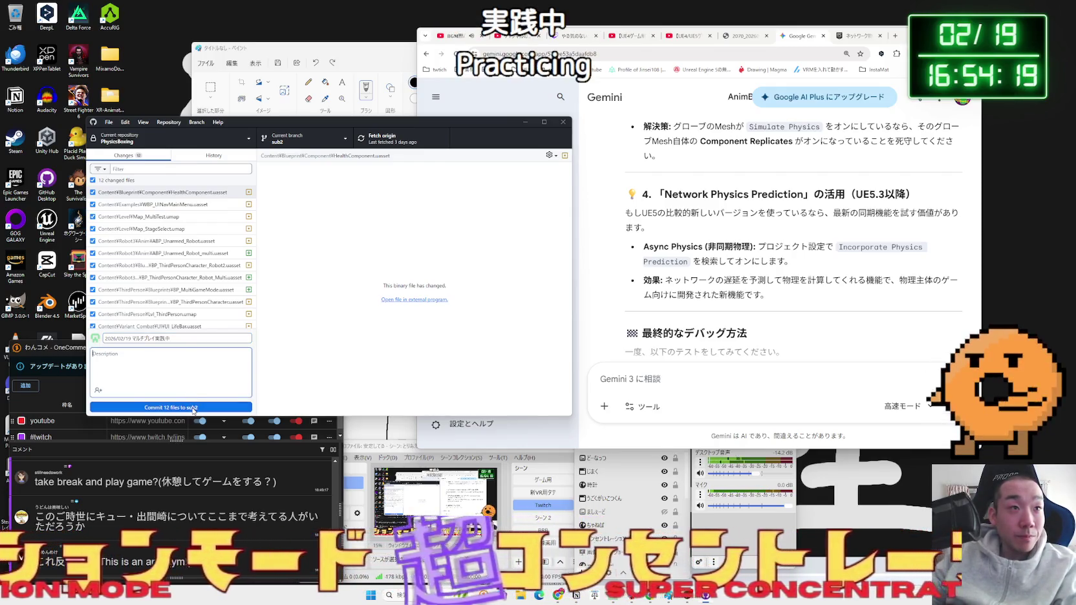
pyautogui.click(194, 408)
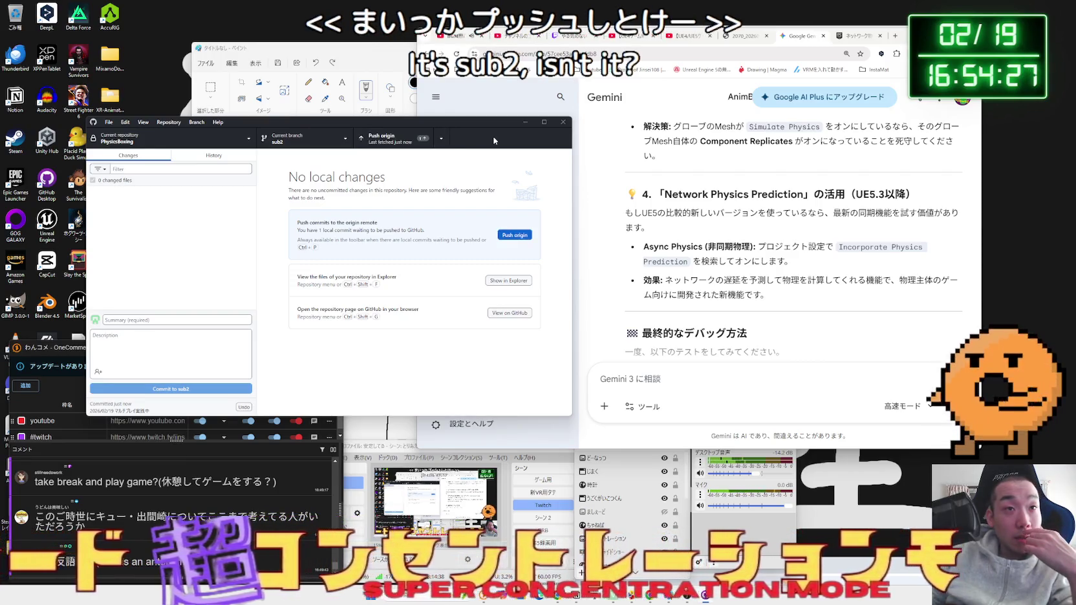
# - Check the Current branch list, then close GitHub Desktop
pyautogui.click(325, 140)
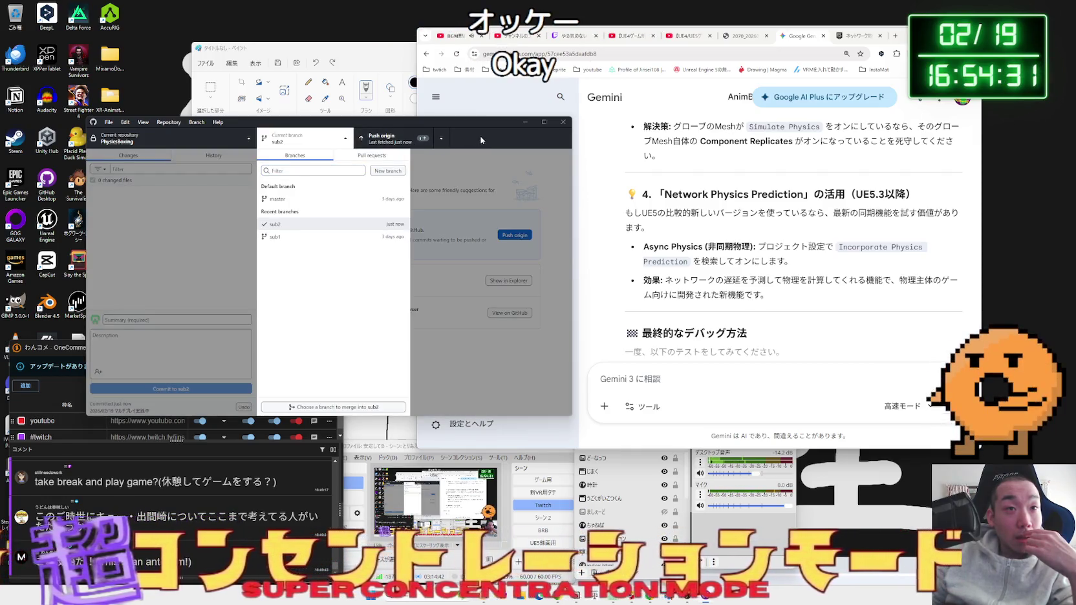
pyautogui.click(228, 233)
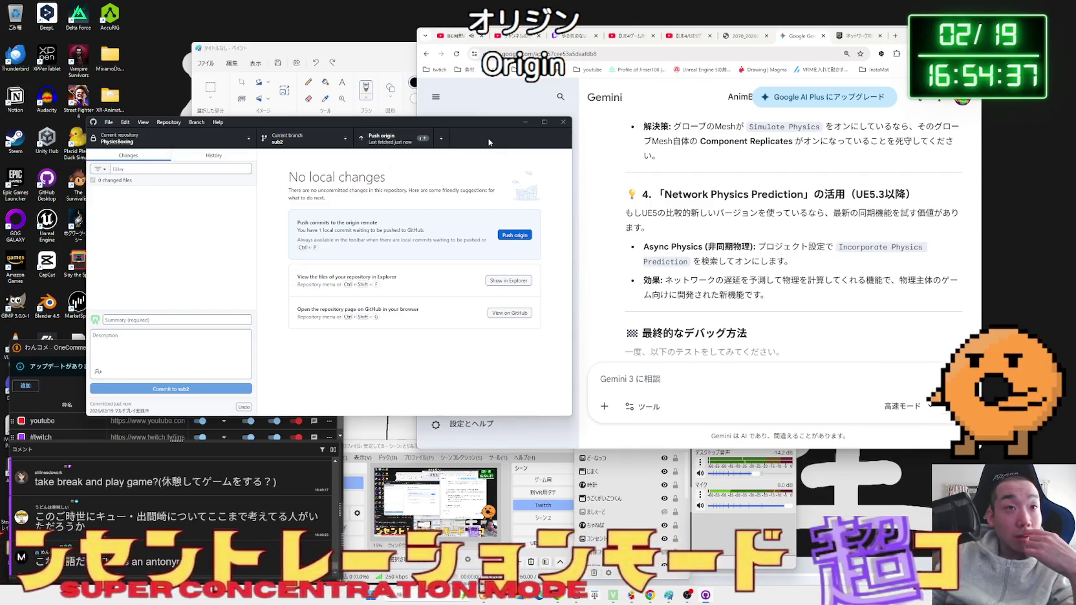
pyautogui.click(561, 120)
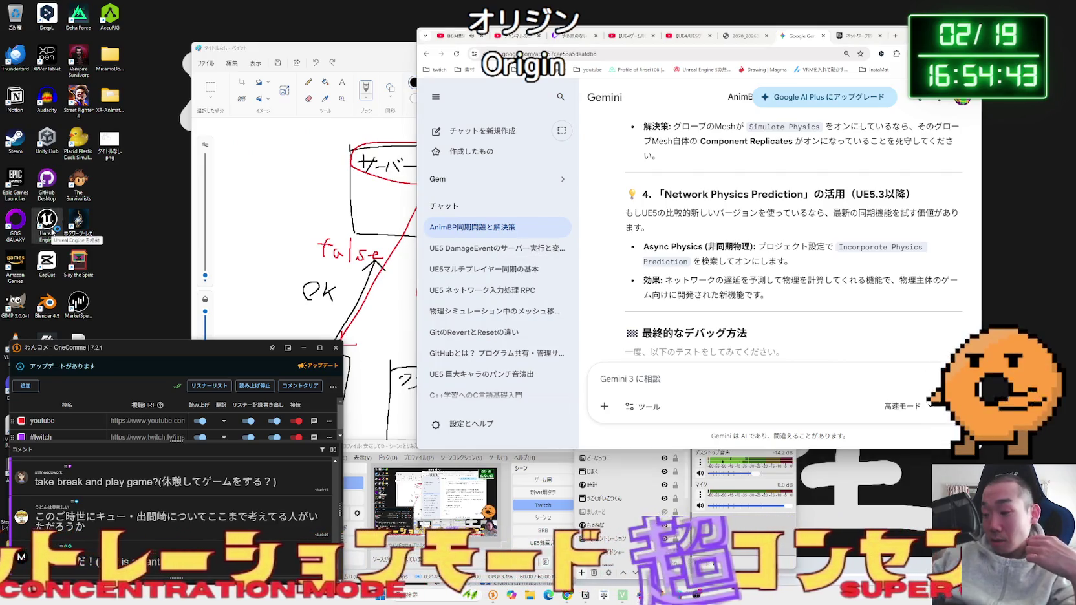
# - Launch Unreal Engine and open the PhysicsBoxing project from My Projects
pyautogui.doubleClick(52, 232)
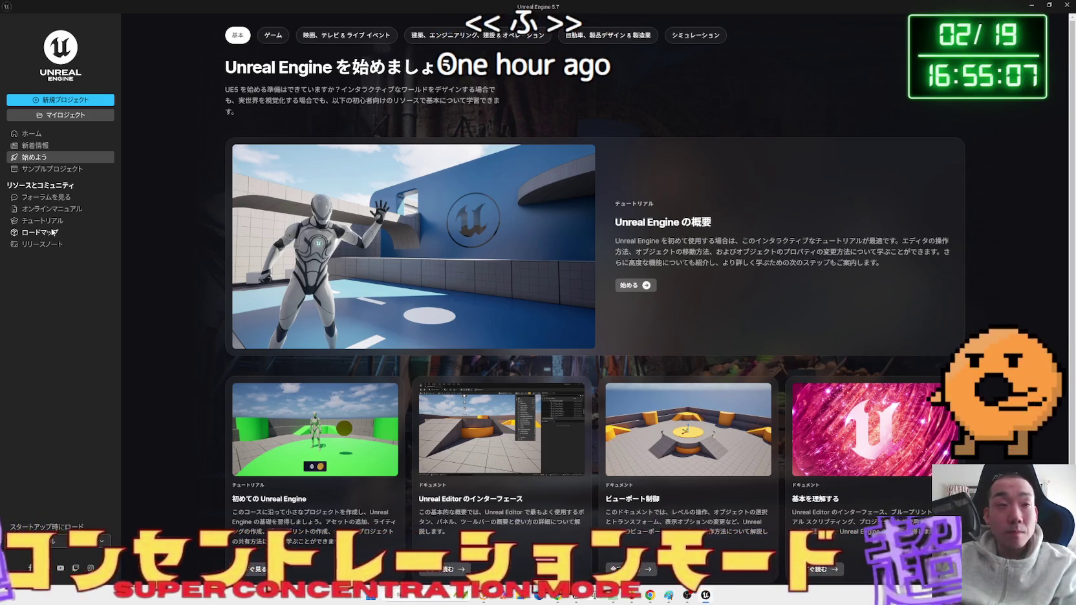
pyautogui.click(77, 116)
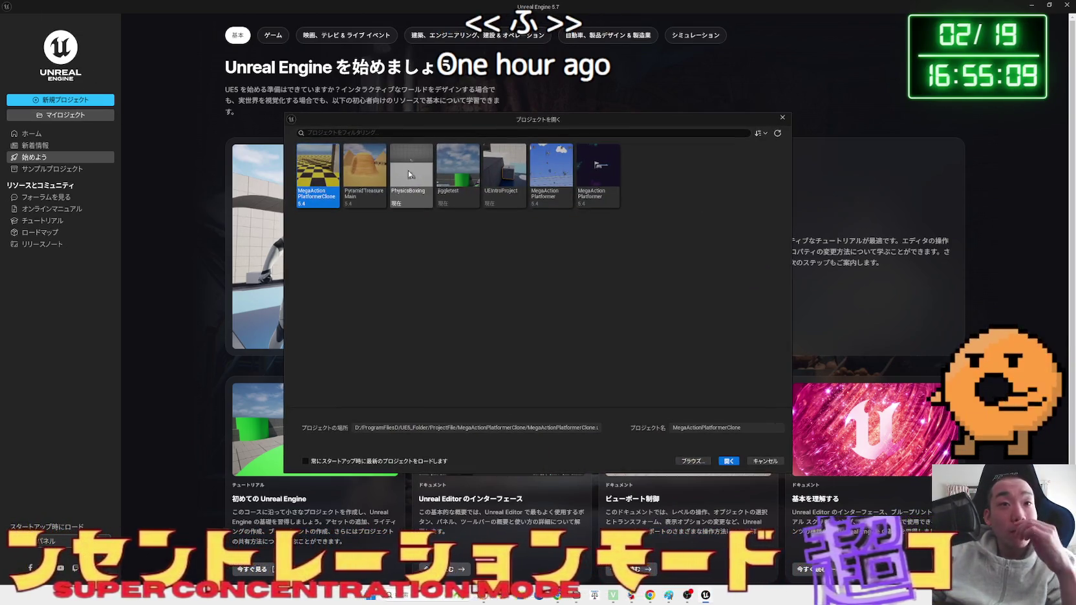
pyautogui.click(729, 461)
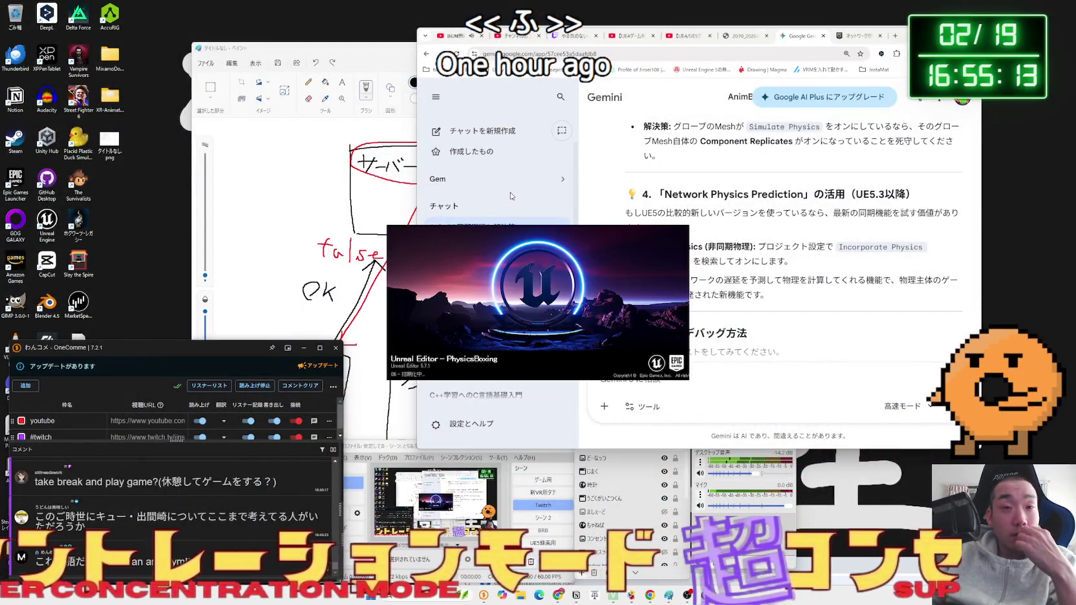
pyautogui.click(364, 60)
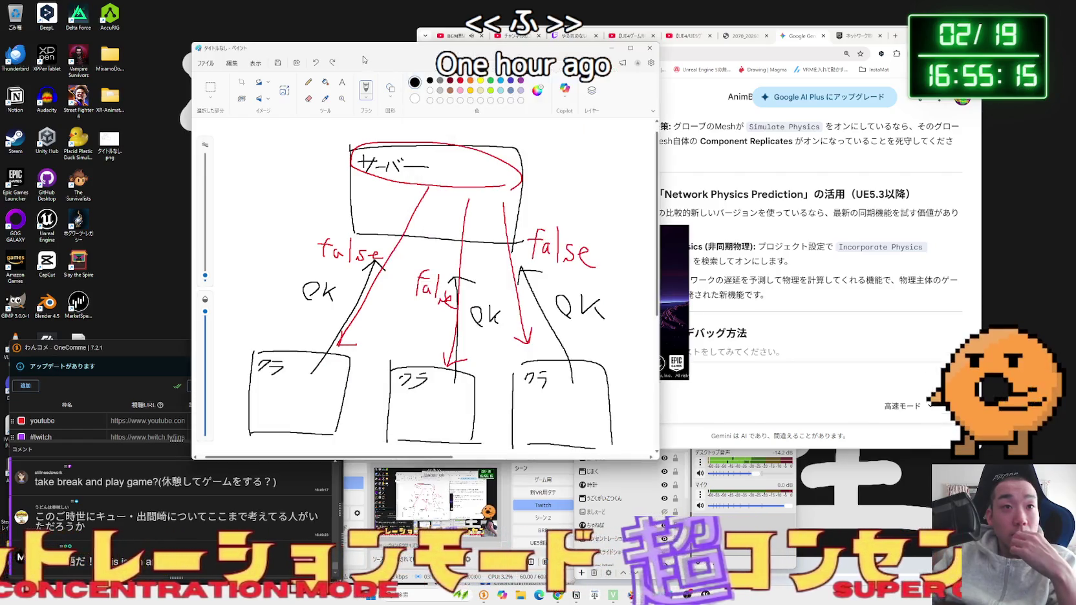
# - Close the server diagram drawing unsaved and draw a red curve at the right figure's feet
pyautogui.moveTo(431, 56); pyautogui.dragTo(607, 60)
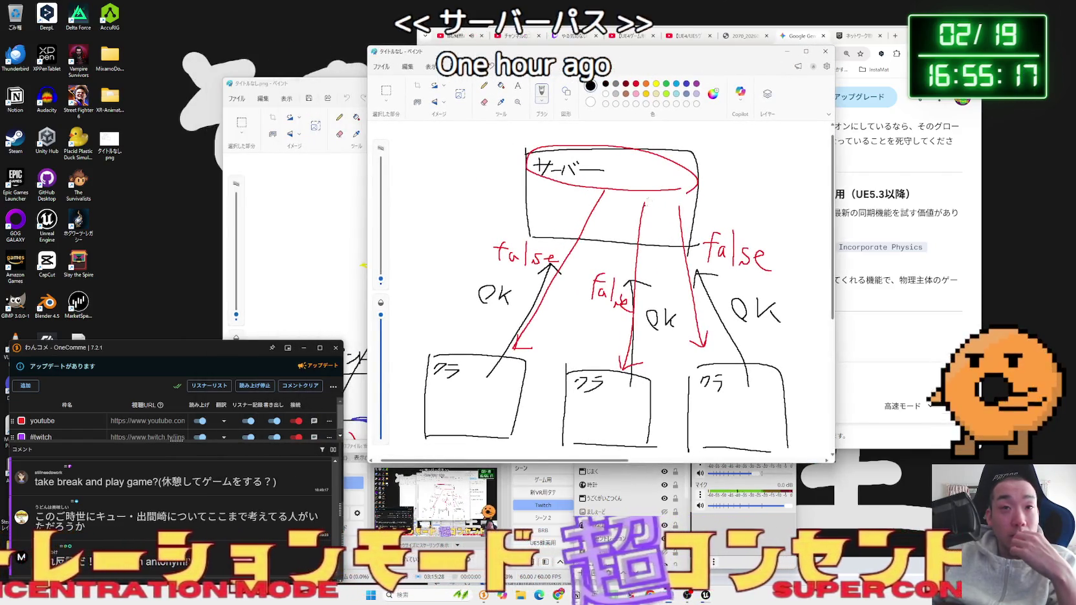
pyautogui.click(825, 51)
pyautogui.click(537, 277)
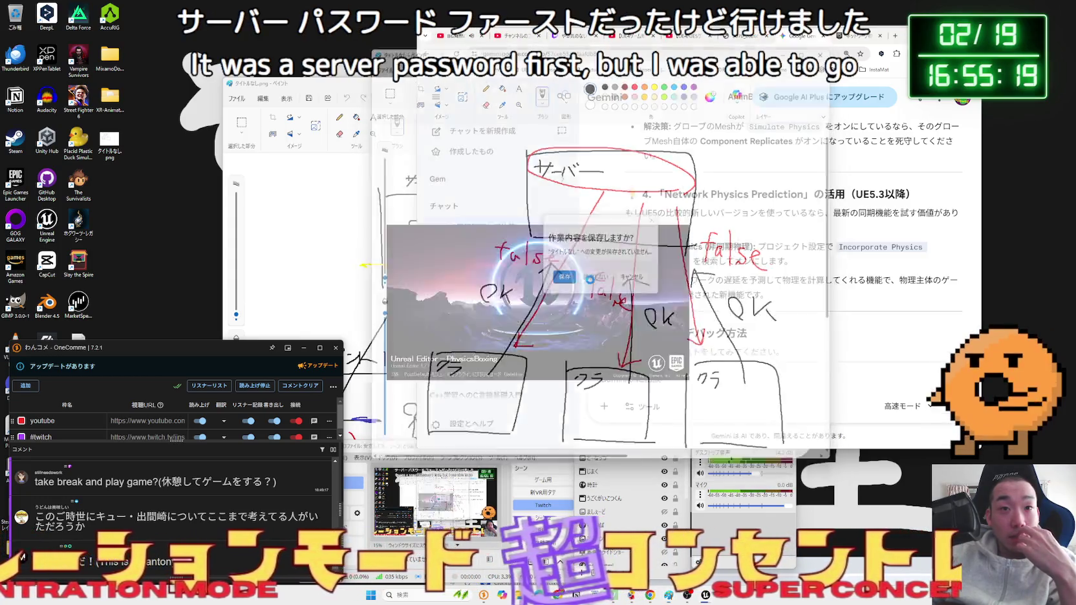
pyautogui.moveTo(291, 82)
pyautogui.mouseDown()
pyautogui.moveTo(481, 70)
pyautogui.moveTo(608, 45)
pyautogui.moveTo(597, 43)
pyautogui.mouseUp()
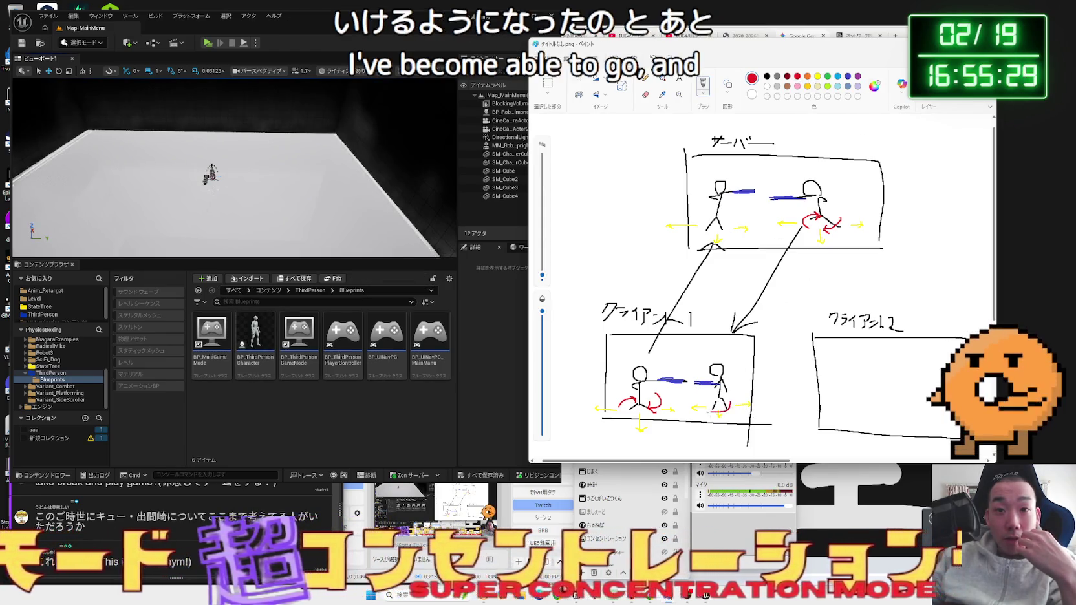
pyautogui.moveTo(731, 404); pyautogui.dragTo(714, 415)
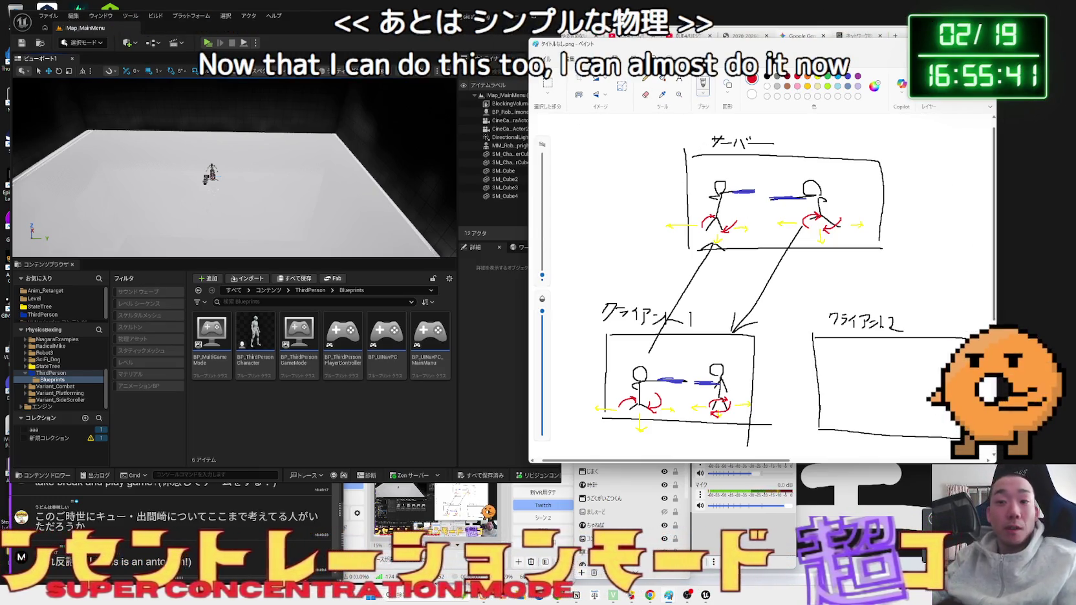
pyautogui.hotkey('alt', 'Tab')
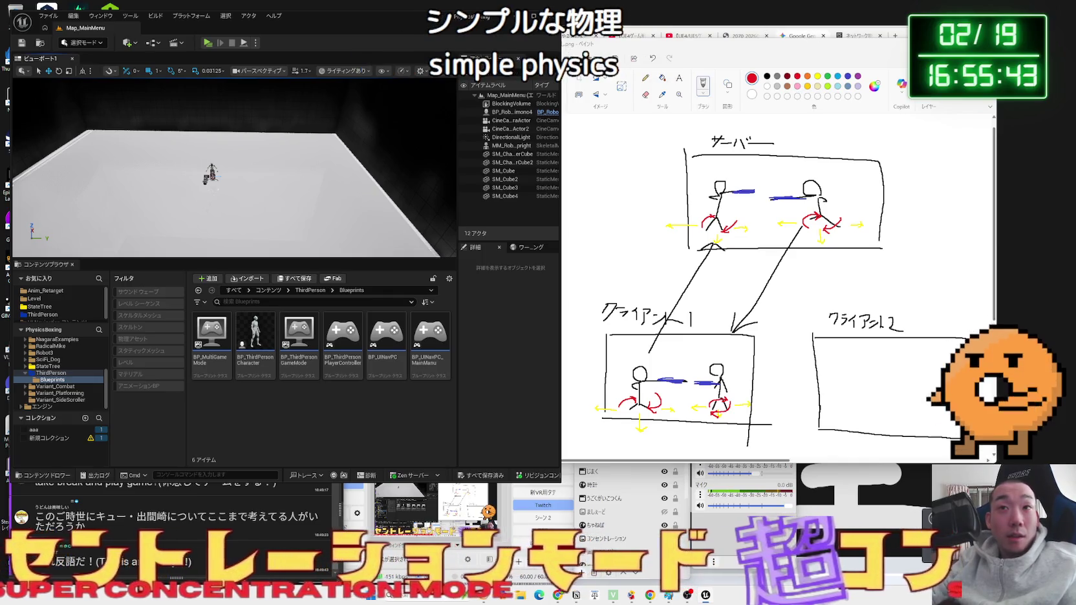
pyautogui.hotkey('alt', 'Tab')
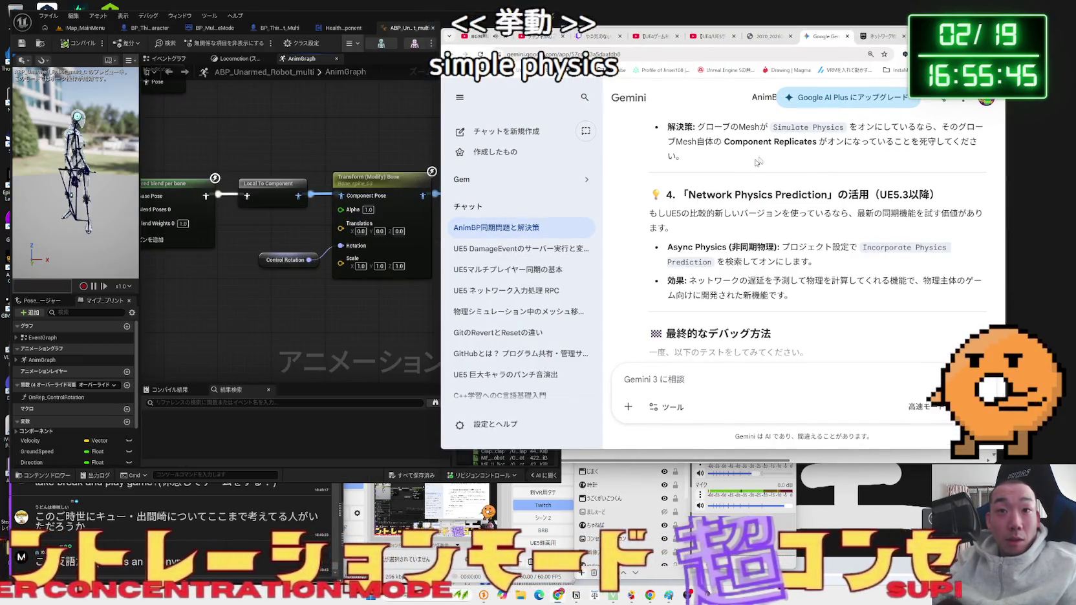
# - Switch to the Networked Physics docs tab and scroll to the Networked Physics Settings section
pyautogui.click(880, 37)
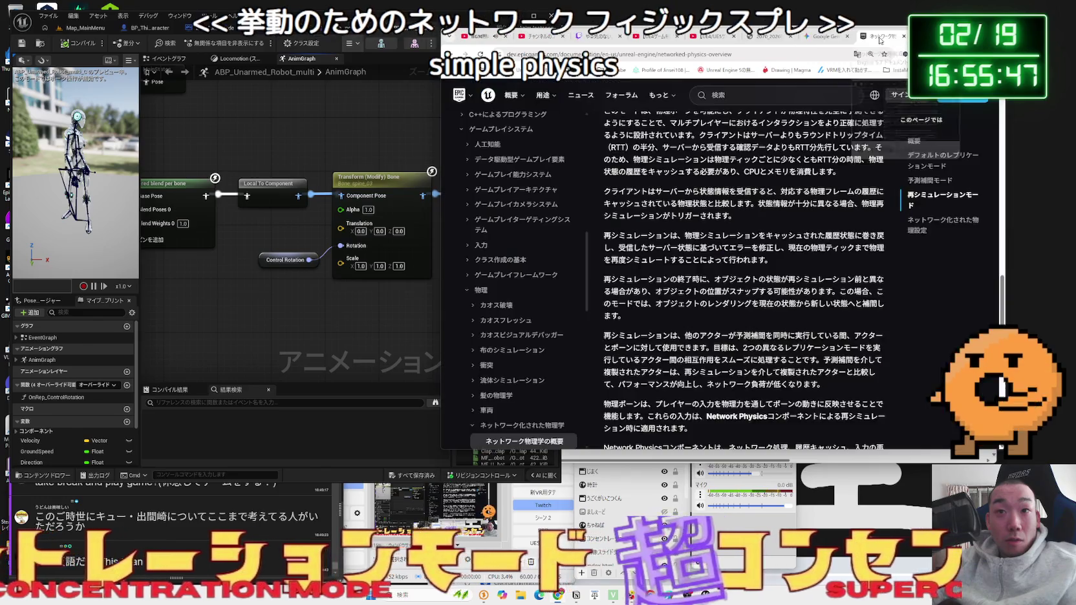
pyautogui.click(827, 37)
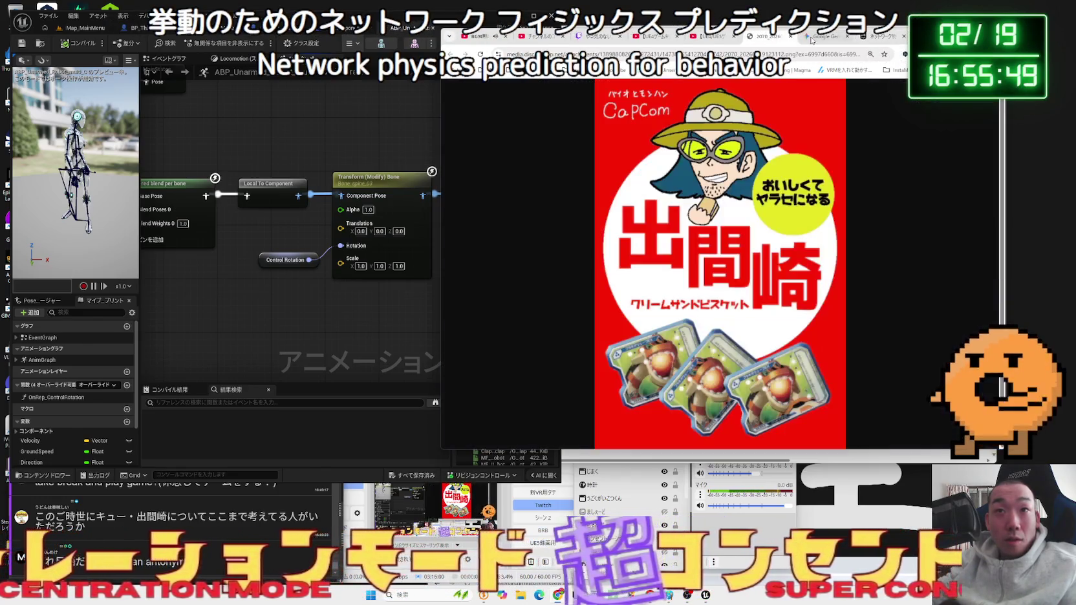
pyautogui.click(862, 37)
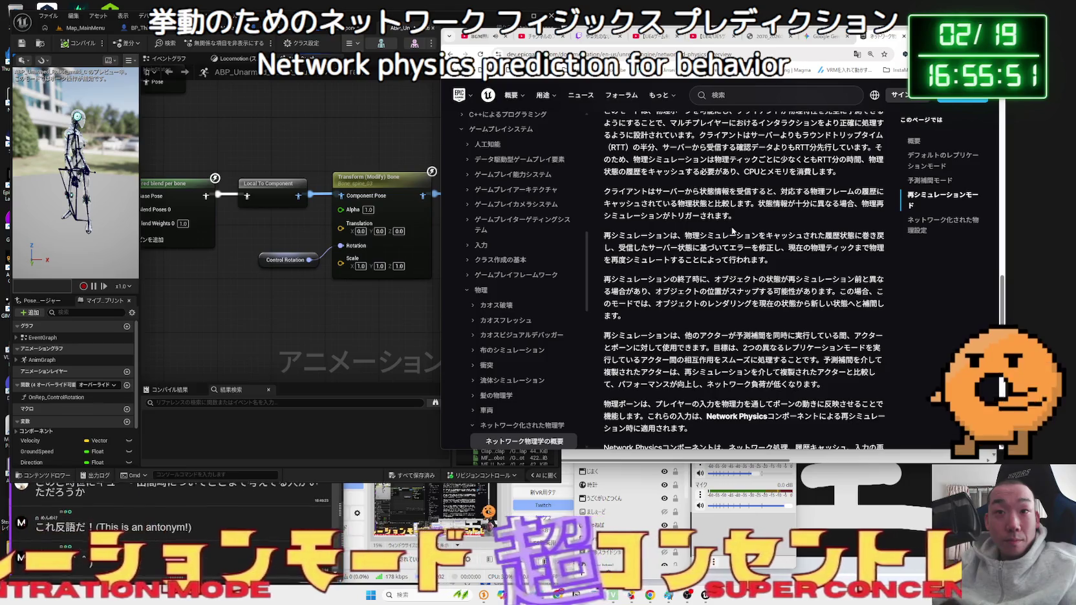
pyautogui.scroll(-3, 733, 231)
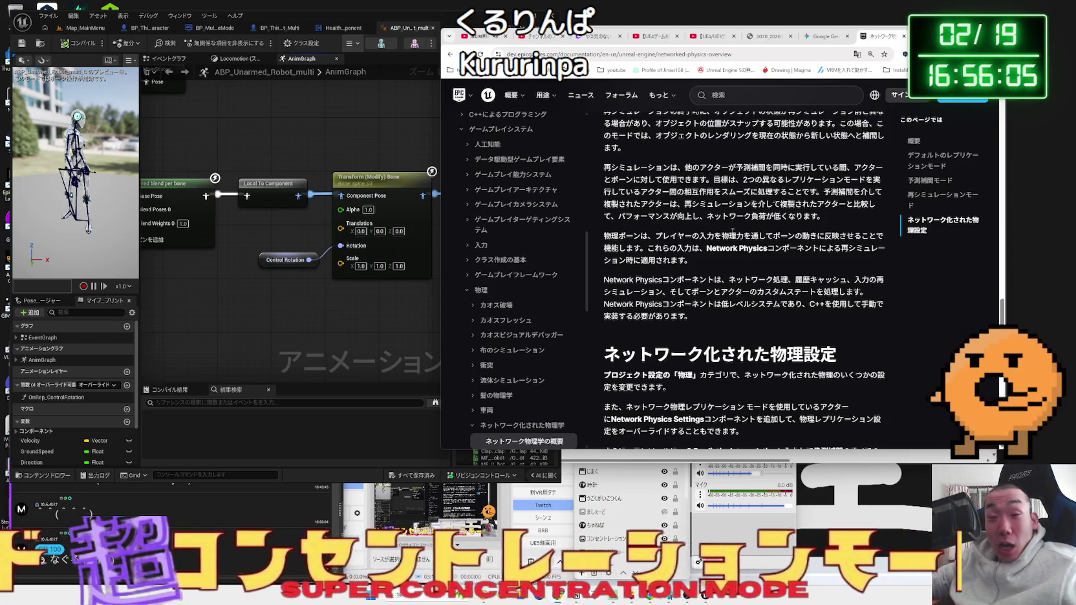
pyautogui.scroll(-5, 832, 210)
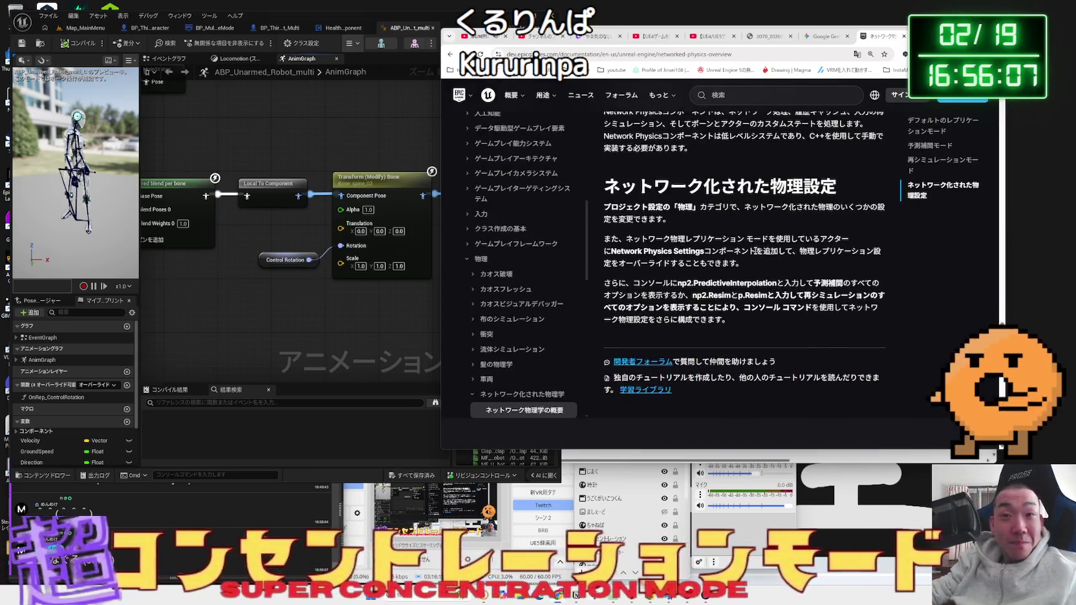
pyautogui.scroll(1, 665, 231)
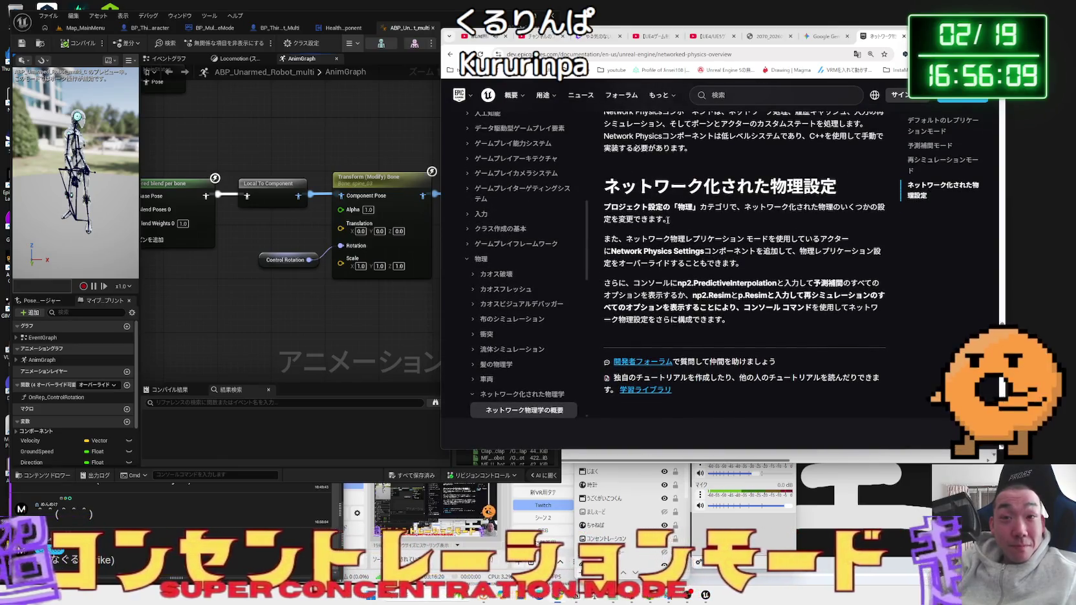
# - Read the physics settings paragraphs, highlighting lines, then open a new blank browser tab
pyautogui.tripleClick(669, 221)
pyautogui.moveTo(604, 207)
pyautogui.mouseDown()
pyautogui.moveTo(715, 260)
pyautogui.moveTo(612, 251)
pyautogui.moveTo(724, 264)
pyautogui.mouseUp()
pyautogui.moveTo(611, 238); pyautogui.dragTo(741, 261)
pyautogui.click(742, 261)
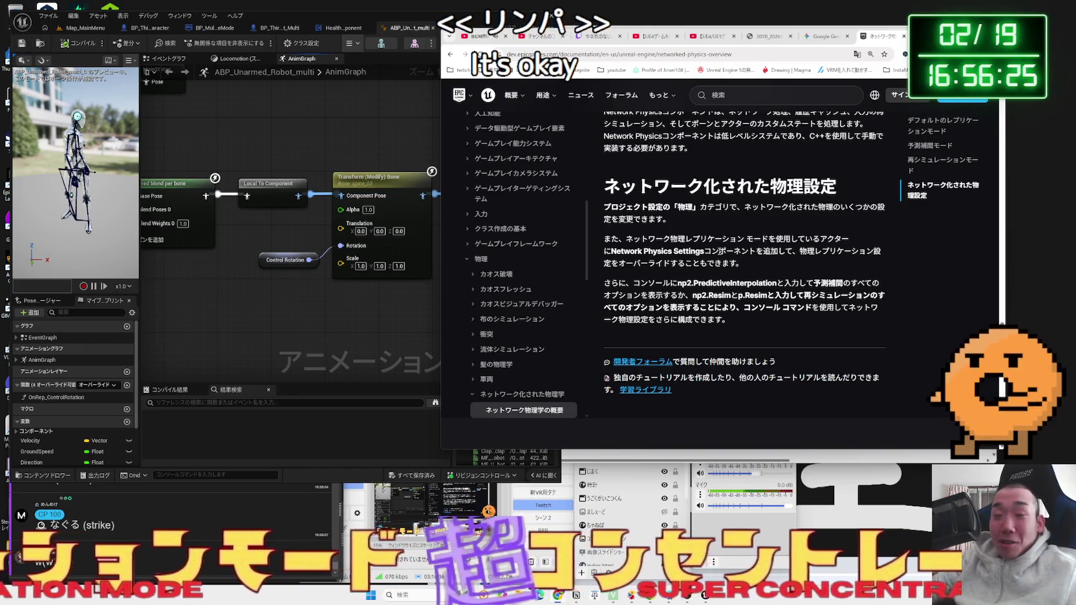
pyautogui.hotkey('ctrl', 't')
# - Search Google for チンクル くりんぱ
pyautogui.write('ちんk')
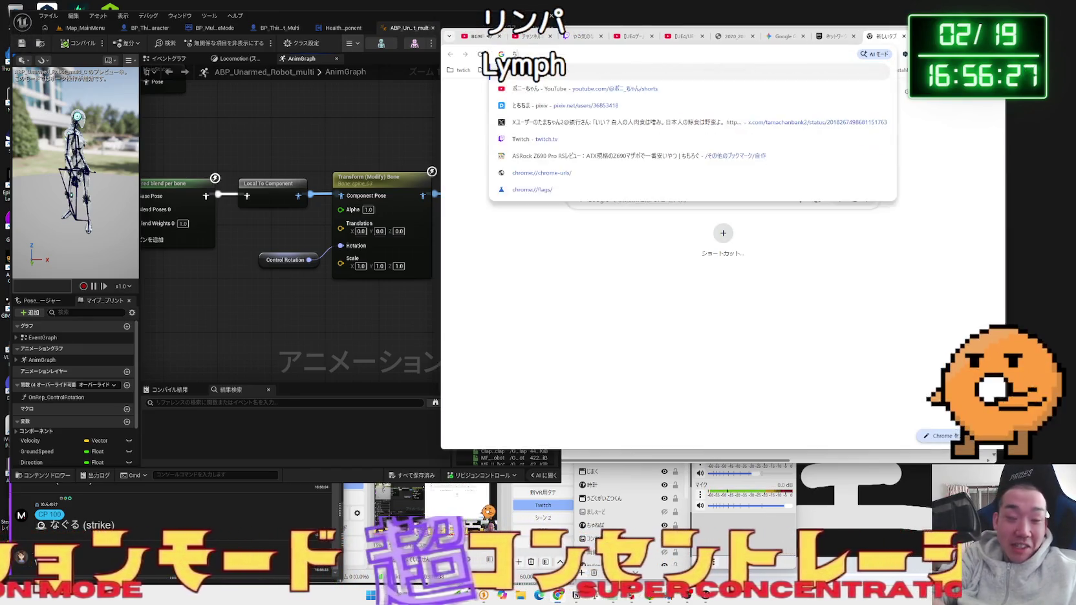
pyautogui.press('space')
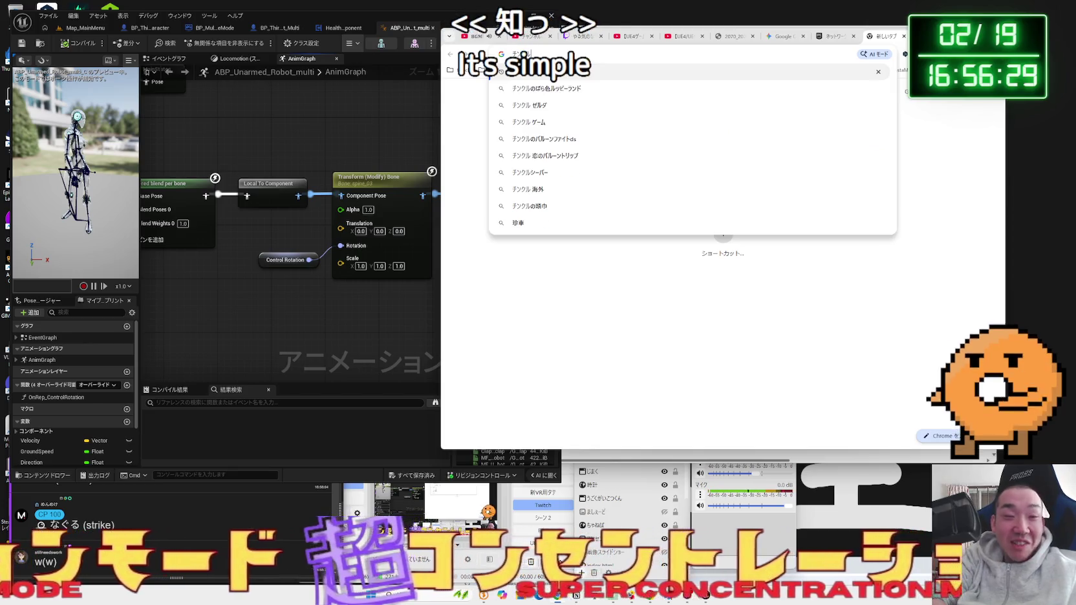
pyautogui.write(' よ')
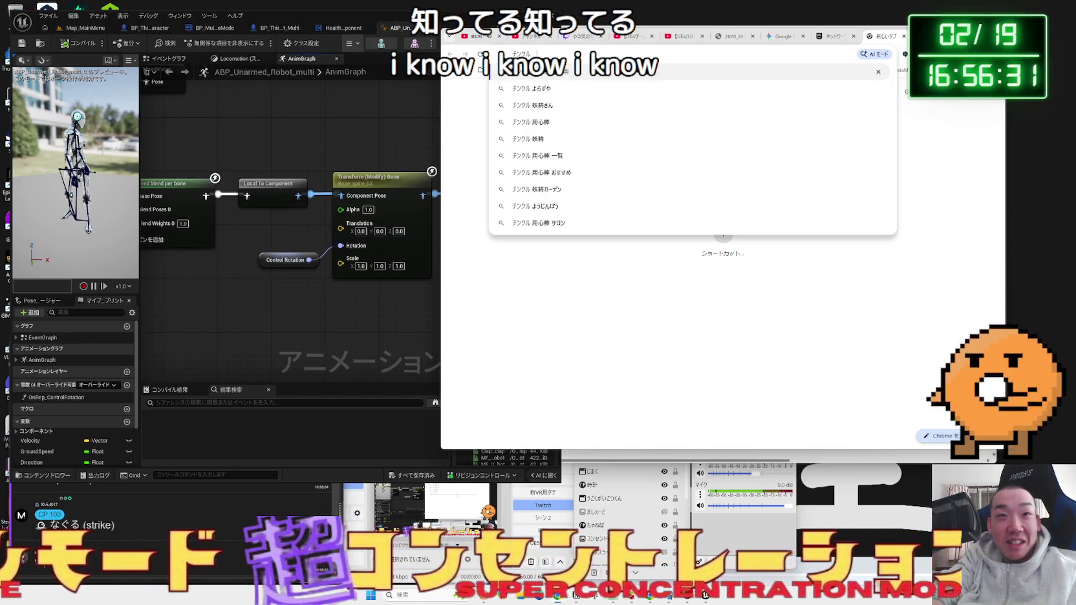
pyautogui.write('くりn')
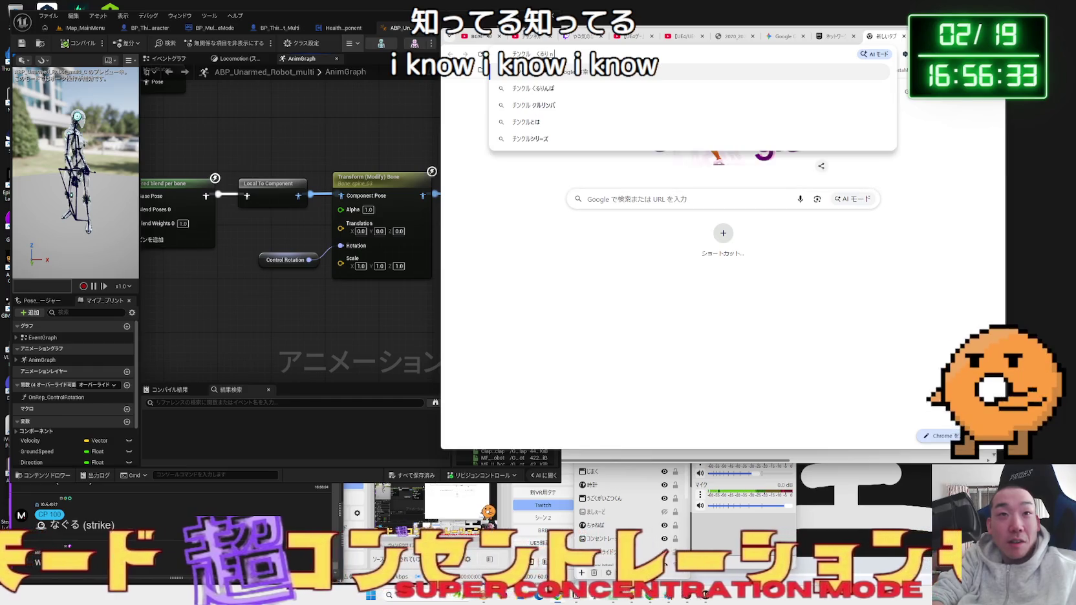
pyautogui.write('pa')
pyautogui.press('Return')
pyautogui.press('Return')
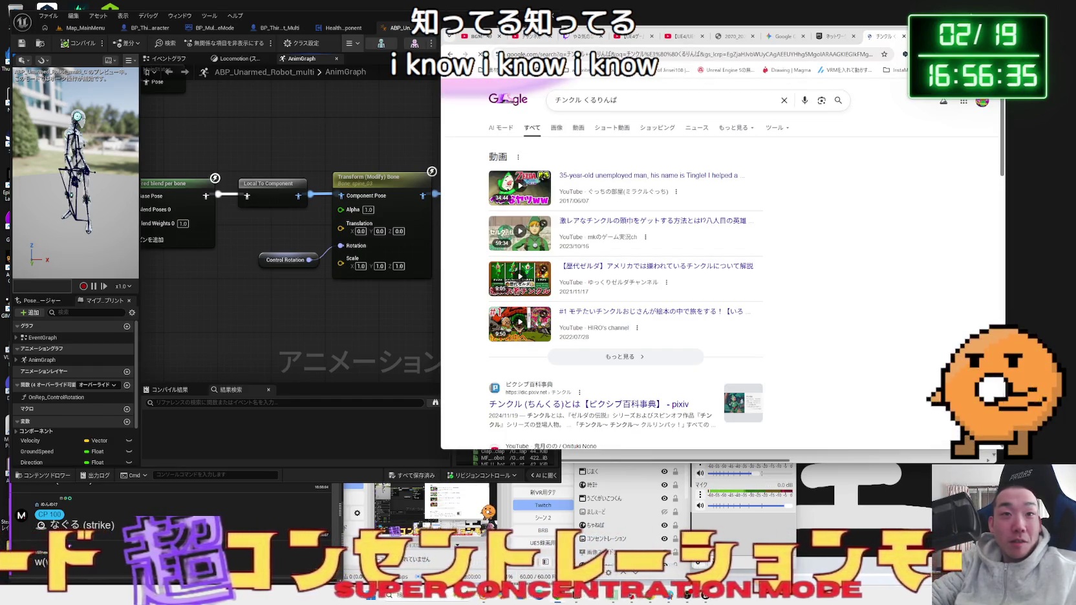
pyautogui.moveTo(926, 33); pyautogui.dragTo(682, 42)
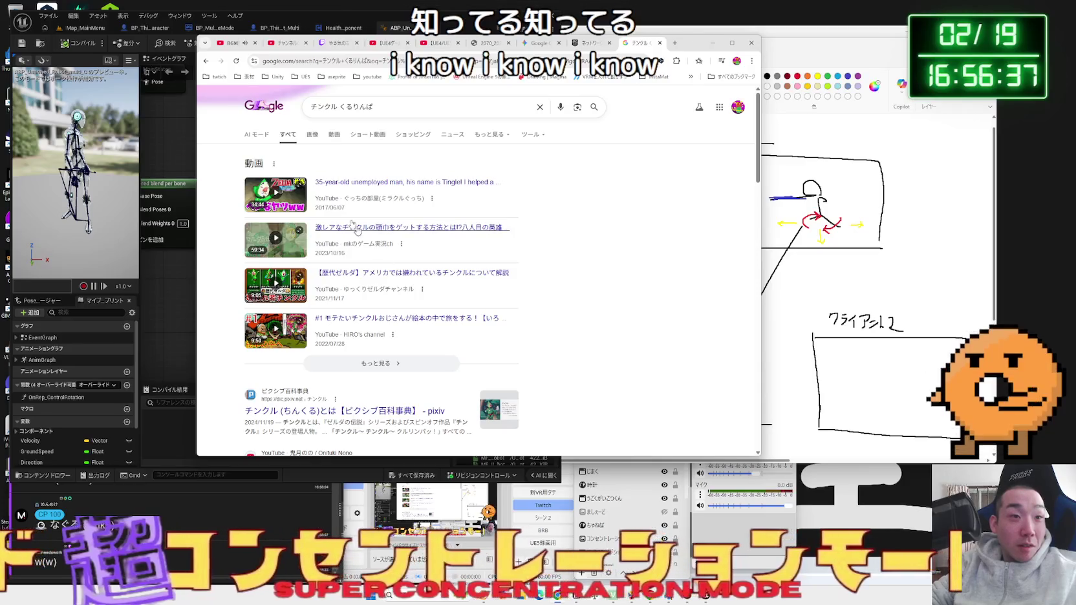
# - Browse the image results, previewing several Tingle figure images
pyautogui.click(340, 134)
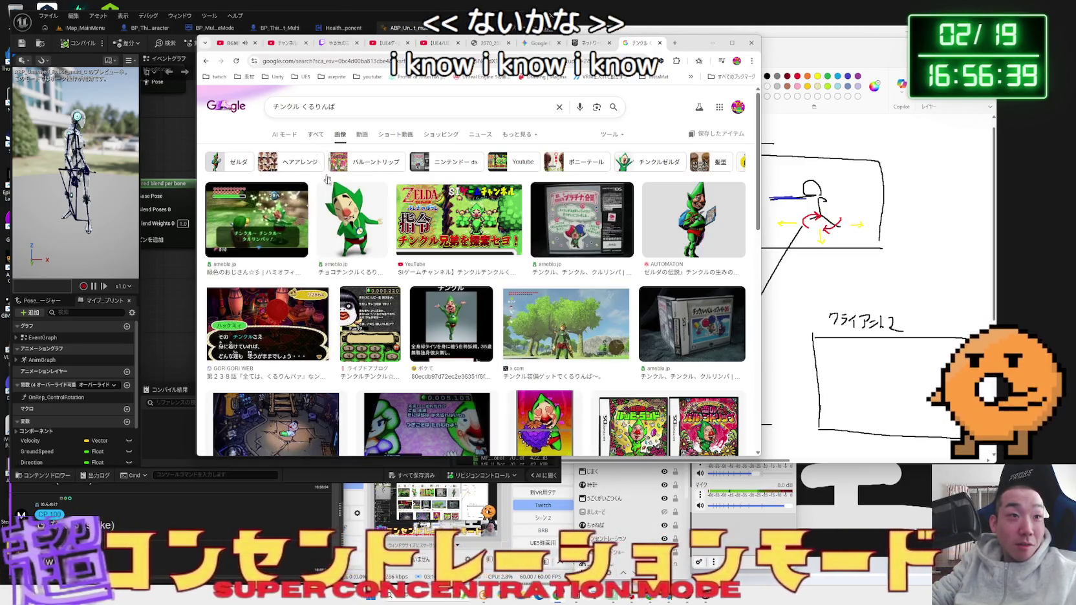
pyautogui.click(342, 220)
pyautogui.click(448, 225)
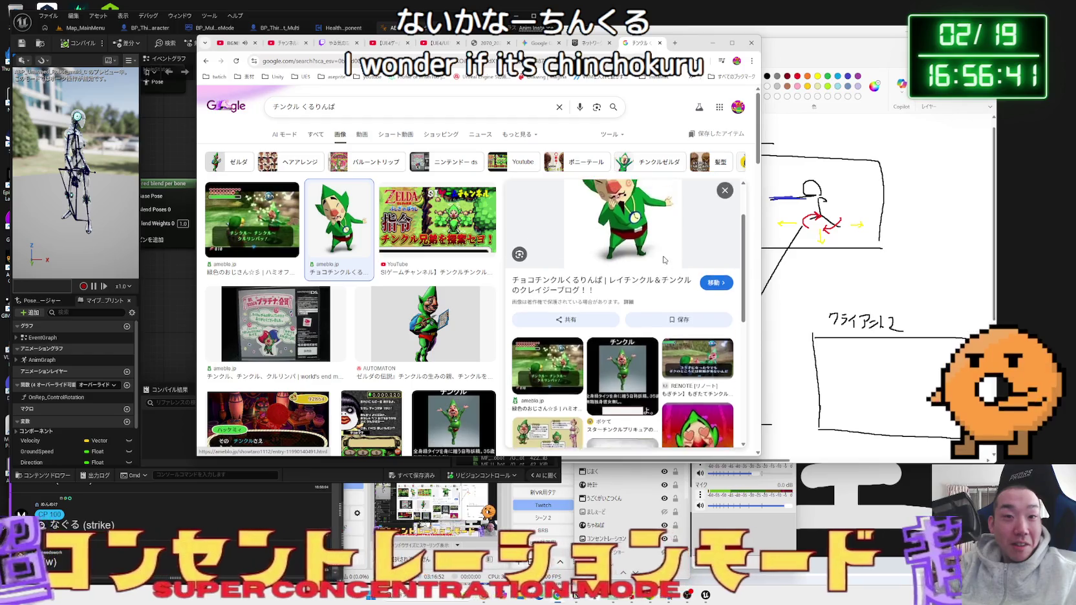
pyautogui.click(664, 190)
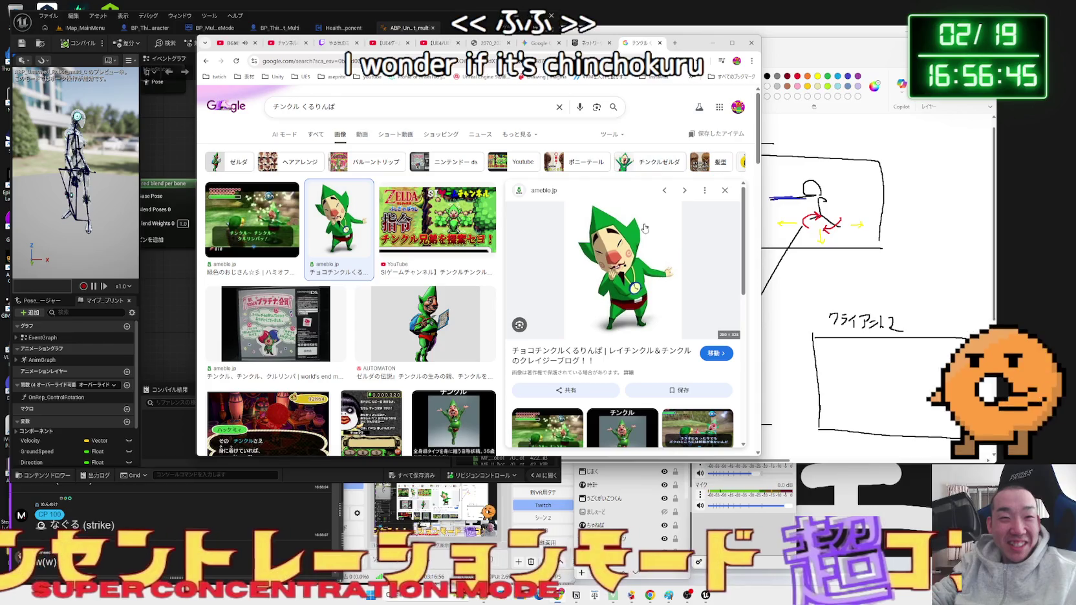
pyautogui.scroll(-3, 641, 231)
pyautogui.scroll(-2, 642, 231)
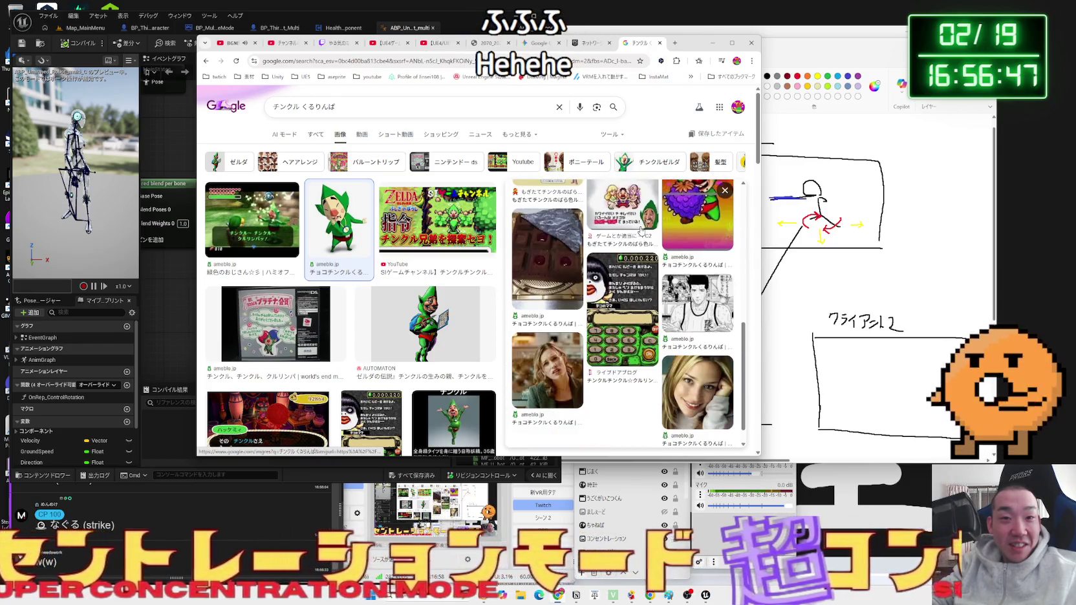
pyautogui.scroll(6, 641, 231)
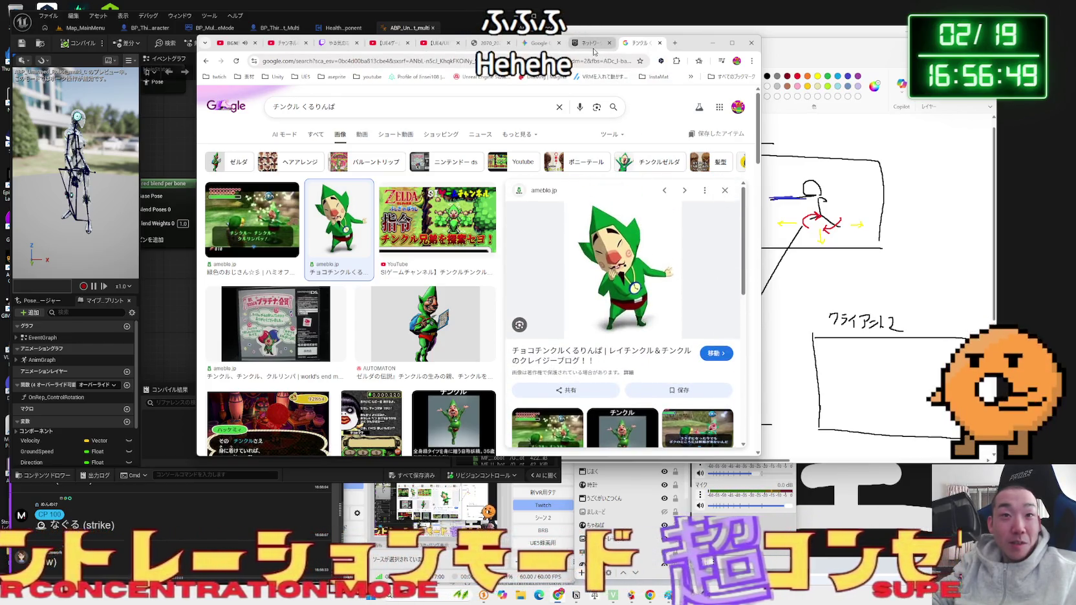
# - Return to the Networked Physics documentation tab
pyautogui.click(591, 44)
pyautogui.click(630, 45)
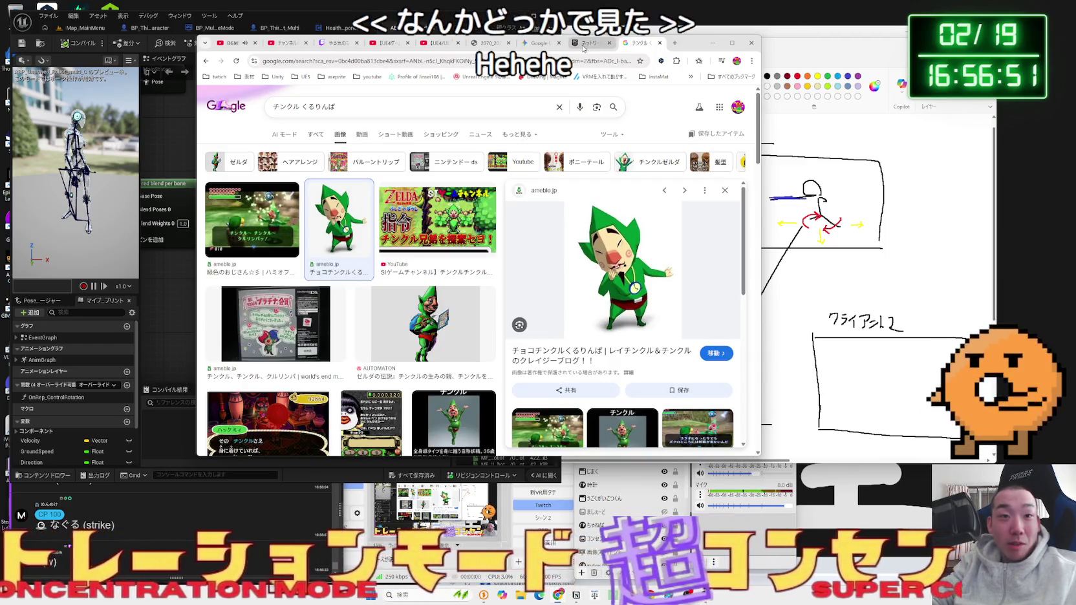
pyautogui.click(592, 43)
pyautogui.scroll(10, 480, 231)
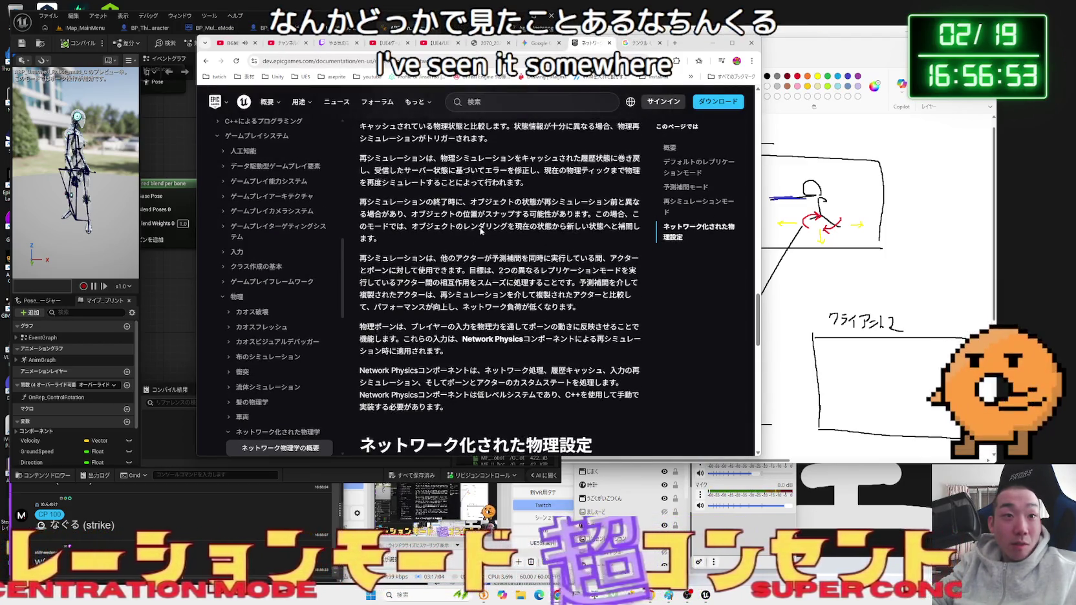
pyautogui.scroll(10, 490, 225)
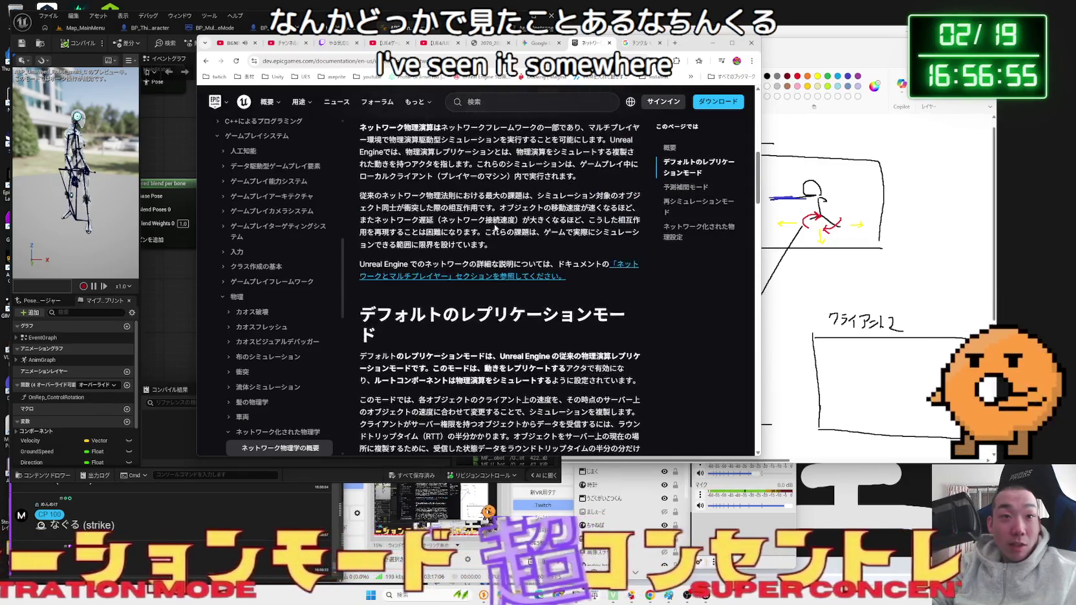
pyautogui.moveTo(417, 240); pyautogui.dragTo(522, 260)
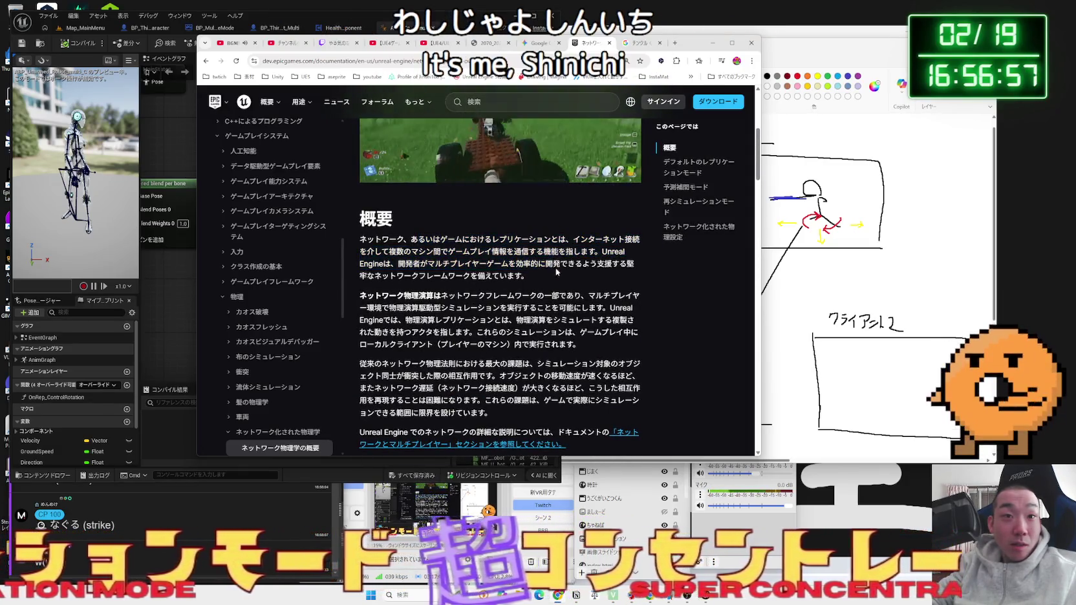
pyautogui.click(517, 275)
pyautogui.scroll(-2, 485, 258)
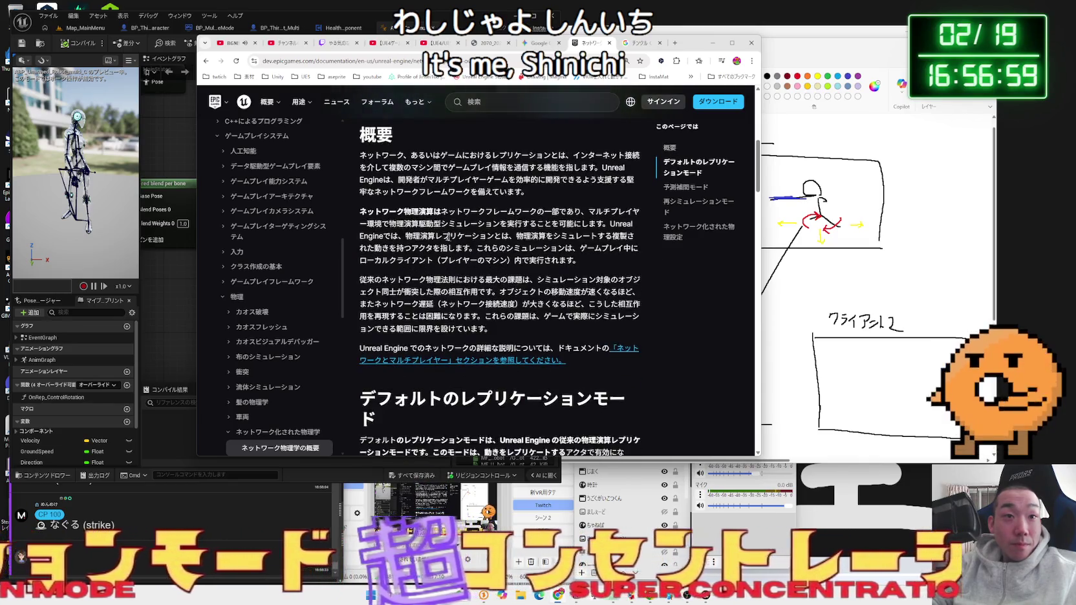
pyautogui.moveTo(433, 214); pyautogui.dragTo(609, 213)
pyautogui.moveTo(391, 214)
pyautogui.mouseDown()
pyautogui.moveTo(640, 213)
pyautogui.moveTo(560, 223)
pyautogui.mouseUp()
pyautogui.click(451, 224)
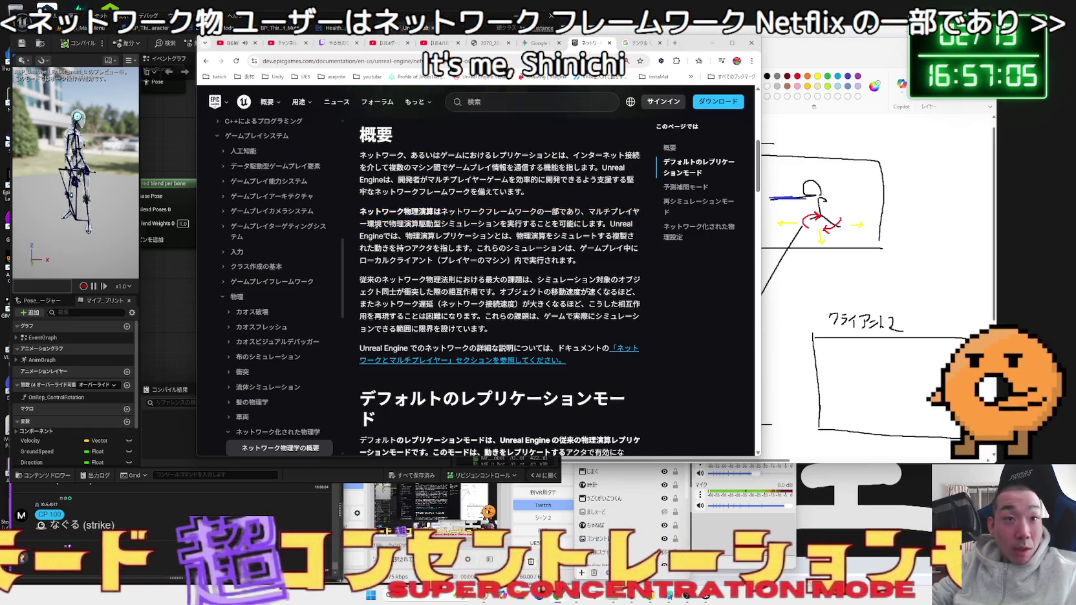
pyautogui.moveTo(373, 223); pyautogui.dragTo(603, 223)
pyautogui.click(605, 223)
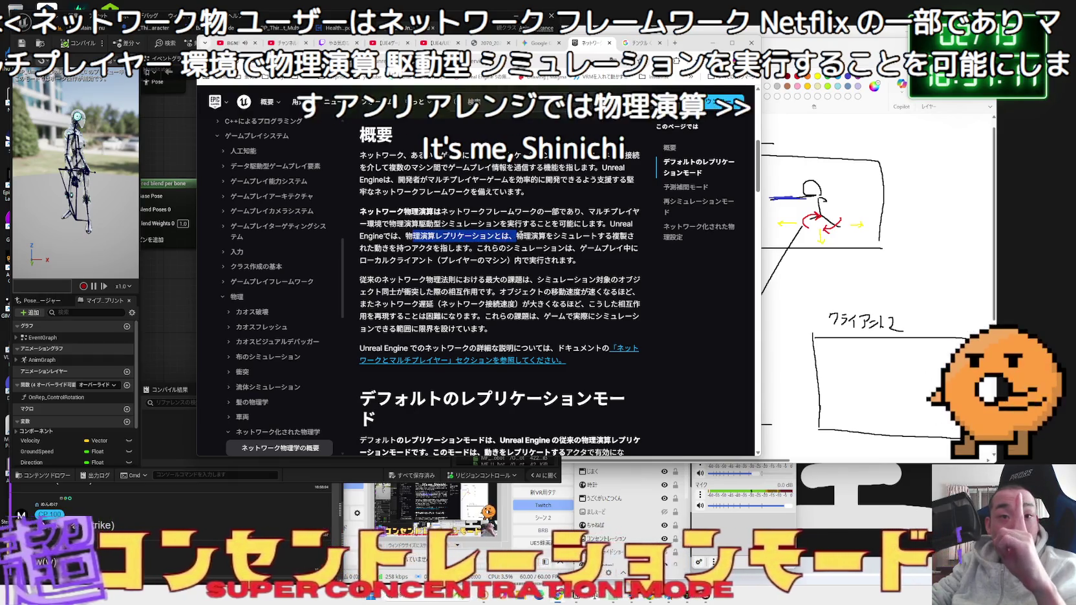
pyautogui.moveTo(503, 236); pyautogui.dragTo(592, 236)
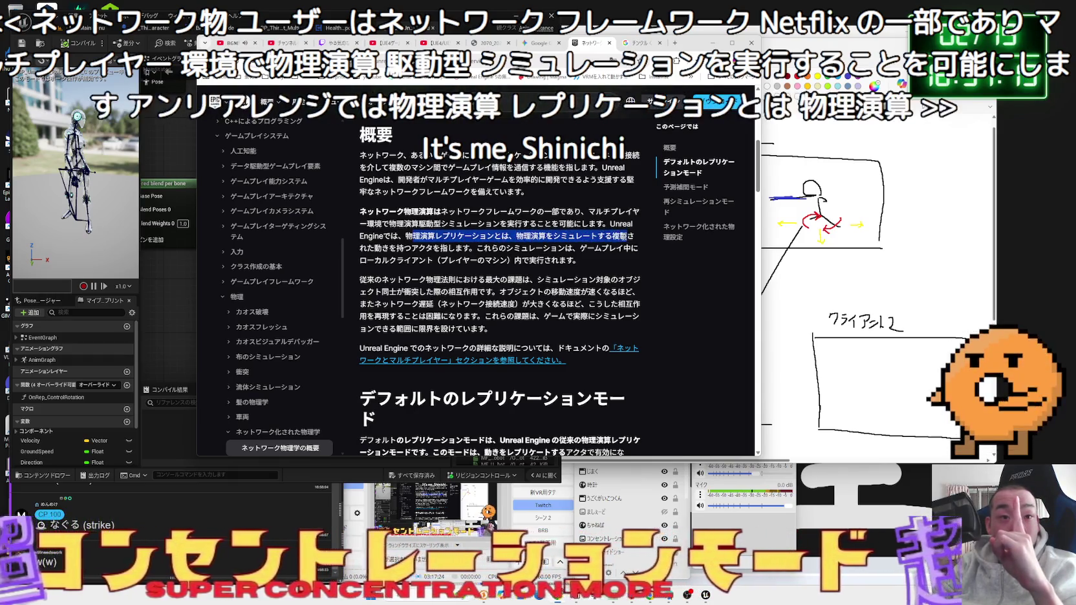
pyautogui.click(472, 247)
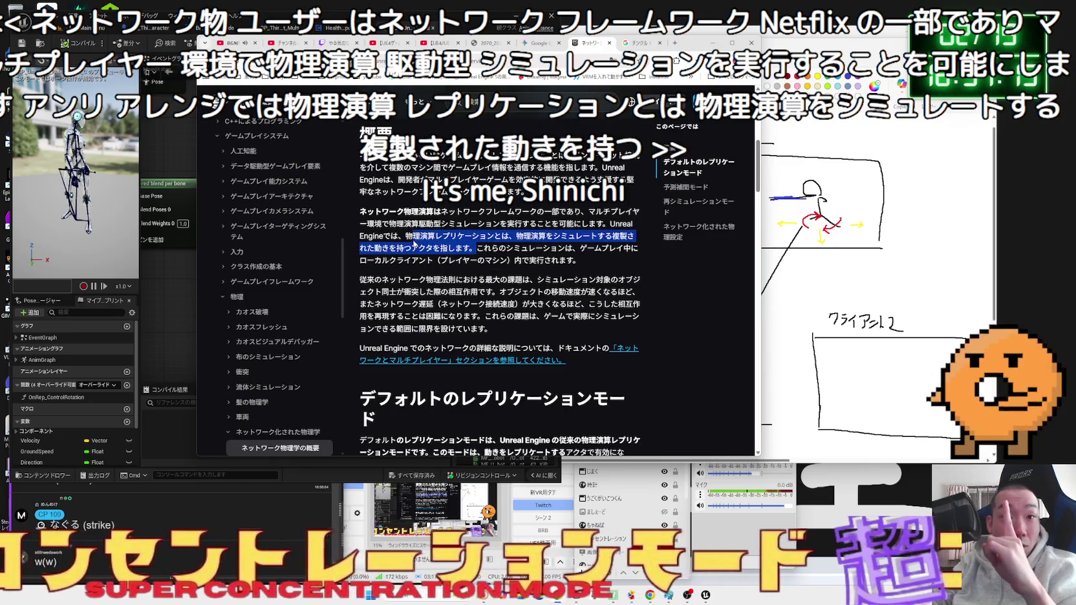
pyautogui.moveTo(477, 248)
pyautogui.mouseDown()
pyautogui.moveTo(572, 249)
pyautogui.moveTo(523, 260)
pyautogui.moveTo(578, 260)
pyautogui.moveTo(476, 248)
pyautogui.moveTo(513, 251)
pyautogui.mouseUp()
pyautogui.click(513, 251)
pyautogui.scroll(-2, 412, 227)
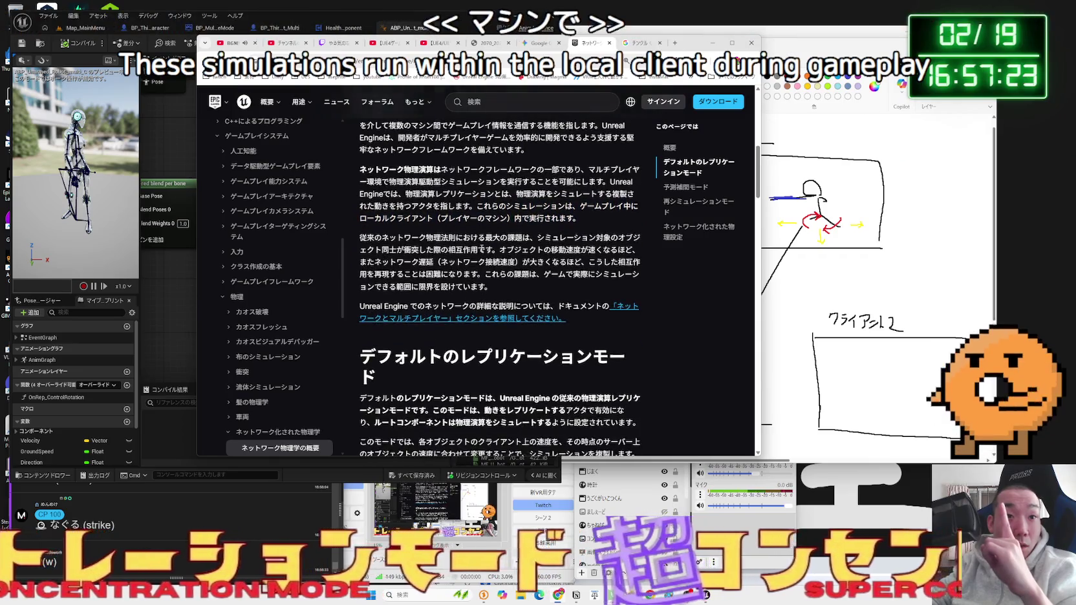
pyautogui.moveTo(411, 196); pyautogui.dragTo(441, 196)
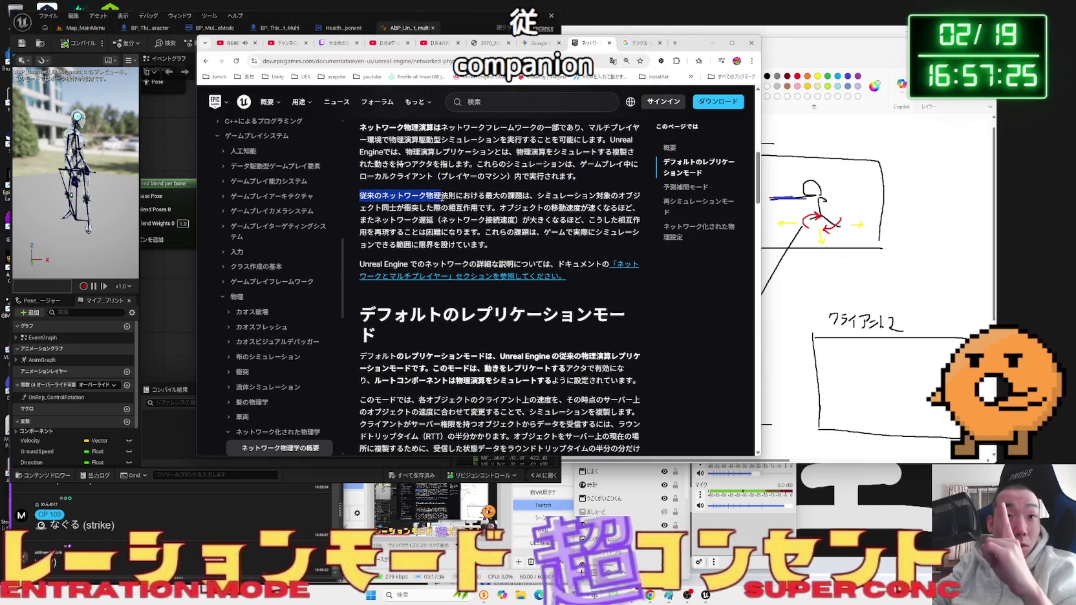
pyautogui.moveTo(532, 195)
pyautogui.mouseDown()
pyautogui.moveTo(585, 196)
pyautogui.moveTo(452, 208)
pyautogui.moveTo(635, 208)
pyautogui.mouseUp()
pyautogui.click(500, 207)
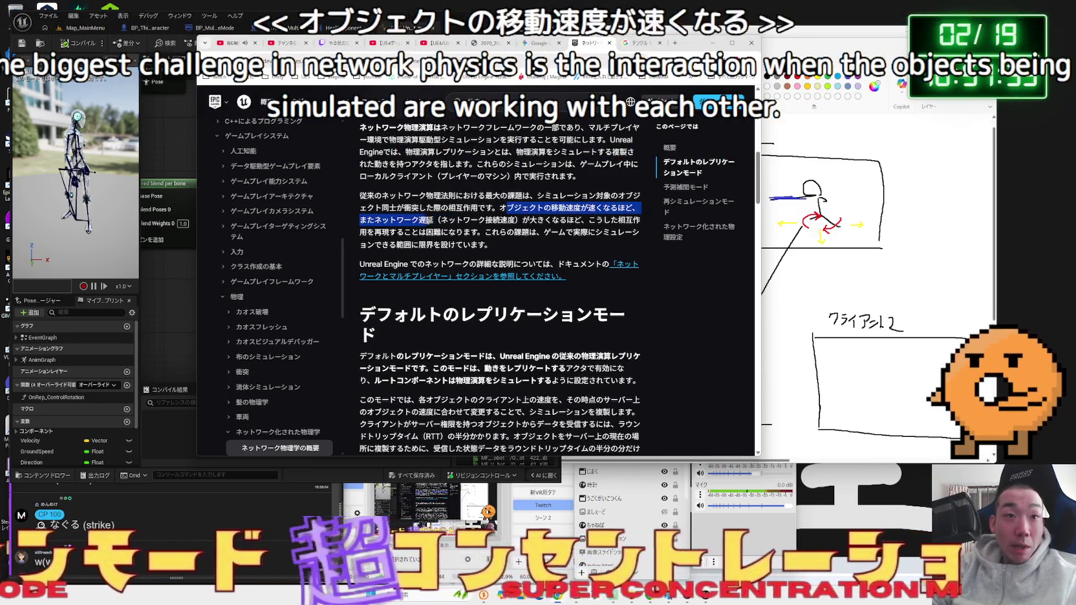
pyautogui.moveTo(420, 220); pyautogui.dragTo(454, 220)
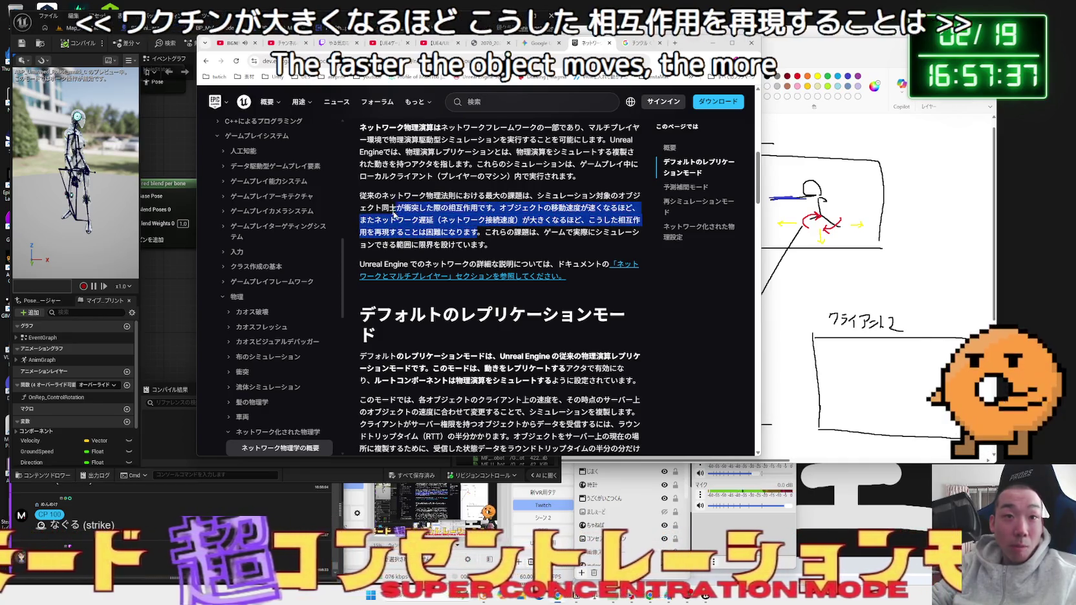
pyautogui.click(388, 208)
pyautogui.moveTo(502, 230); pyautogui.dragTo(598, 233)
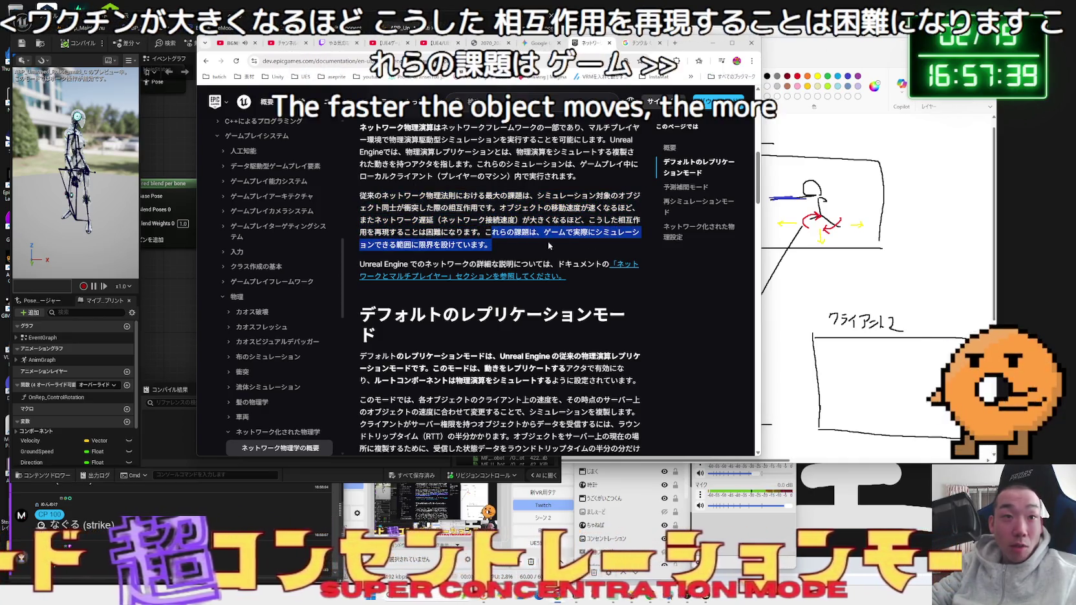
pyautogui.keyDown('shift'); pyautogui.click(462, 231); pyautogui.keyUp('shift')
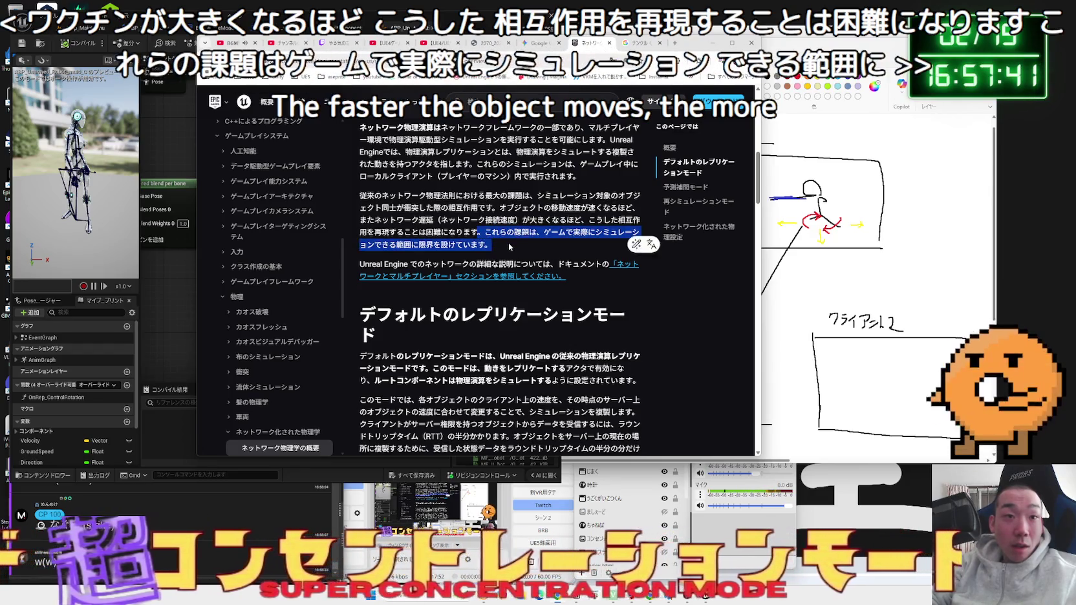
pyautogui.click(462, 231)
pyautogui.scroll(-1, 461, 231)
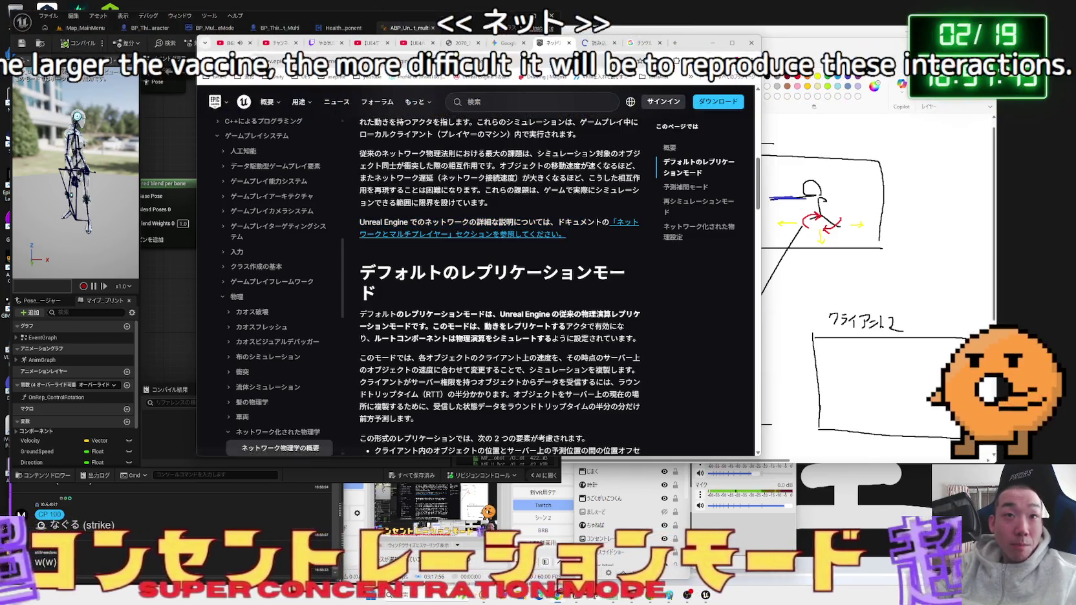
pyautogui.click(597, 45)
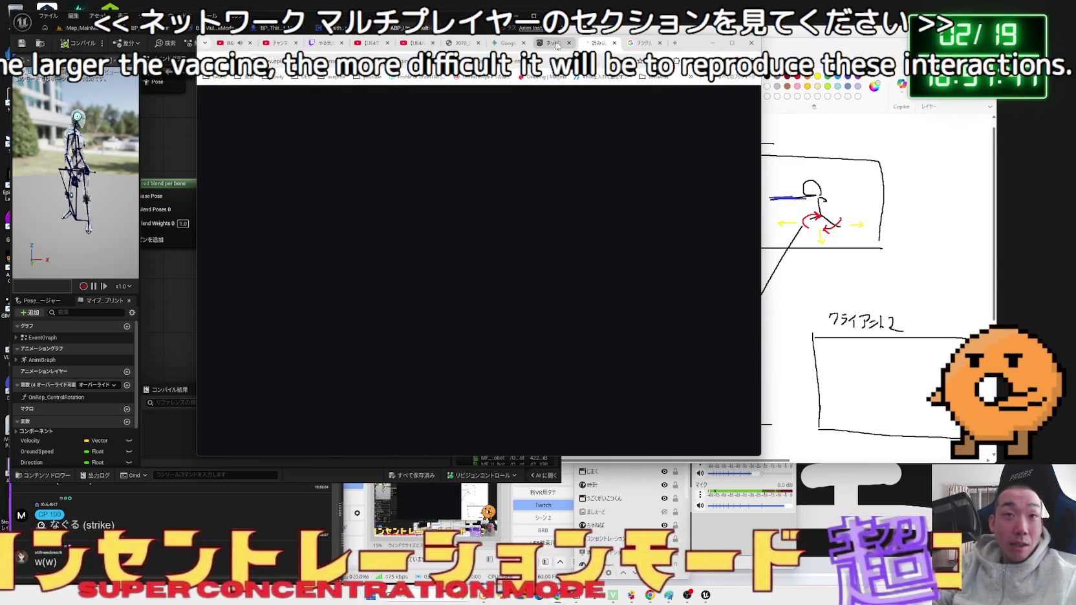
pyautogui.click(615, 44)
pyautogui.scroll(-3, 475, 214)
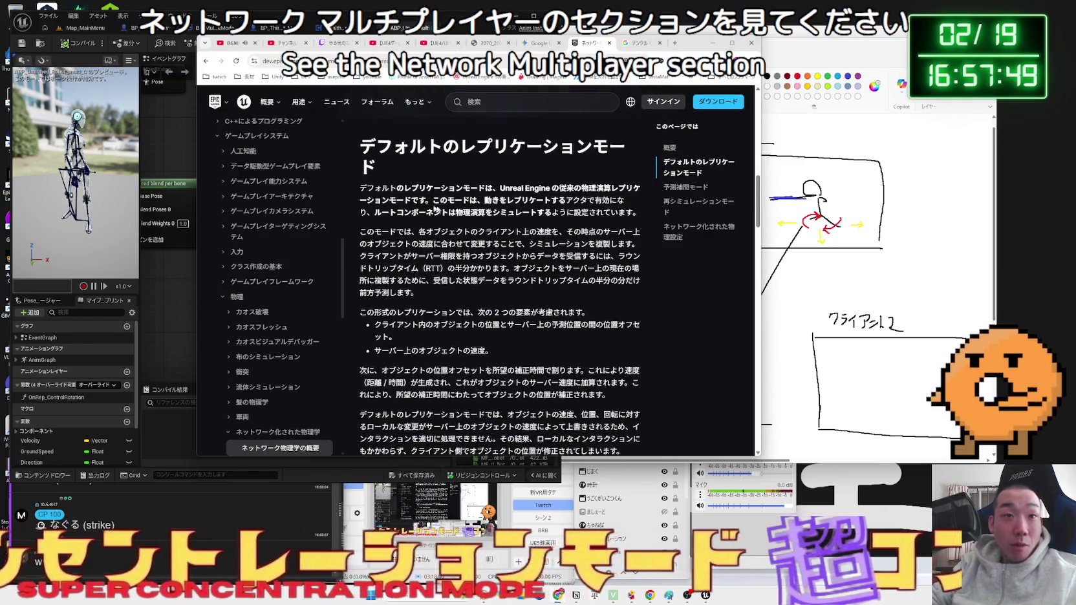
pyautogui.moveTo(366, 188)
pyautogui.mouseDown()
pyautogui.moveTo(605, 188)
pyautogui.moveTo(440, 198)
pyautogui.moveTo(566, 200)
pyautogui.moveTo(448, 213)
pyautogui.moveTo(491, 213)
pyautogui.mouseUp()
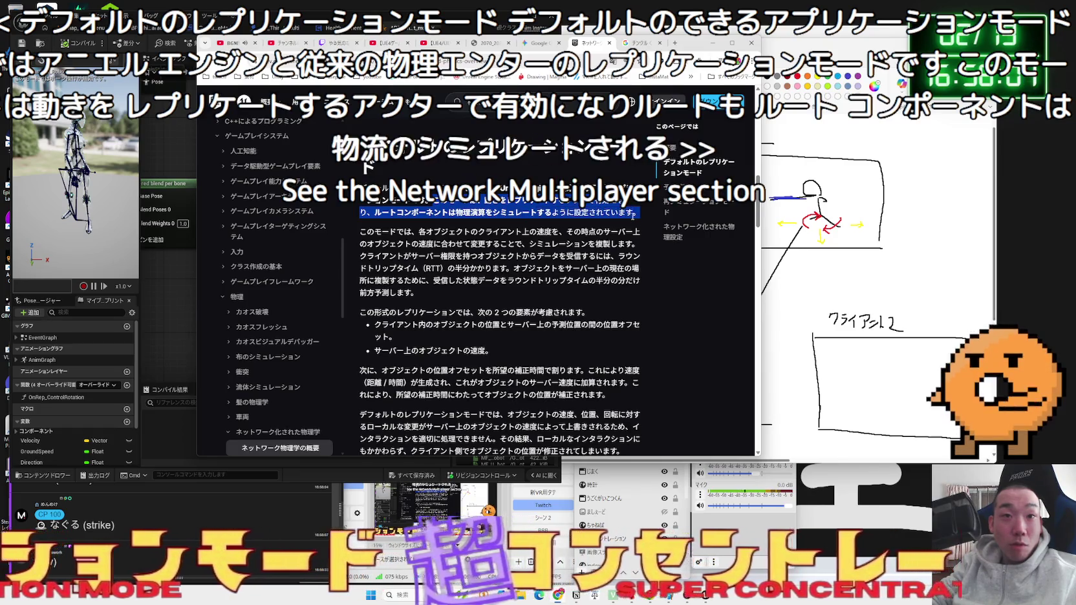
pyautogui.scroll(-1, 615, 215)
pyautogui.moveTo(367, 190); pyautogui.dragTo(506, 191)
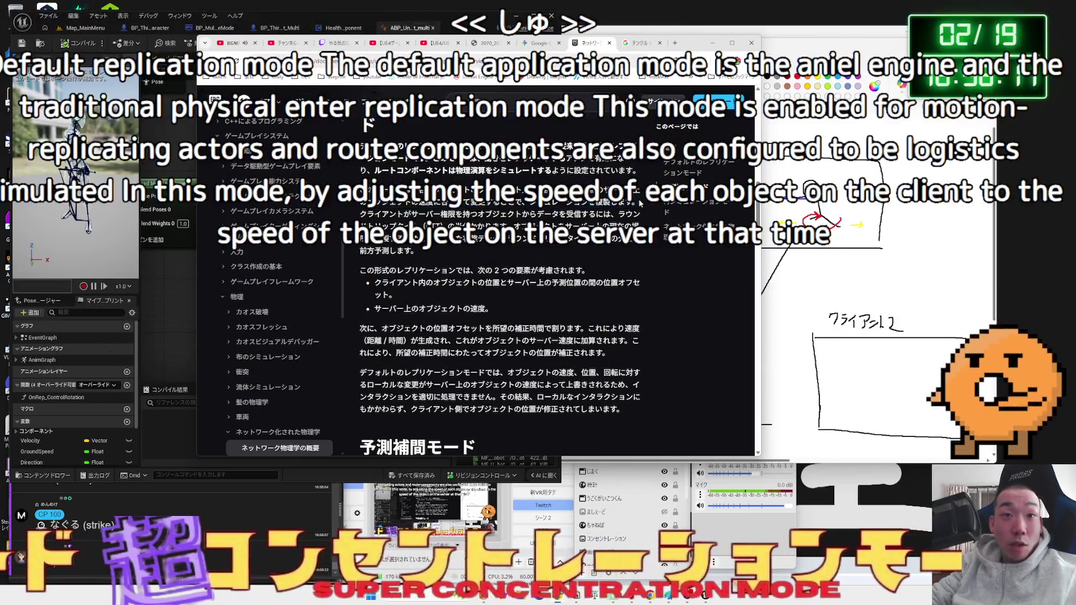
pyautogui.moveTo(636, 202); pyautogui.dragTo(402, 214)
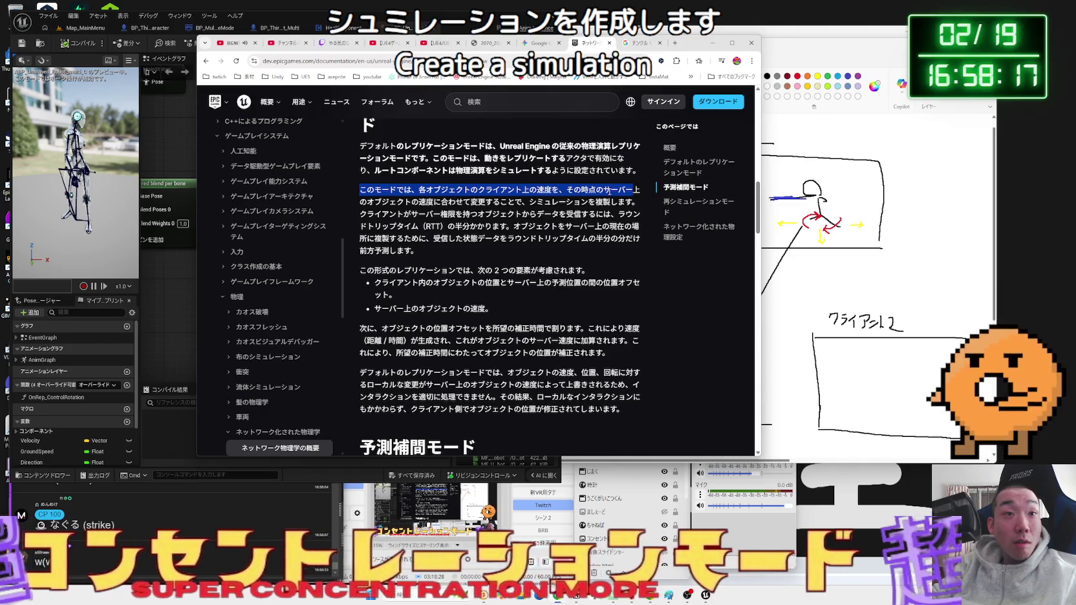
pyautogui.moveTo(590, 192); pyautogui.dragTo(524, 202)
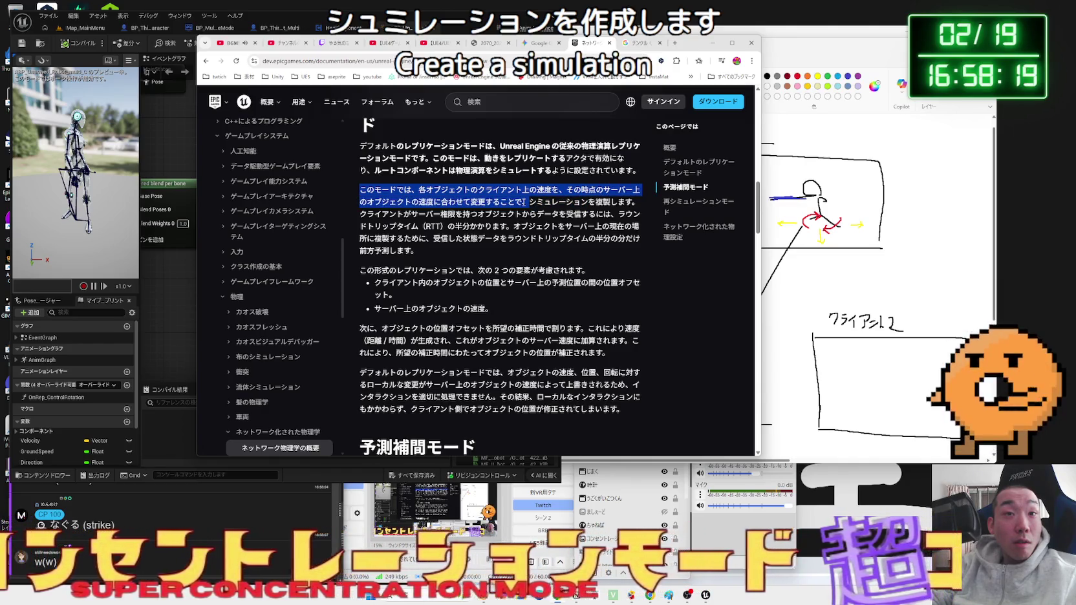
pyautogui.click(552, 202)
pyautogui.moveTo(360, 189); pyautogui.dragTo(637, 202)
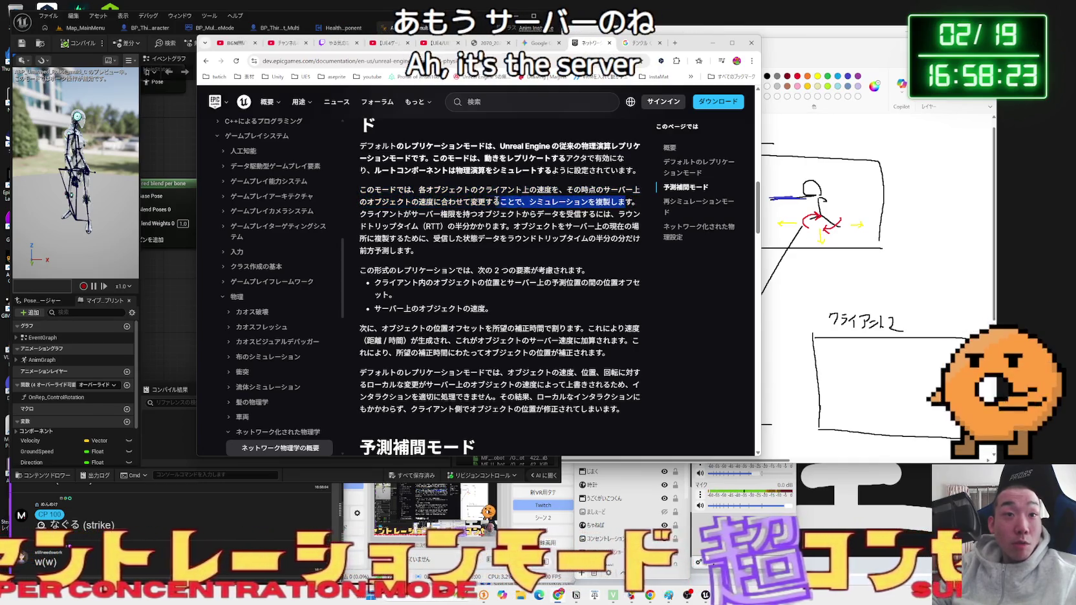
pyautogui.click(397, 233)
pyautogui.scroll(2, 397, 233)
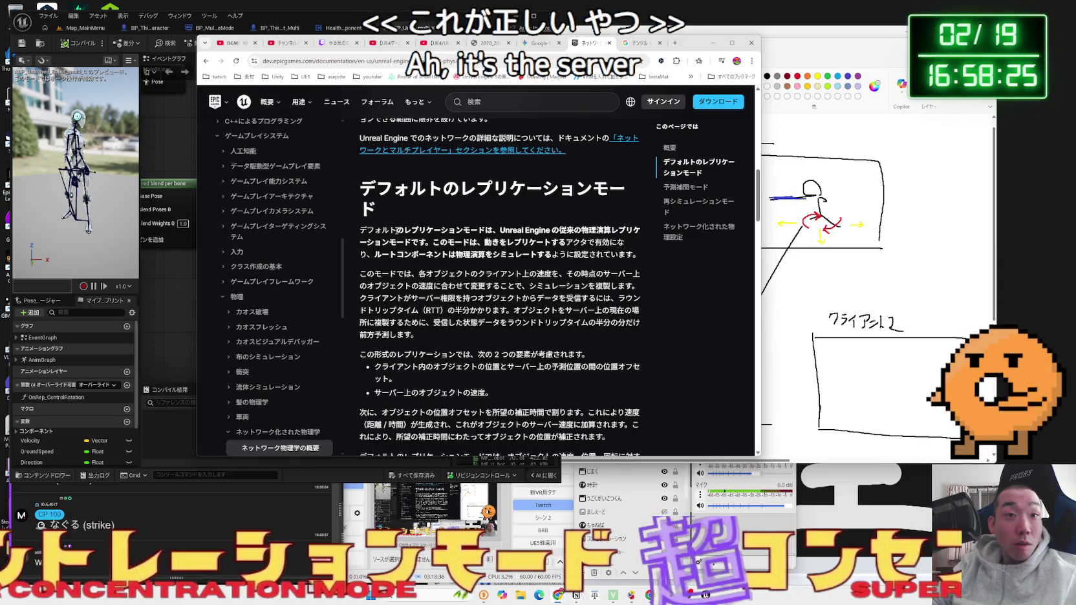
pyautogui.scroll(-1, 397, 234)
pyautogui.scroll(-1, 394, 242)
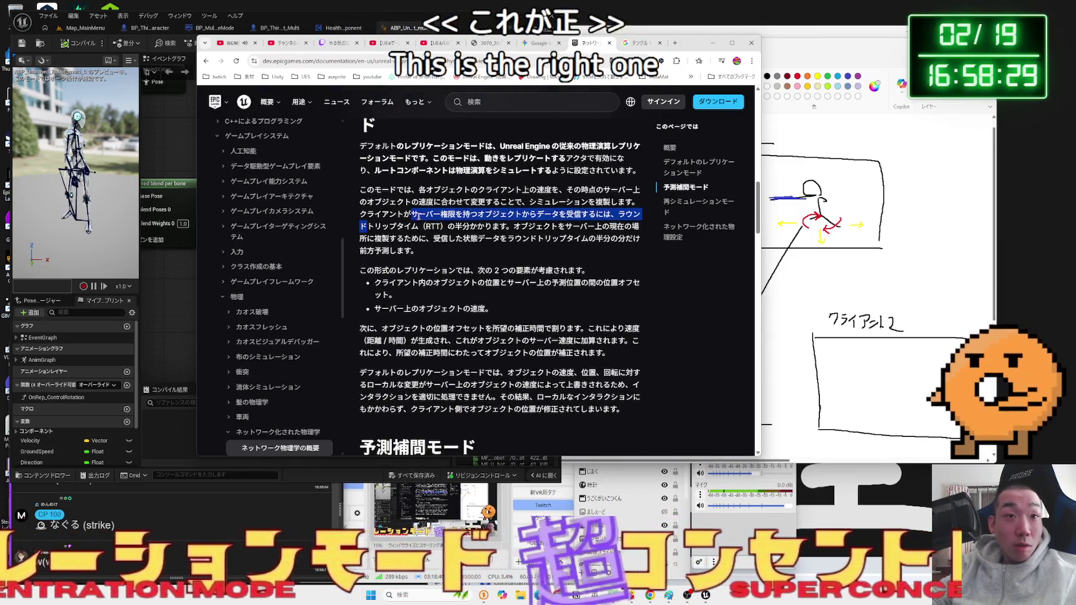
pyautogui.moveTo(360, 214); pyautogui.dragTo(537, 226)
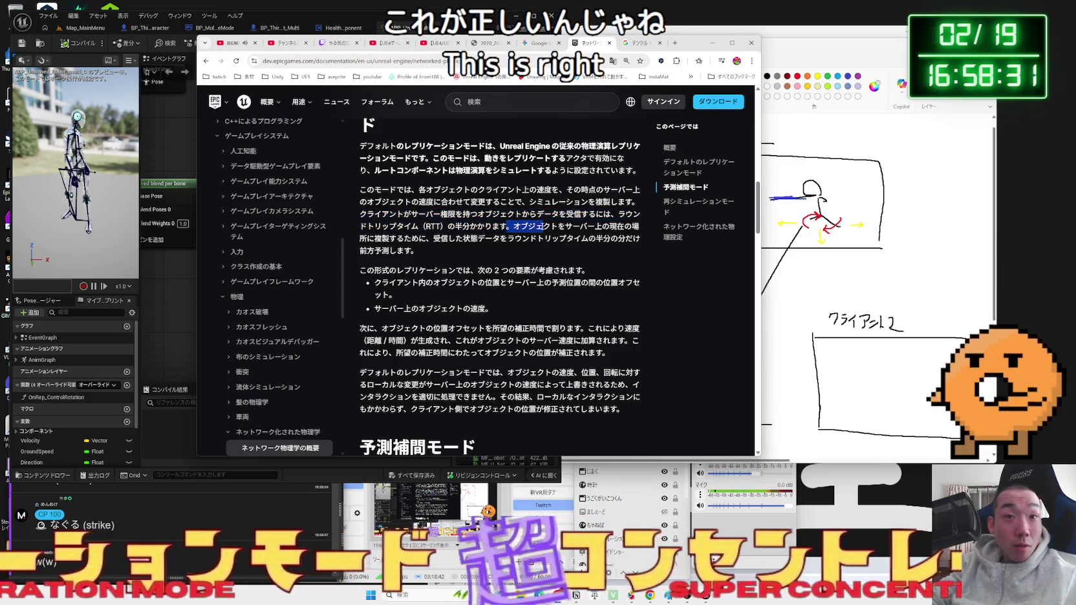
pyautogui.moveTo(389, 239); pyautogui.dragTo(550, 241)
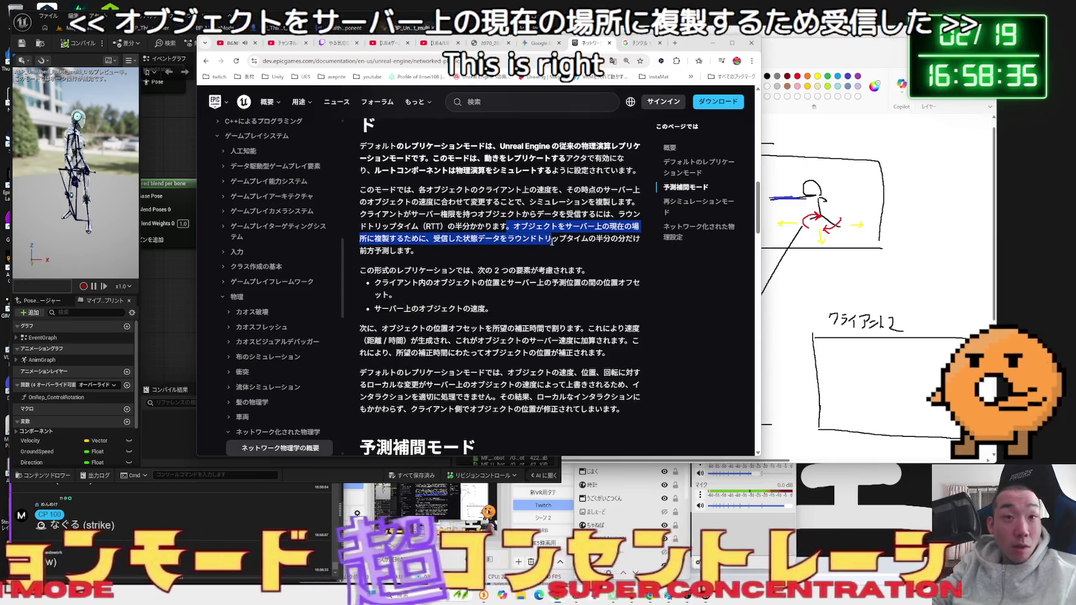
pyautogui.moveTo(417, 251)
pyautogui.mouseDown()
pyautogui.moveTo(401, 250)
pyautogui.moveTo(367, 203)
pyautogui.mouseUp()
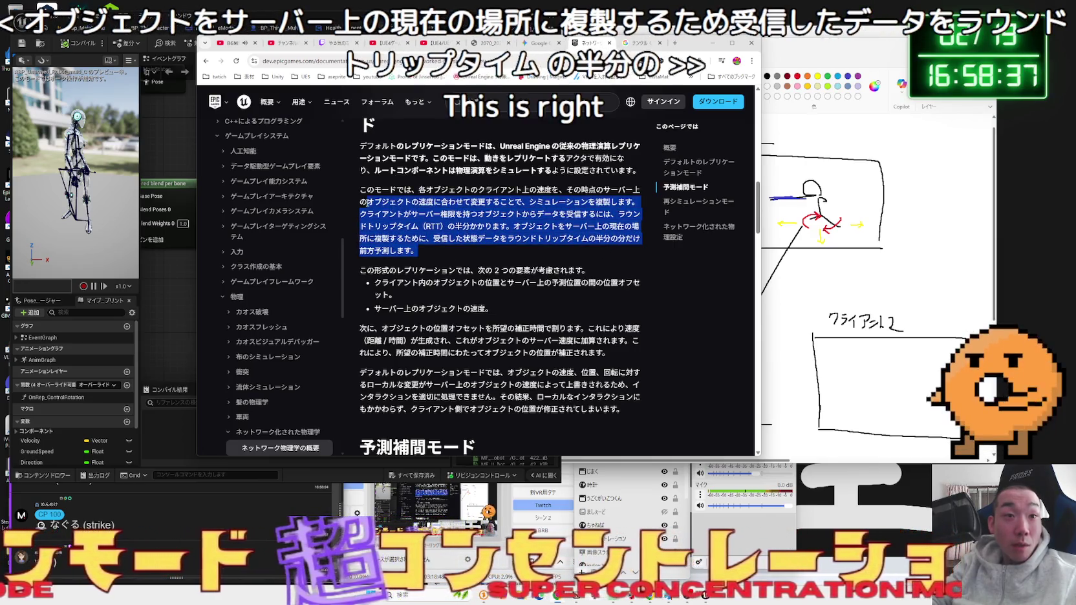
pyautogui.click(367, 202)
pyautogui.scroll(-3, 414, 220)
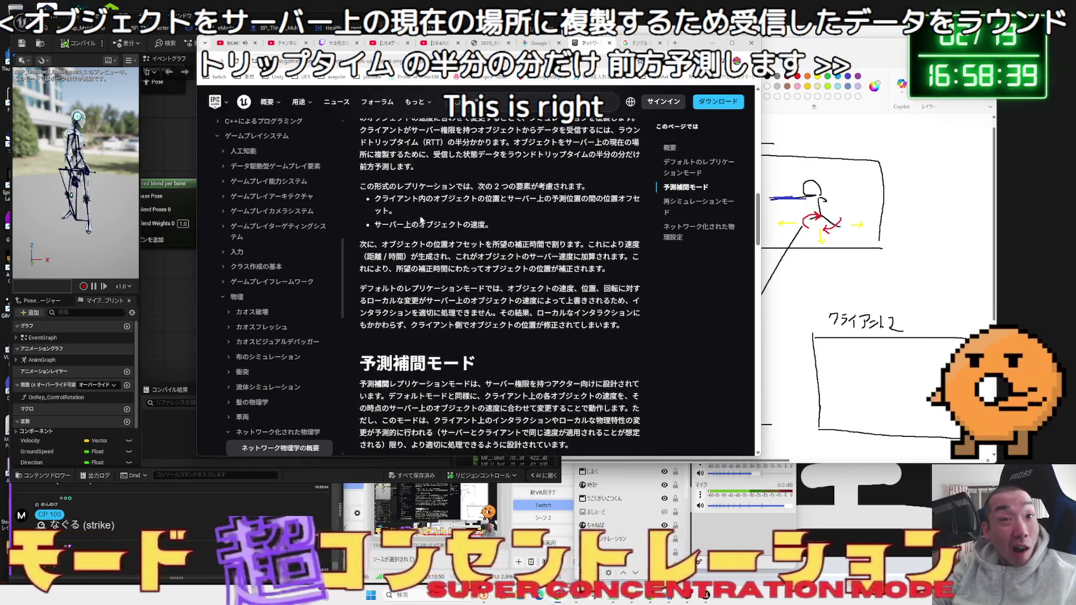
pyautogui.moveTo(367, 187); pyautogui.dragTo(426, 187)
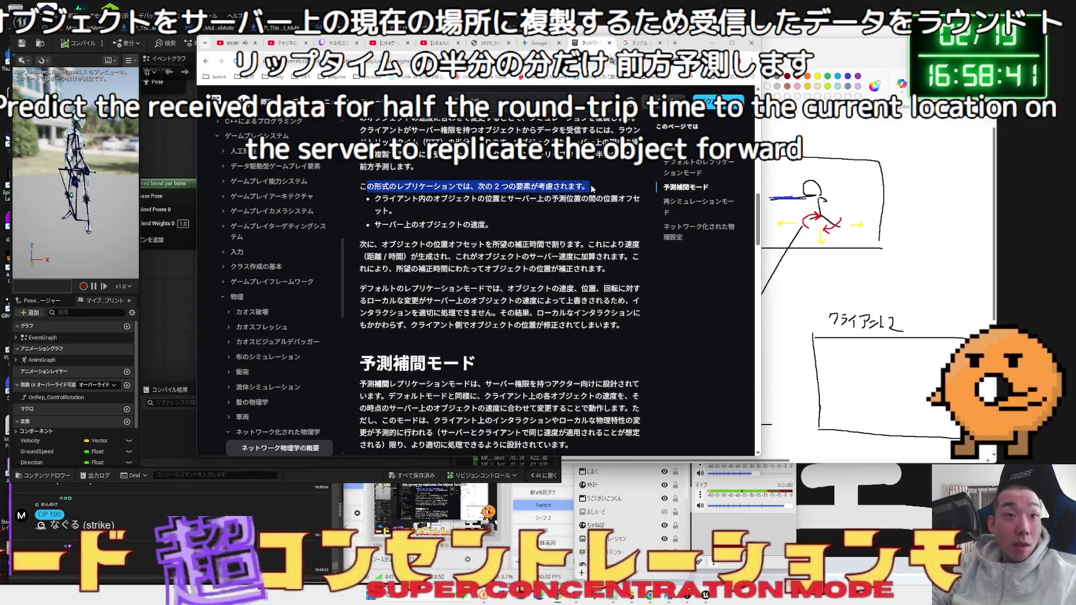
pyautogui.moveTo(590, 187); pyautogui.dragTo(493, 187)
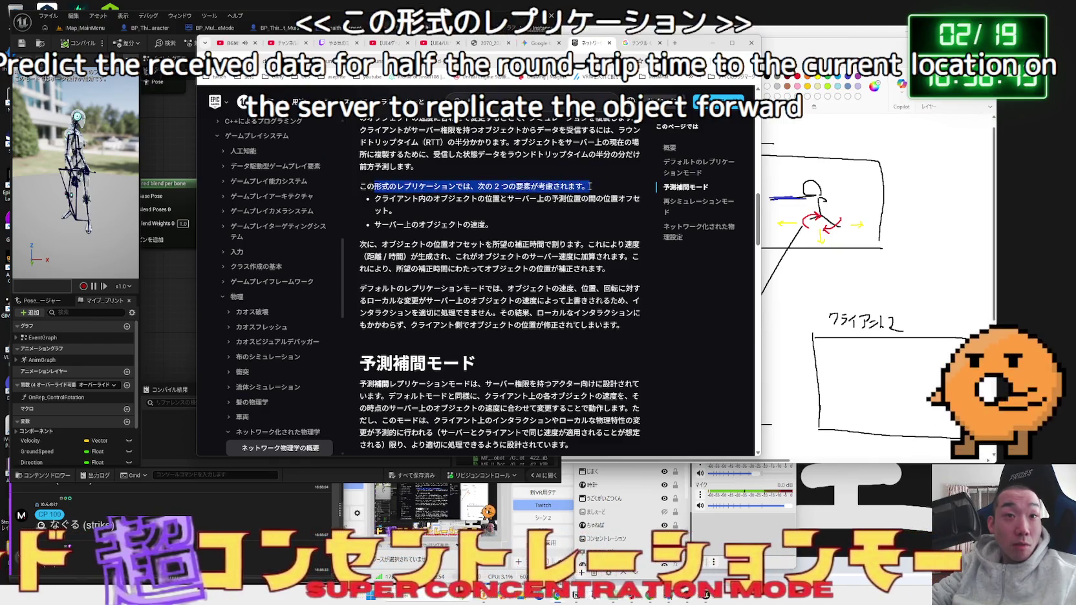
pyautogui.moveTo(374, 199)
pyautogui.mouseDown()
pyautogui.moveTo(622, 204)
pyautogui.moveTo(396, 211)
pyautogui.mouseUp()
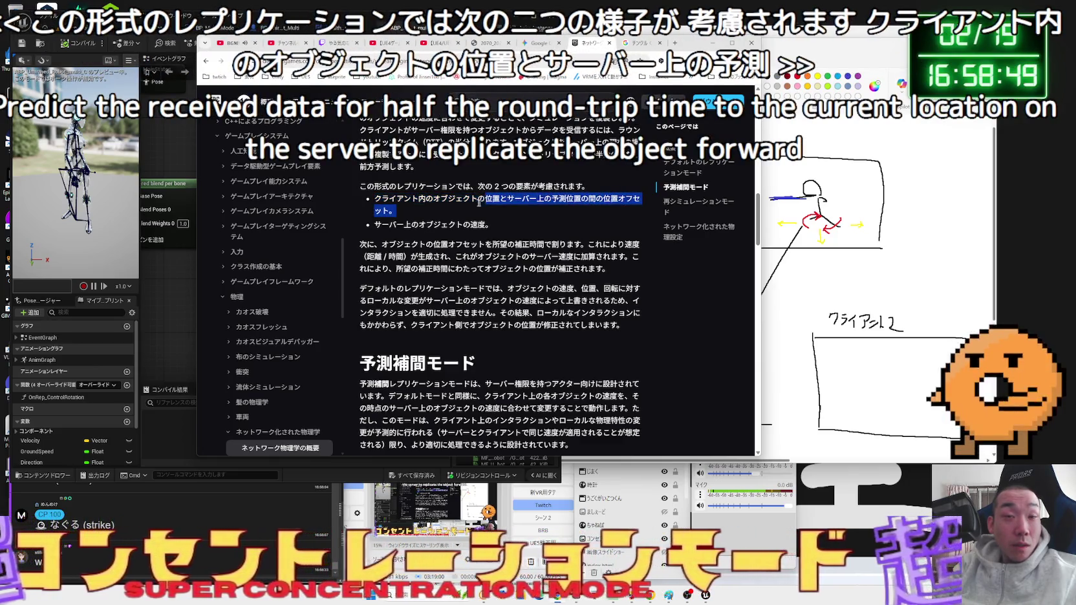
pyautogui.doubleClick(376, 202)
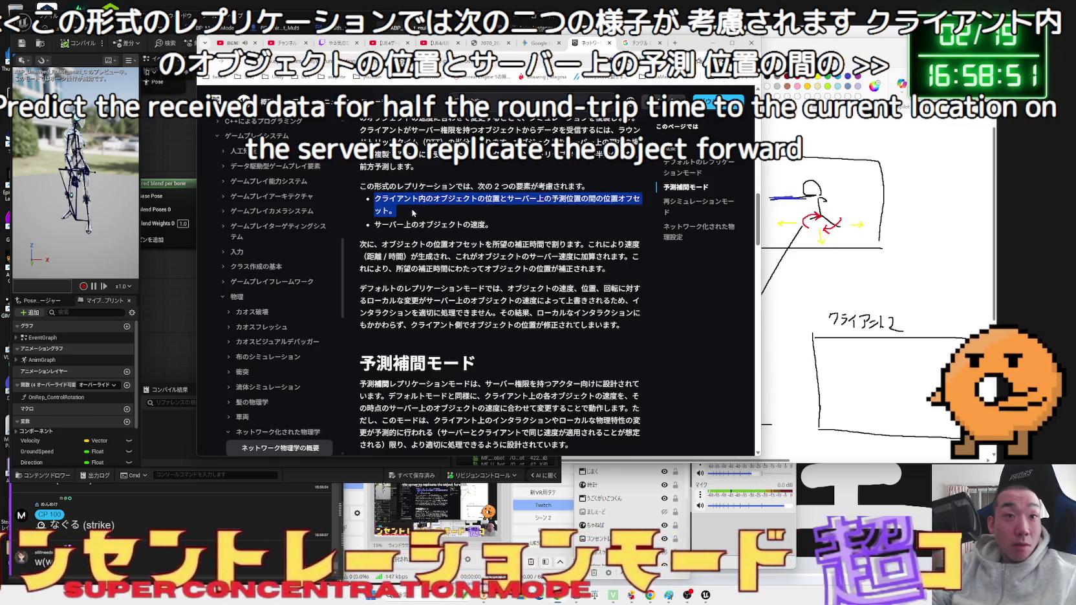
pyautogui.tripleClick(497, 227)
pyautogui.moveTo(470, 222)
pyautogui.mouseDown()
pyautogui.moveTo(401, 224)
pyautogui.moveTo(396, 207)
pyautogui.moveTo(476, 200)
pyautogui.mouseUp()
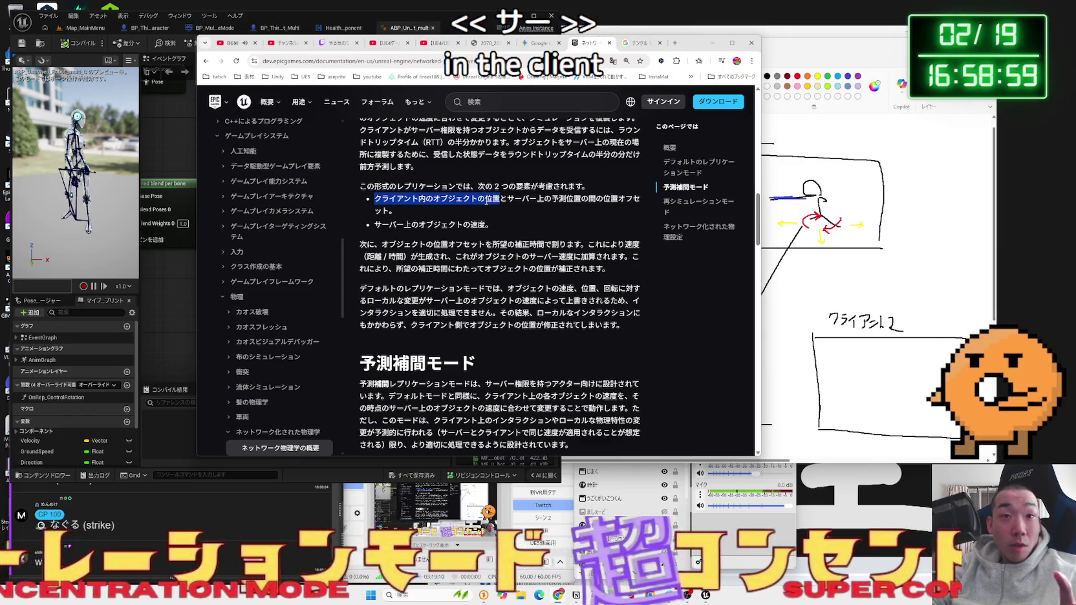
pyautogui.moveTo(578, 202); pyautogui.dragTo(577, 204)
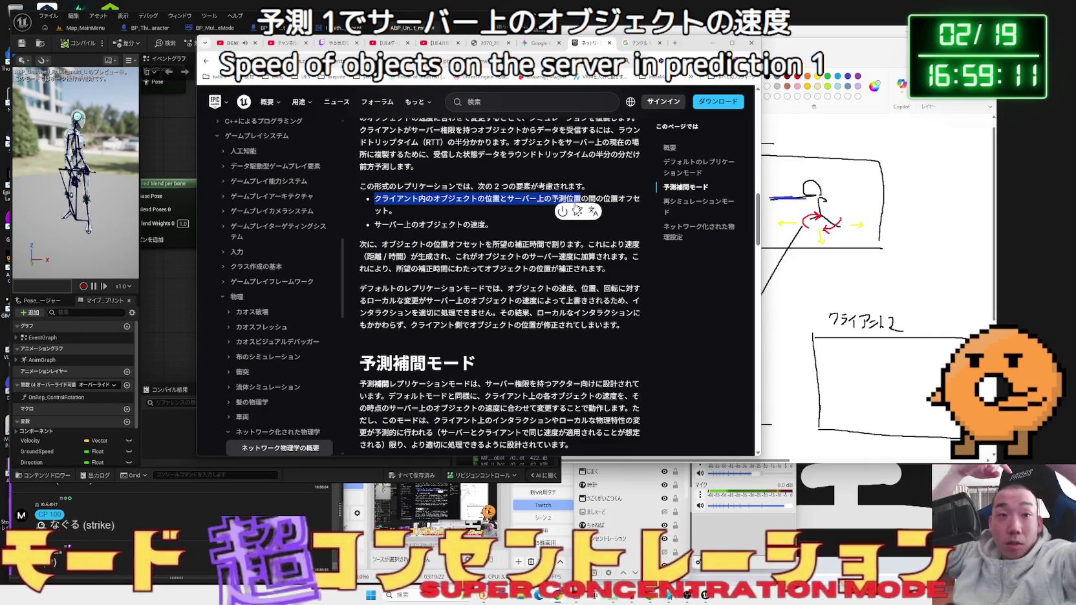
pyautogui.click(484, 226)
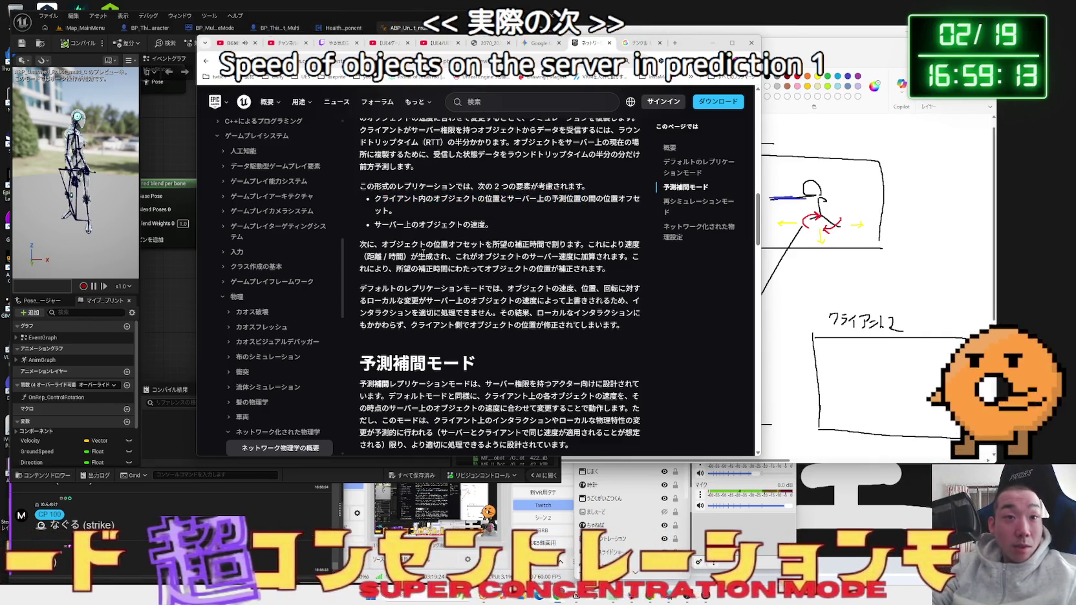
pyautogui.moveTo(587, 245); pyautogui.dragTo(459, 246)
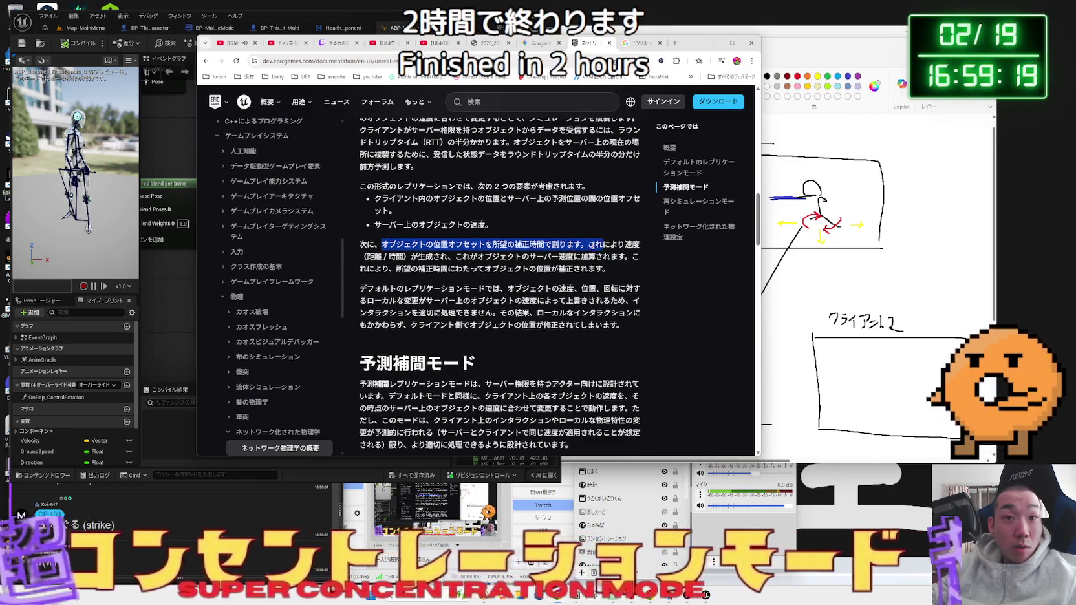
pyautogui.click(444, 257)
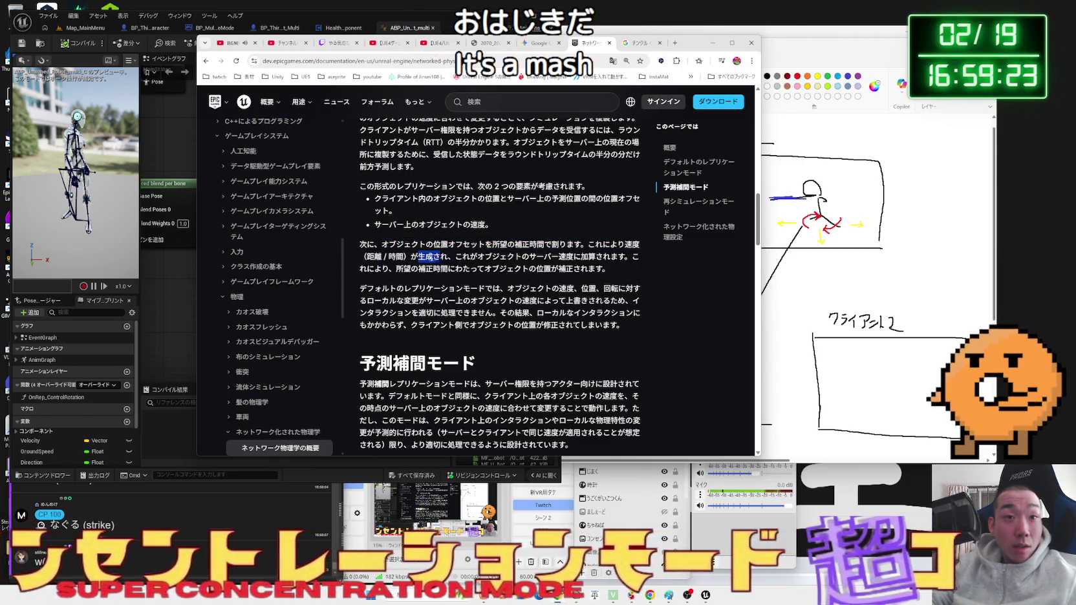
pyautogui.moveTo(630, 257)
pyautogui.mouseDown()
pyautogui.moveTo(423, 257)
pyautogui.moveTo(395, 245)
pyautogui.mouseUp()
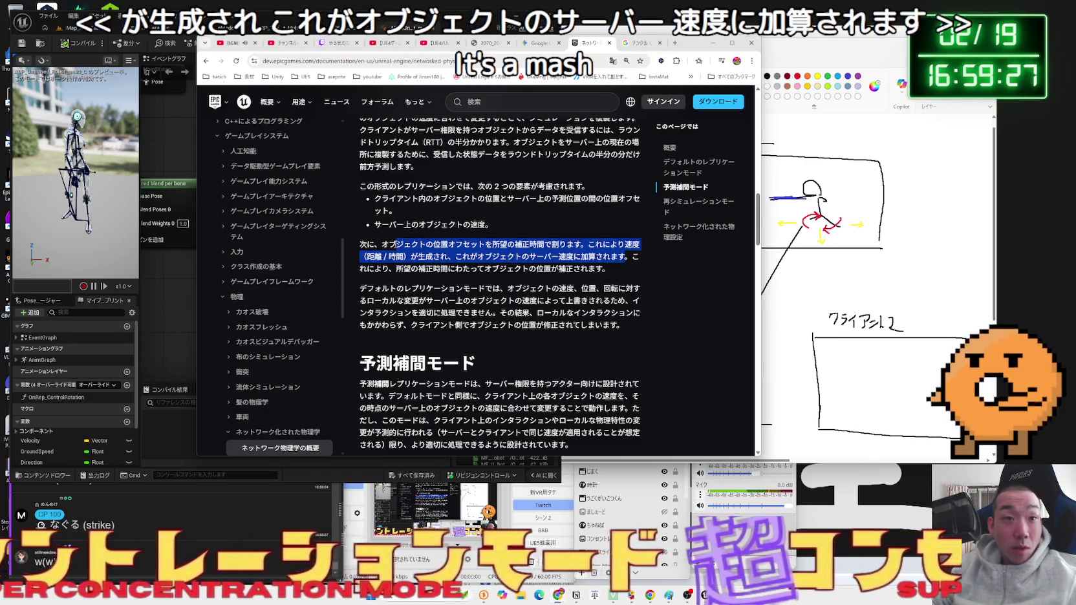
pyautogui.moveTo(472, 268); pyautogui.dragTo(390, 268)
pyautogui.scroll(-1, 390, 268)
pyautogui.moveTo(550, 226)
pyautogui.mouseDown()
pyautogui.moveTo(606, 226)
pyautogui.moveTo(391, 204)
pyautogui.mouseUp()
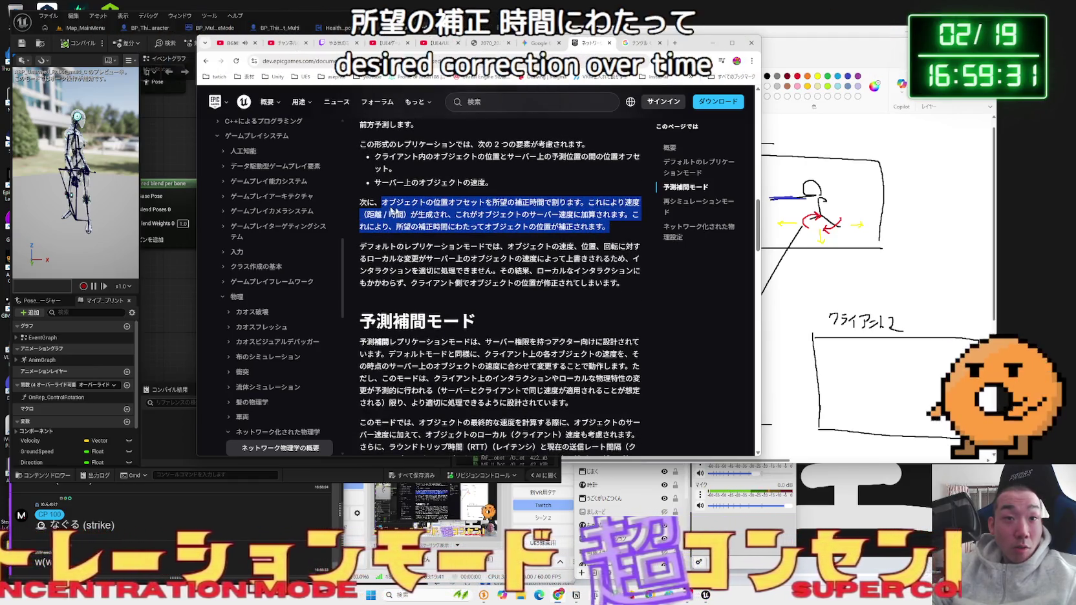
pyautogui.click(477, 225)
pyautogui.scroll(-1, 477, 224)
pyautogui.moveTo(450, 204)
pyautogui.mouseDown()
pyautogui.moveTo(633, 206)
pyautogui.moveTo(435, 217)
pyautogui.moveTo(558, 217)
pyautogui.mouseUp()
pyautogui.moveTo(368, 229)
pyautogui.mouseDown()
pyautogui.moveTo(457, 216)
pyautogui.moveTo(637, 228)
pyautogui.moveTo(623, 240)
pyautogui.moveTo(538, 240)
pyautogui.moveTo(388, 228)
pyautogui.mouseUp()
pyautogui.doubleClick(504, 228)
pyautogui.click(618, 241)
pyautogui.moveTo(514, 228); pyautogui.dragTo(361, 204)
pyautogui.click(473, 249)
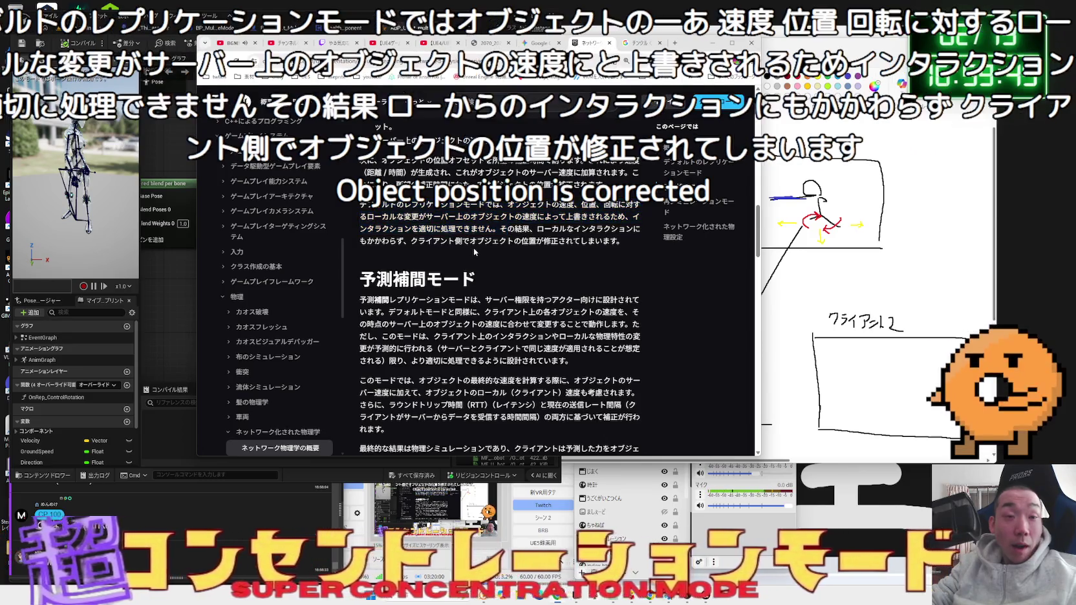
# - Read the Networked Physics Settings section, highlighting the component and console command paragraphs
pyautogui.scroll(-7, 474, 248)
pyautogui.scroll(-10, 474, 251)
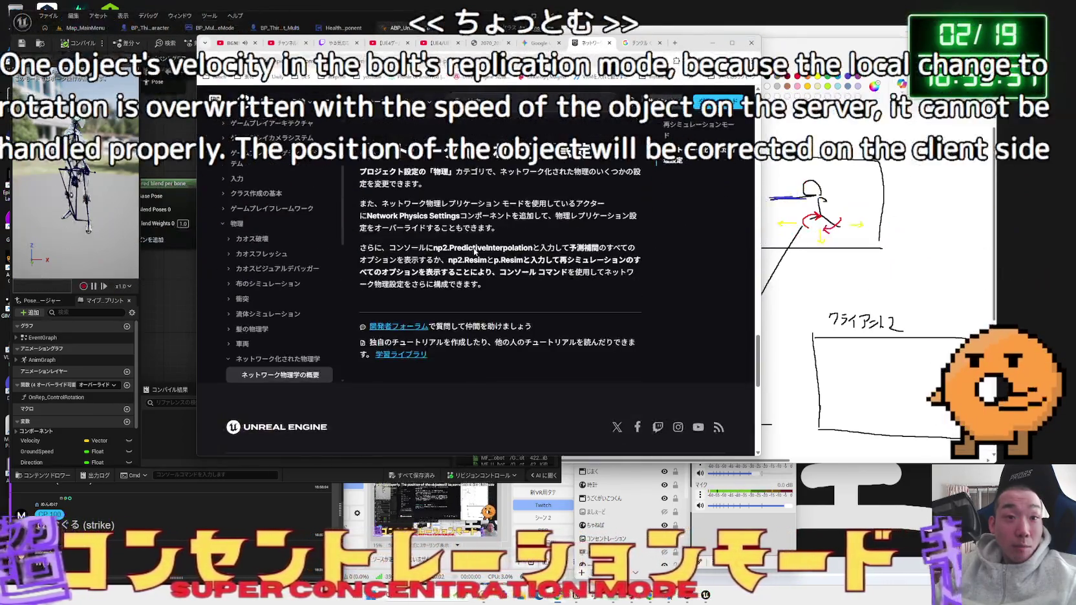
pyautogui.scroll(1, 474, 252)
pyautogui.moveTo(360, 214); pyautogui.dragTo(446, 224)
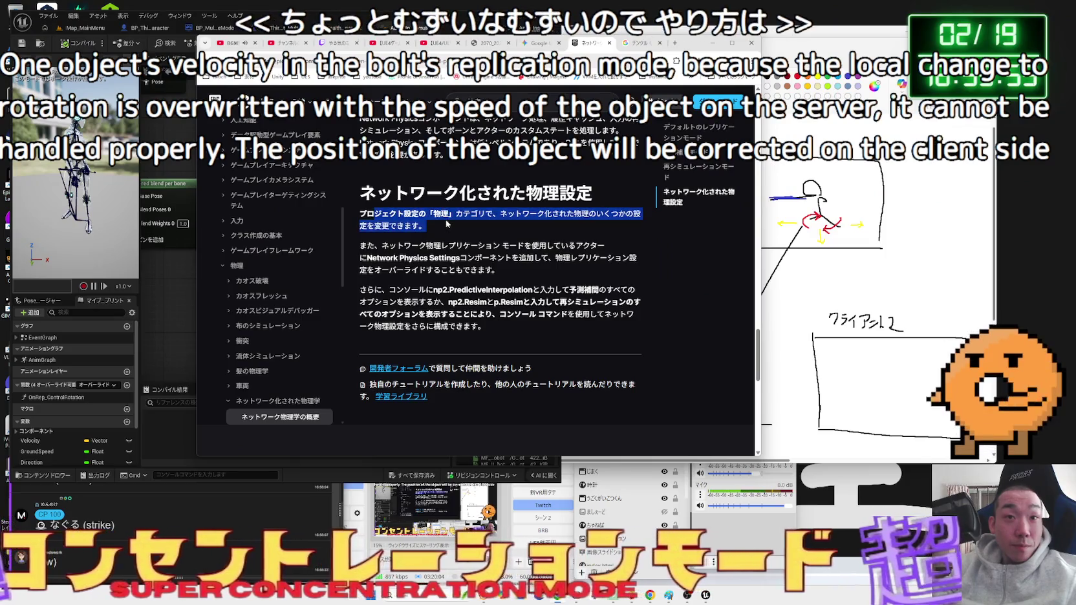
pyautogui.click(368, 256)
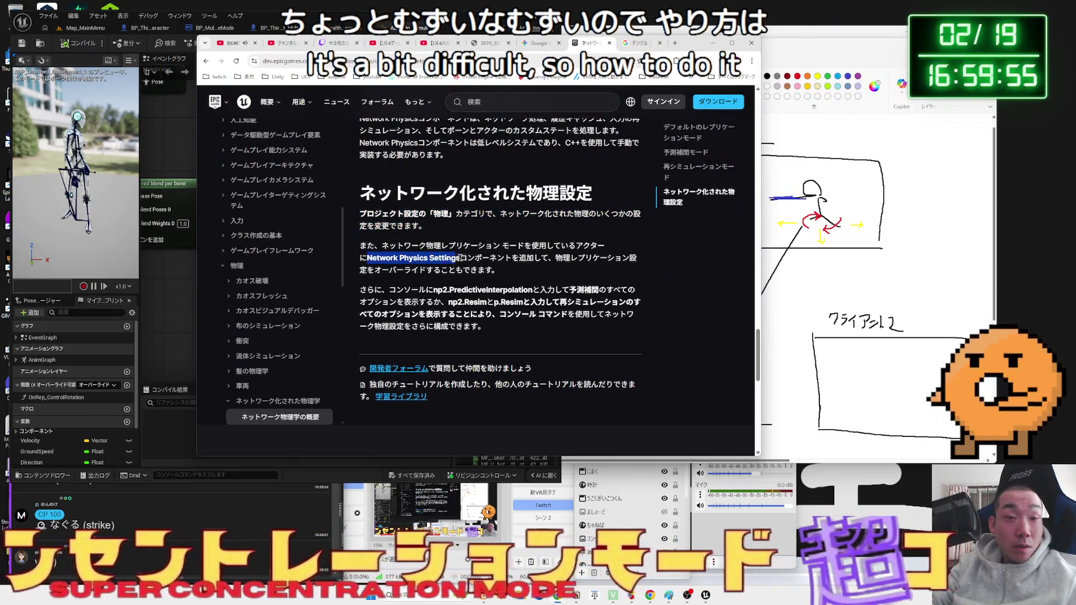
pyautogui.click(514, 269)
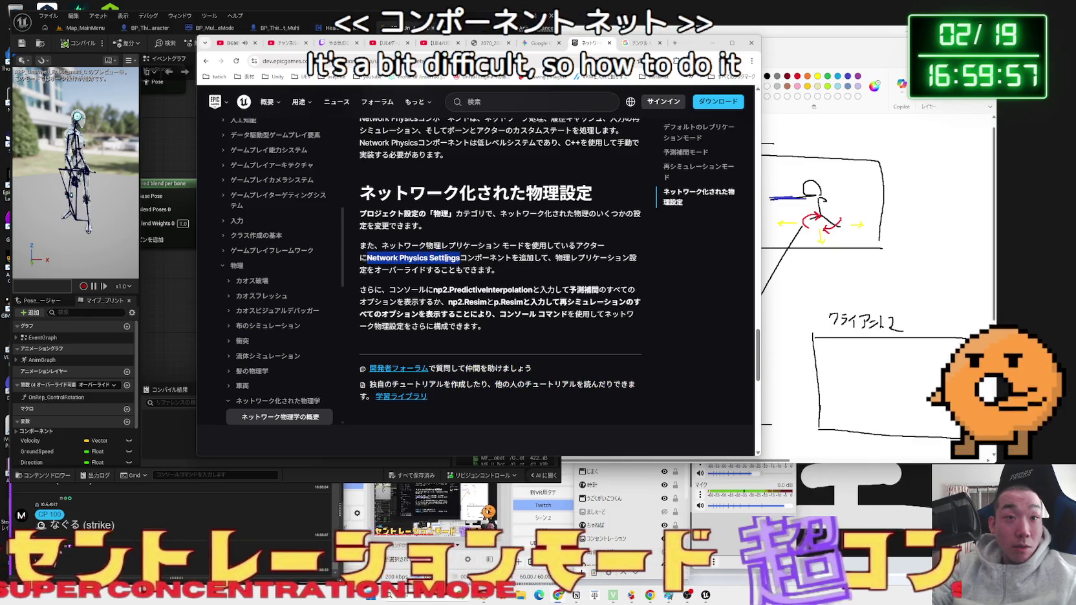
pyautogui.moveTo(515, 269); pyautogui.dragTo(359, 246)
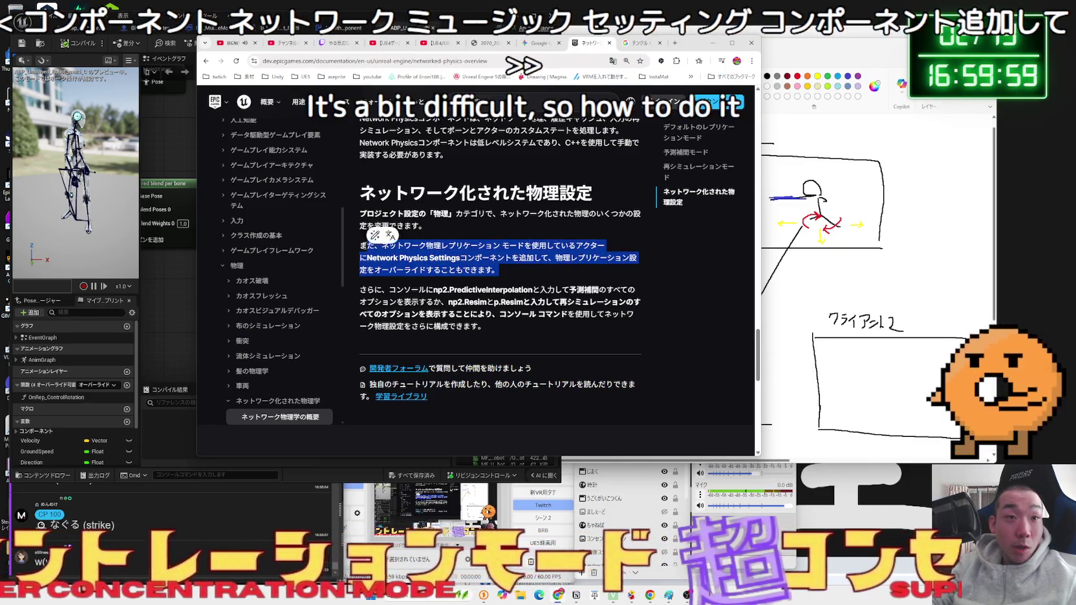
pyautogui.click(494, 270)
pyautogui.moveTo(493, 270)
pyautogui.mouseDown()
pyautogui.moveTo(359, 246)
pyautogui.moveTo(481, 326)
pyautogui.mouseUp()
pyautogui.click(517, 327)
pyautogui.tripleClick(517, 323)
pyautogui.click(362, 259)
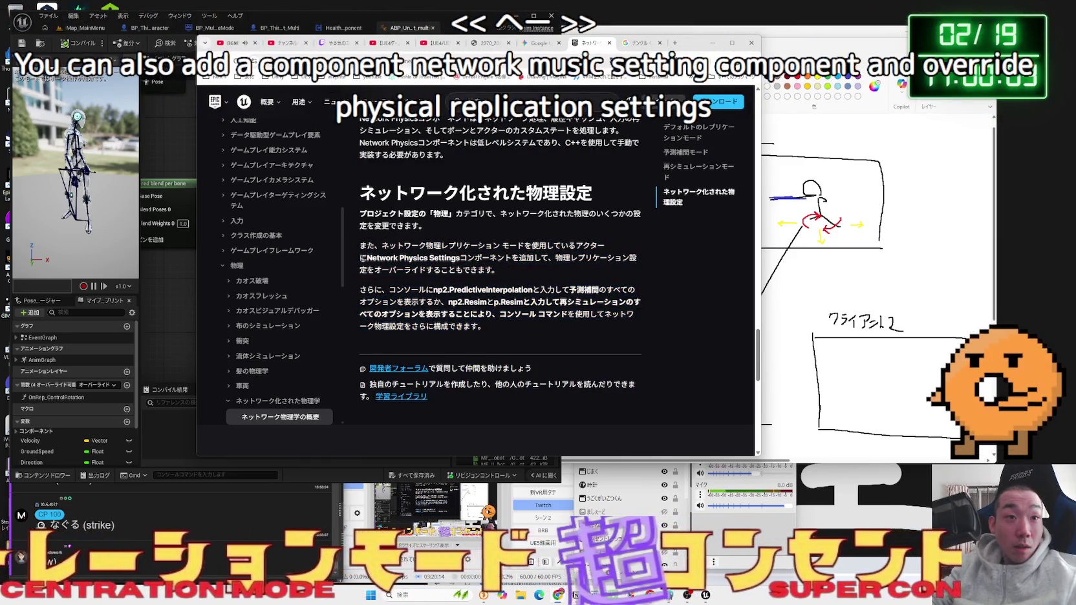
# - Copy the paragraph about the Network Physics Settings component
pyautogui.moveTo(503, 271)
pyautogui.mouseDown()
pyautogui.moveTo(381, 259)
pyautogui.moveTo(359, 245)
pyautogui.moveTo(499, 271)
pyautogui.moveTo(367, 244)
pyautogui.mouseUp()
pyautogui.rightClick(378, 249)
pyautogui.click(455, 259)
pyautogui.click(456, 258)
pyautogui.click(535, 270)
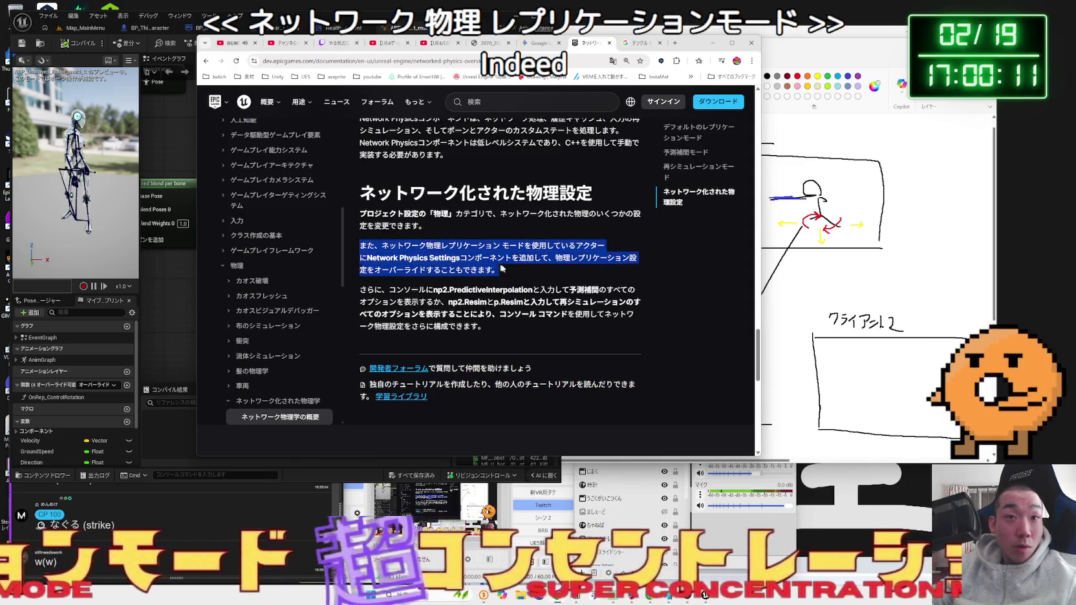
pyautogui.click(505, 269)
# - Paste the copied docs paragraph into Gemini with a short Japanese question and send it
pyautogui.hotkey('ctrl', 'shift', 'Tab')
pyautogui.hotkey('ctrl', 'shift', 'Tab')
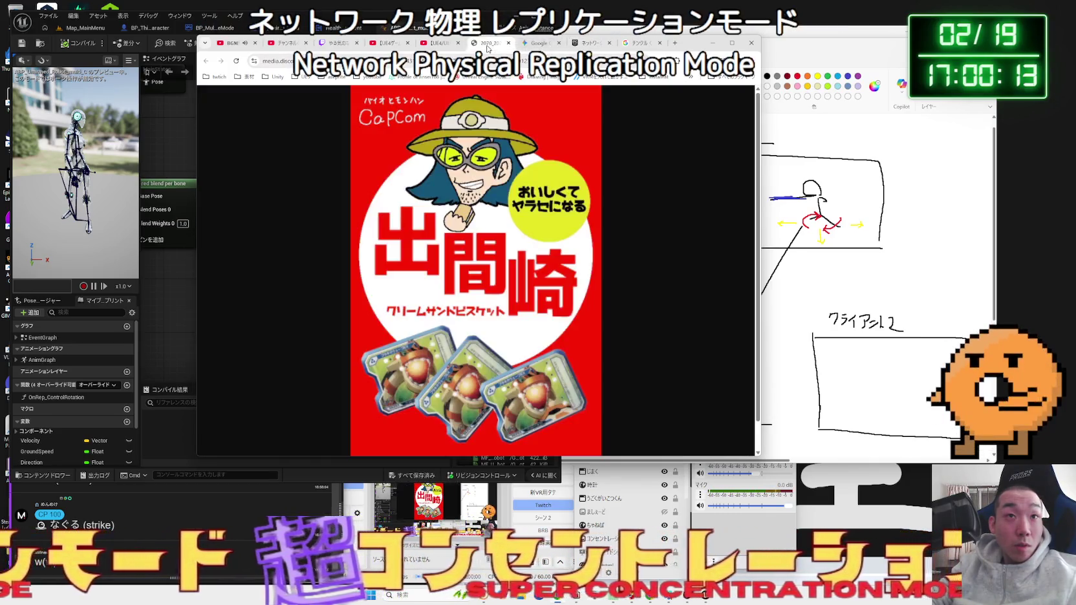
pyautogui.hotkey('ctrl', 'Tab')
pyautogui.scroll(-5, 568, 193)
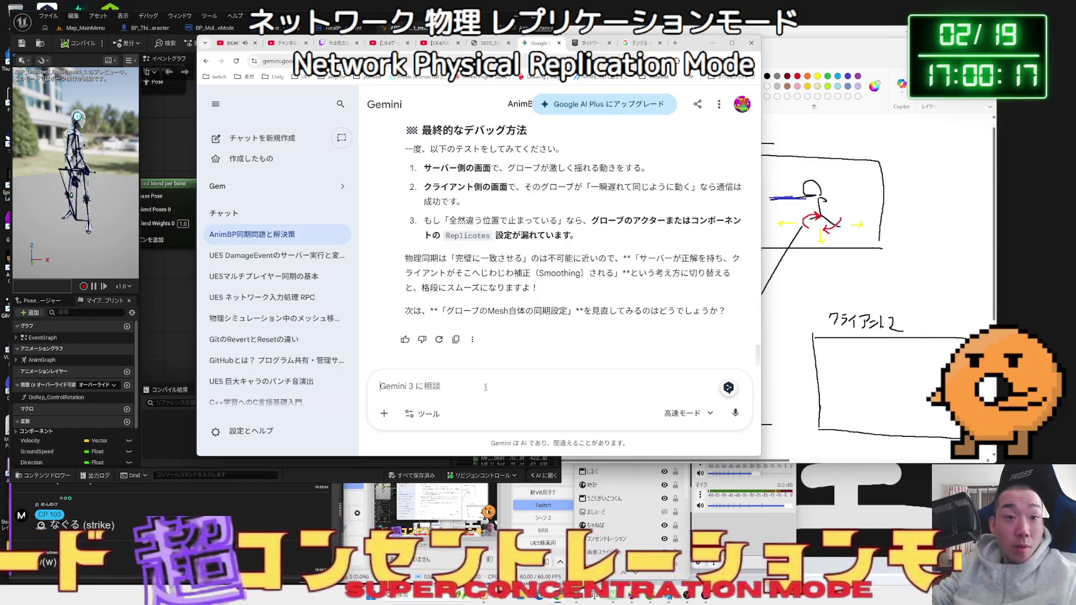
pyautogui.write('また、ネットワーク物理レプリケーション モードを使用しているアクターにNetwork Physics Settingsコンポーネントを追加して、物理レプリケーション設定をオーバーライドすることもできます。')
pyautogui.press('Zenkaku_Hankaku')
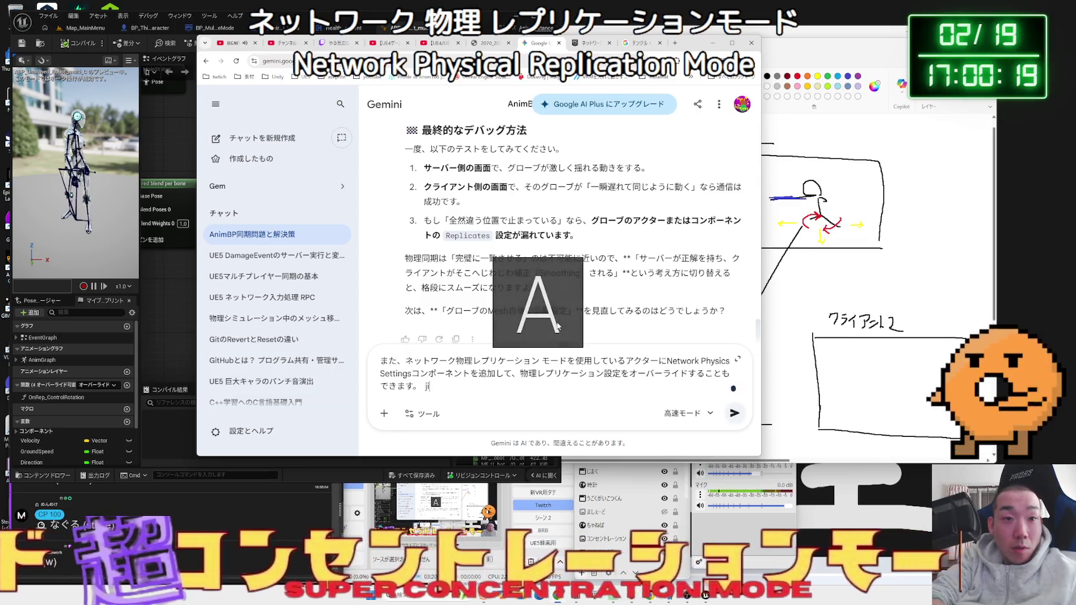
pyautogui.write('ji\\')
pyautogui.press('Zenkaku_Hankaku')
pyautogui.write('こんなk')
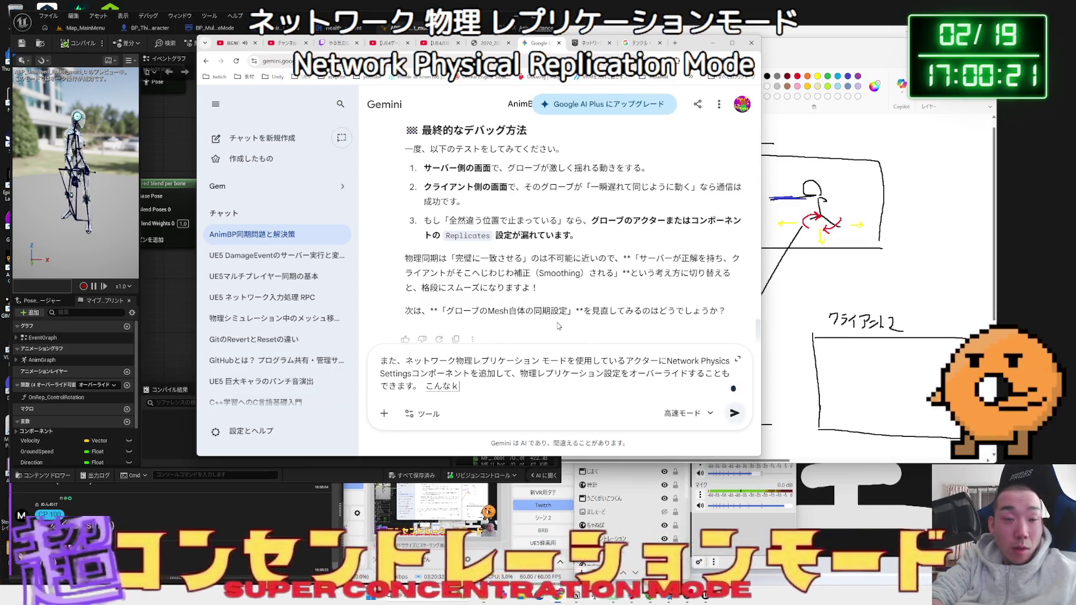
pyautogui.press('space')
pyautogui.write('もこうしk')
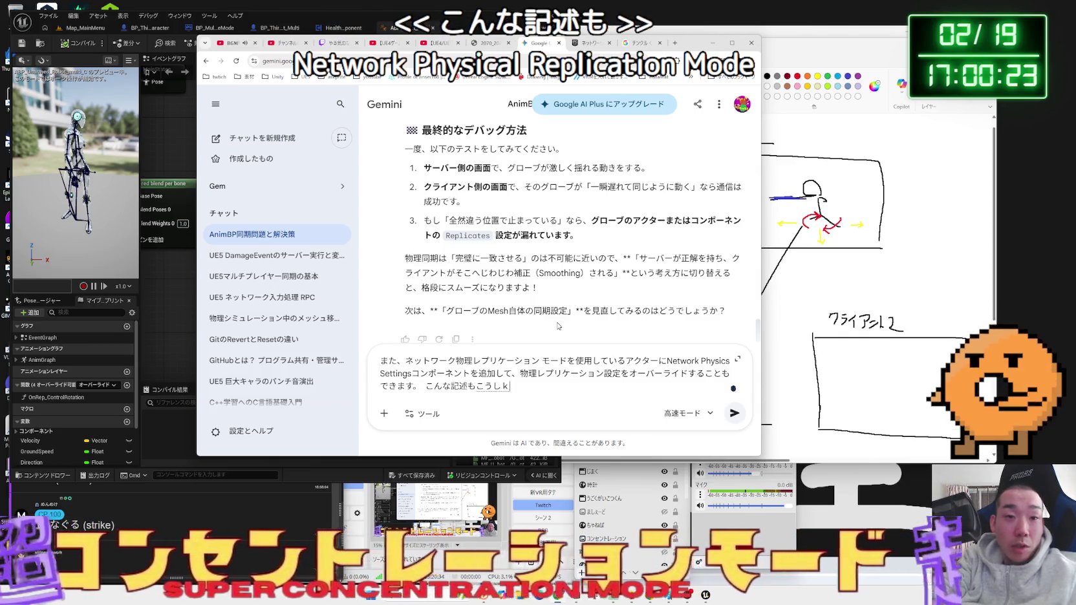
pyautogui.press('BackSpace')
pyautogui.write('atta')
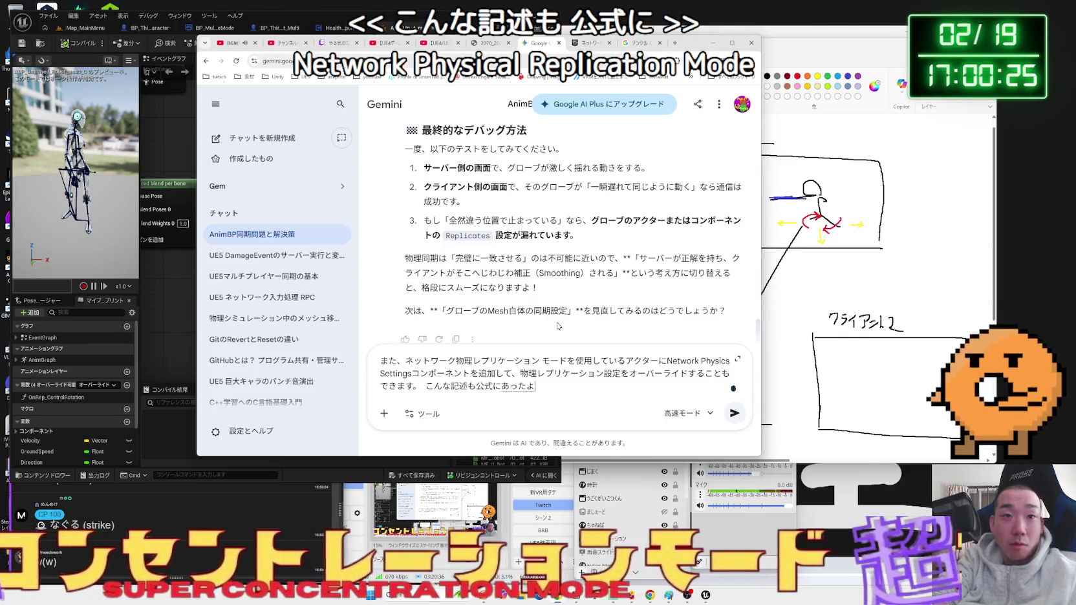
pyautogui.write('!')
pyautogui.press('Return')
pyautogui.press('Return')
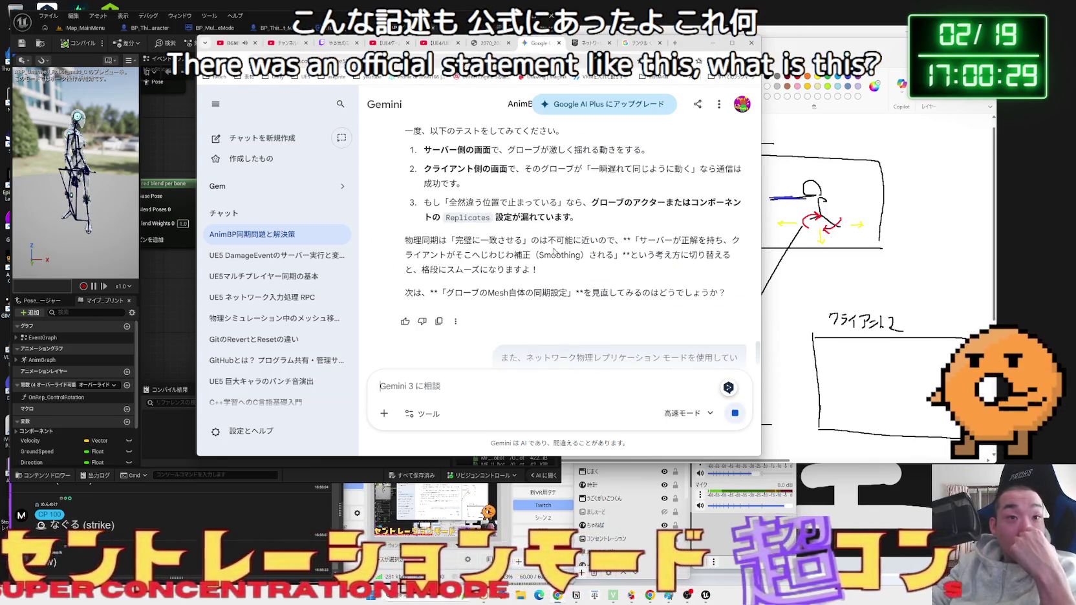
# - Read Gemini's reply on matching difficulty and client-side smoothing
pyautogui.moveTo(447, 240); pyautogui.dragTo(504, 241)
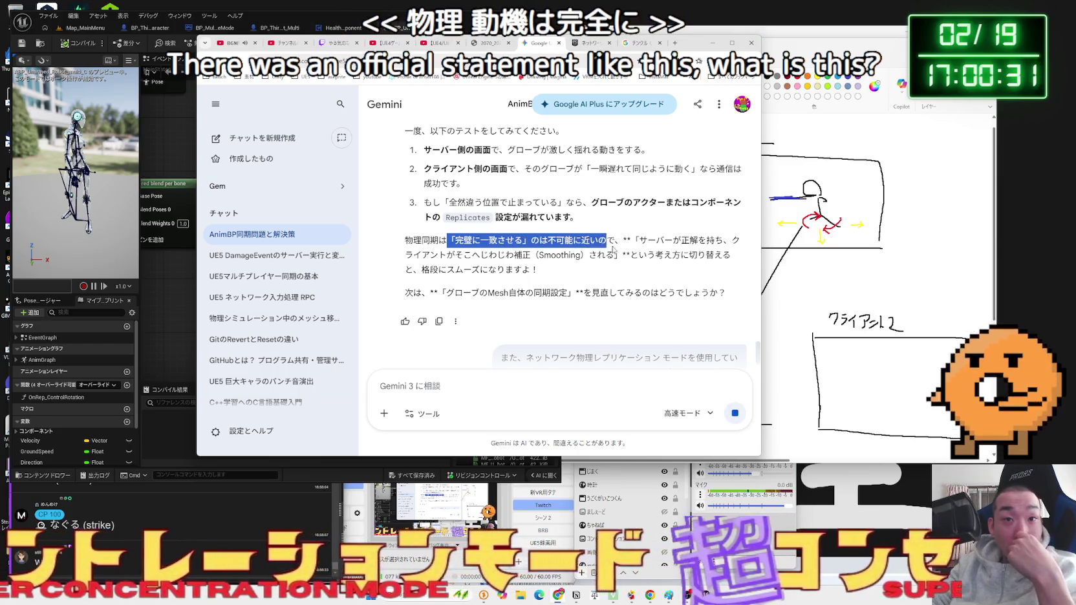
pyautogui.scroll(5, 655, 250)
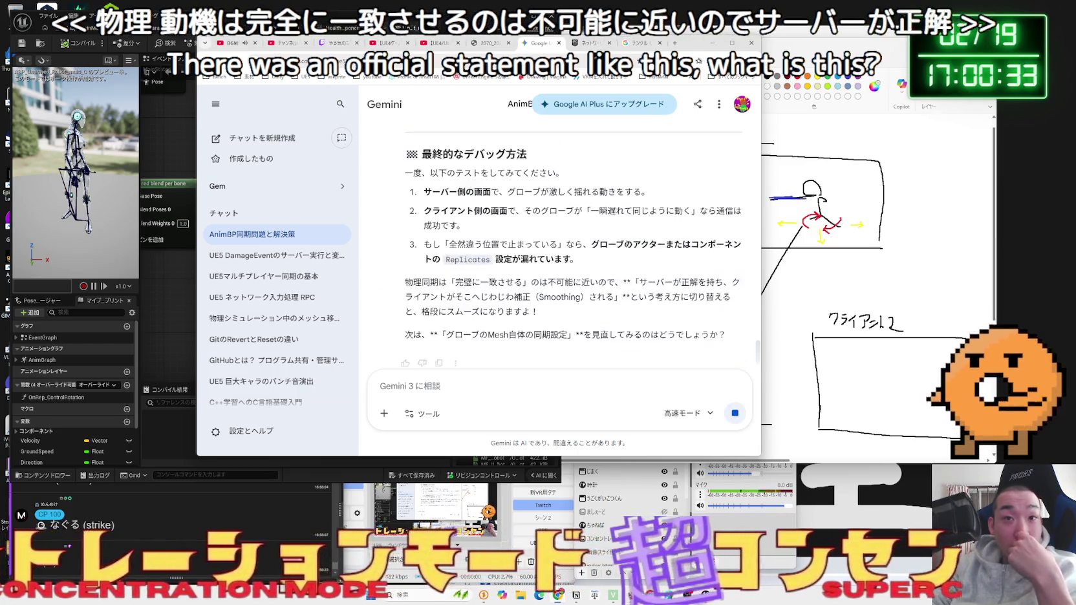
pyautogui.moveTo(421, 297); pyautogui.dragTo(605, 296)
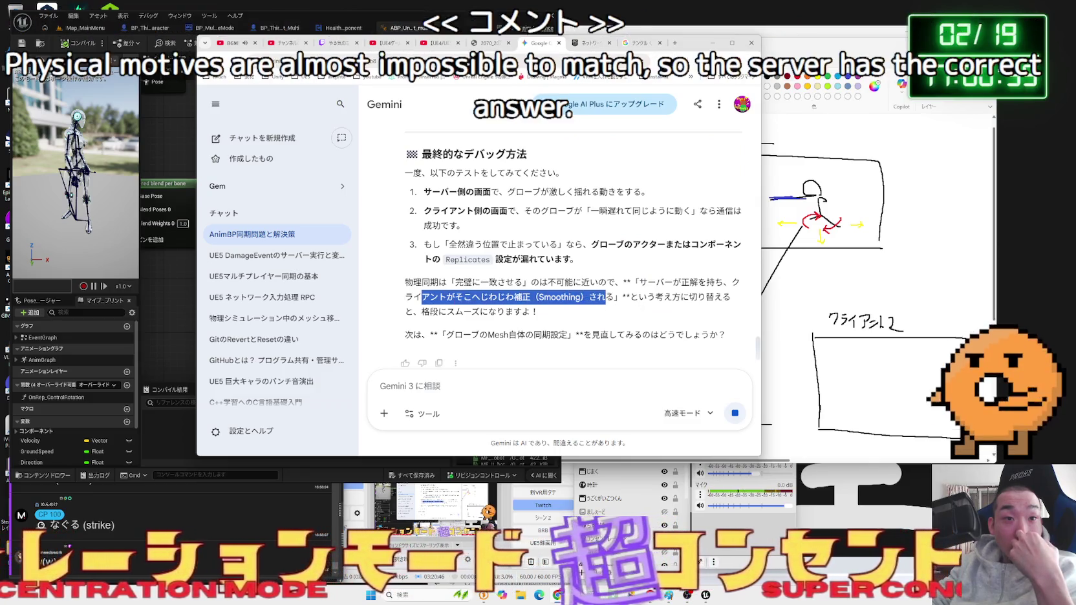
pyautogui.click(584, 298)
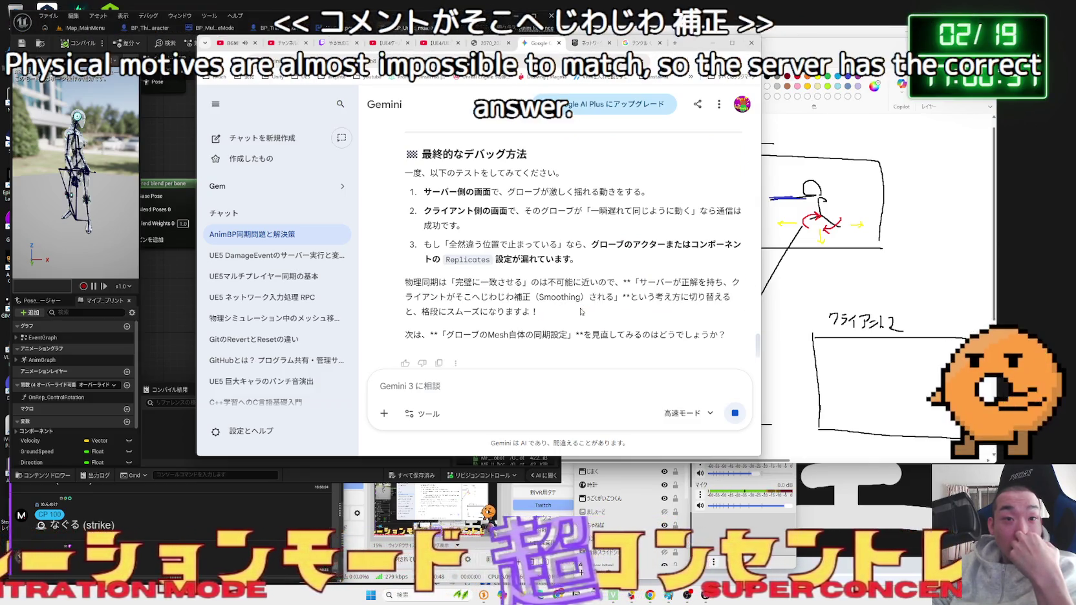
pyautogui.tripleClick(559, 297)
pyautogui.tripleClick(560, 296)
pyautogui.click(559, 297)
# - Review the rest of the answer and bring the Gemini window to the front
pyautogui.scroll(10, 533, 290)
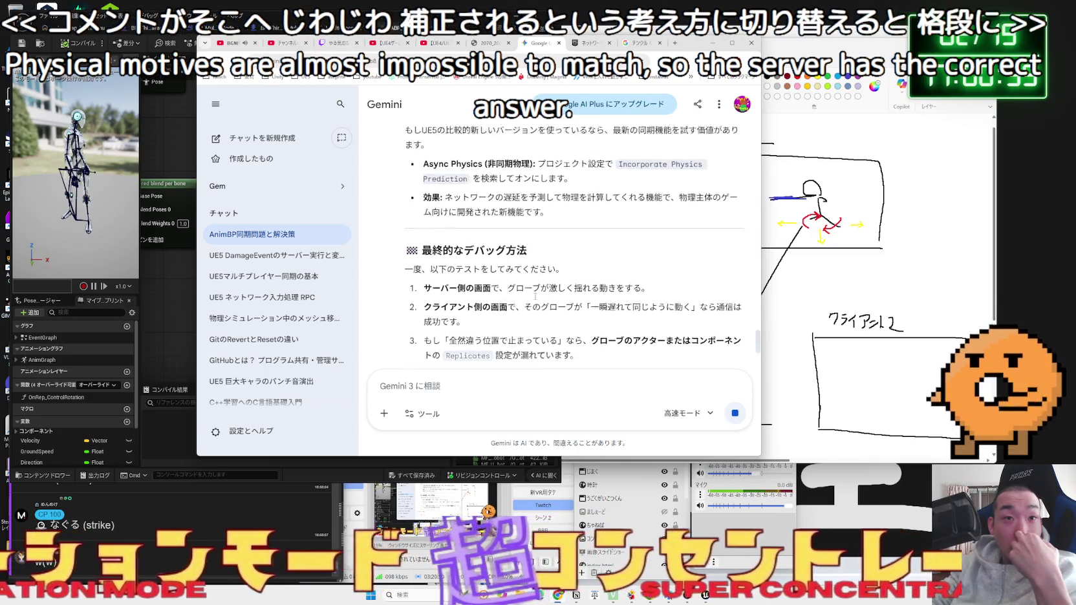
pyautogui.scroll(-1, 533, 290)
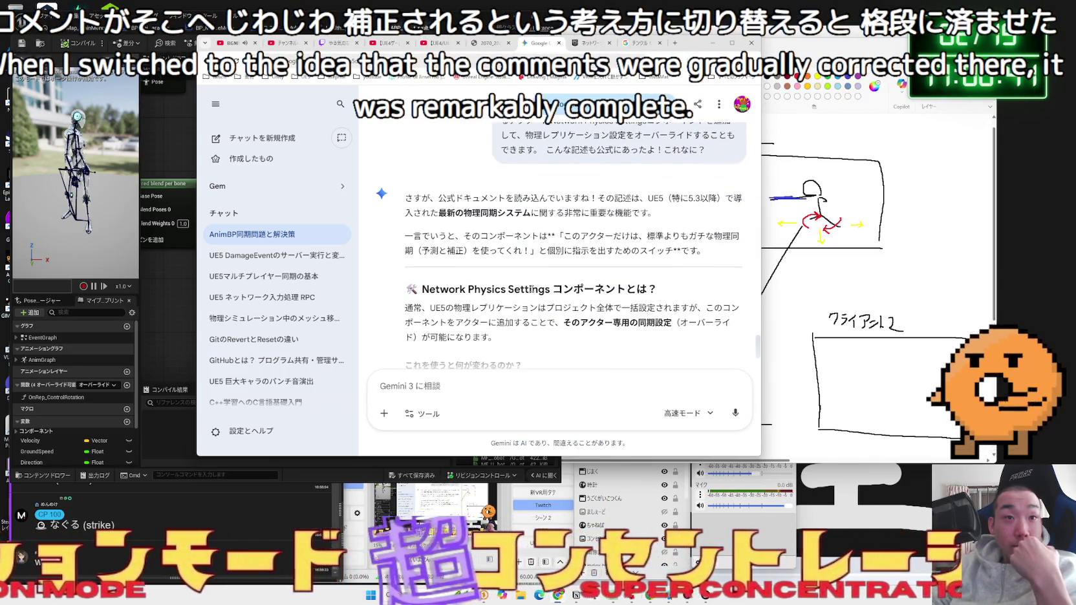
pyautogui.moveTo(430, 198); pyautogui.dragTo(446, 197)
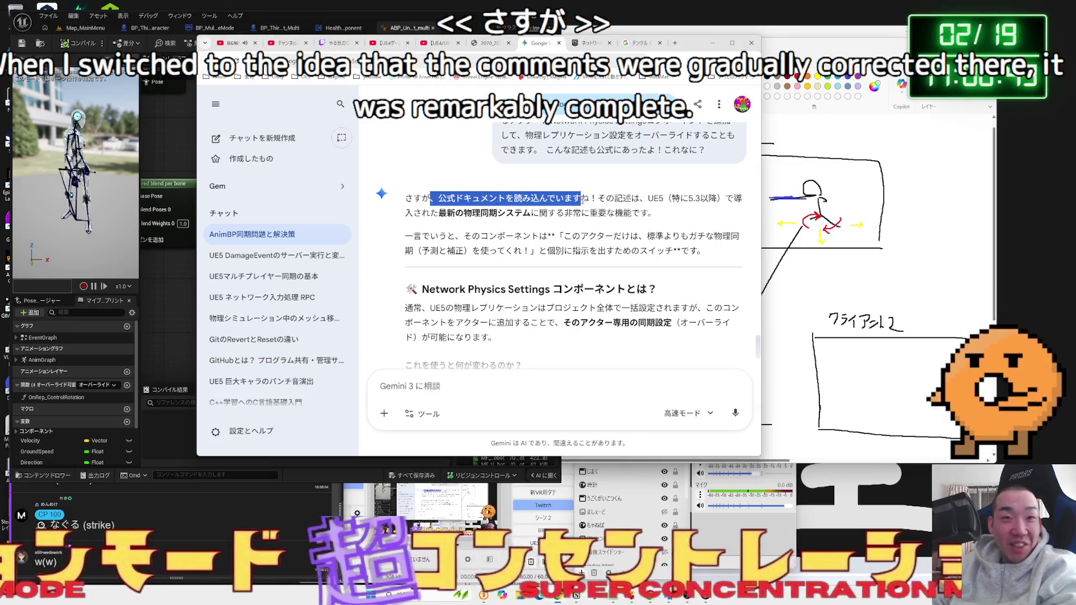
pyautogui.click(593, 198)
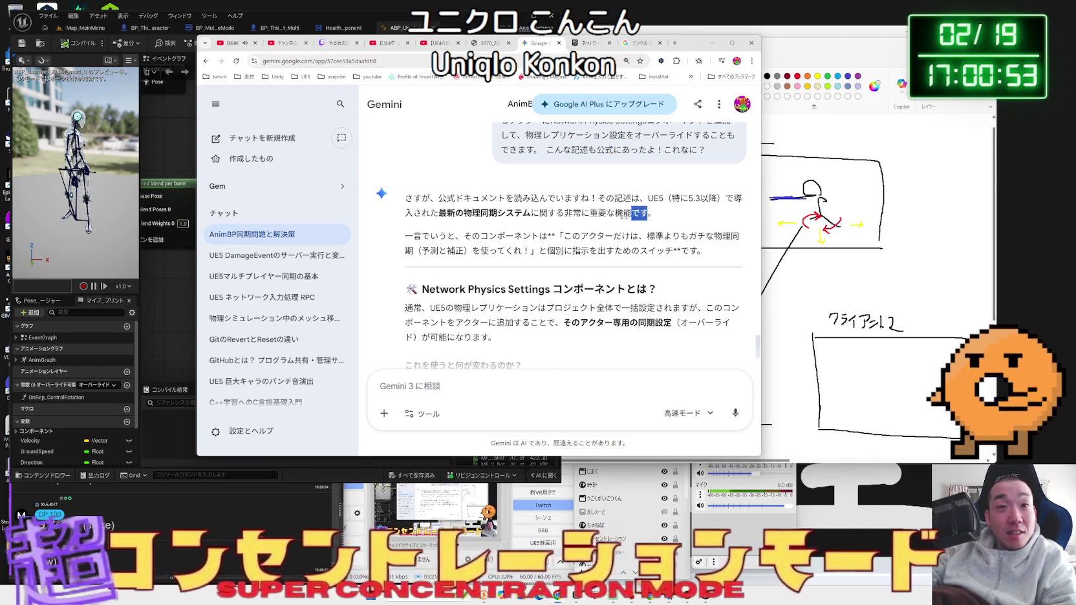
pyautogui.click(432, 212)
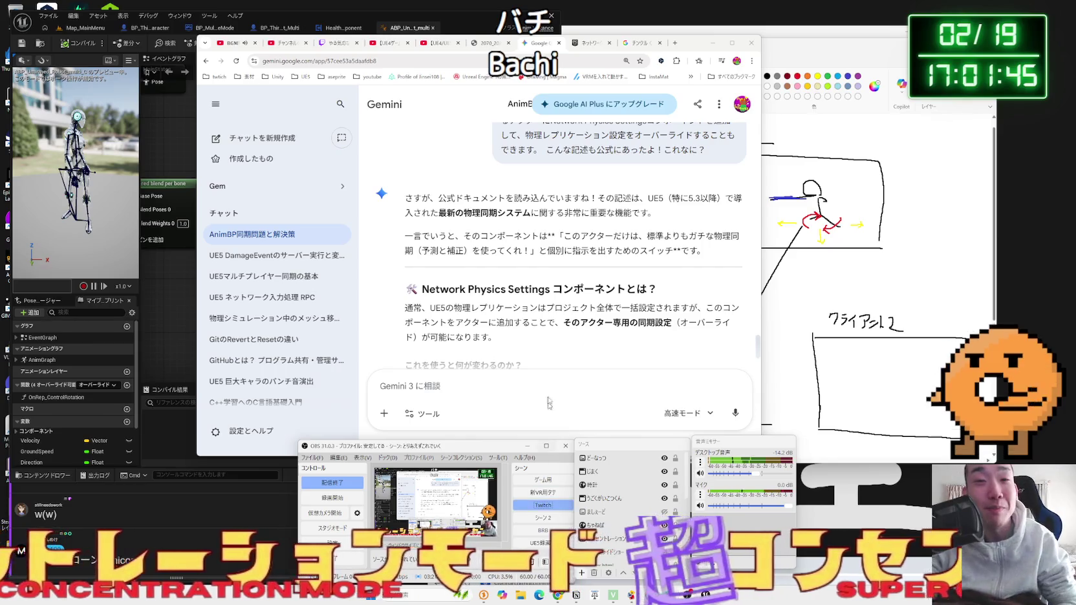
pyautogui.click(545, 349)
pyautogui.scroll(-1, 511, 292)
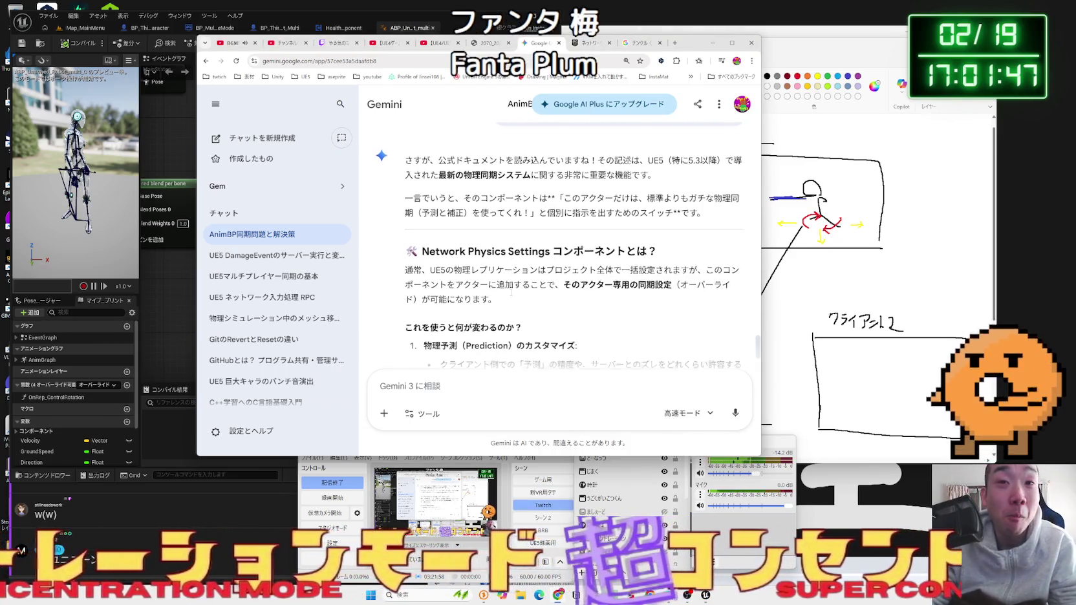
pyautogui.moveTo(562, 280)
pyautogui.mouseDown()
pyautogui.moveTo(670, 278)
pyautogui.moveTo(595, 280)
pyautogui.mouseUp()
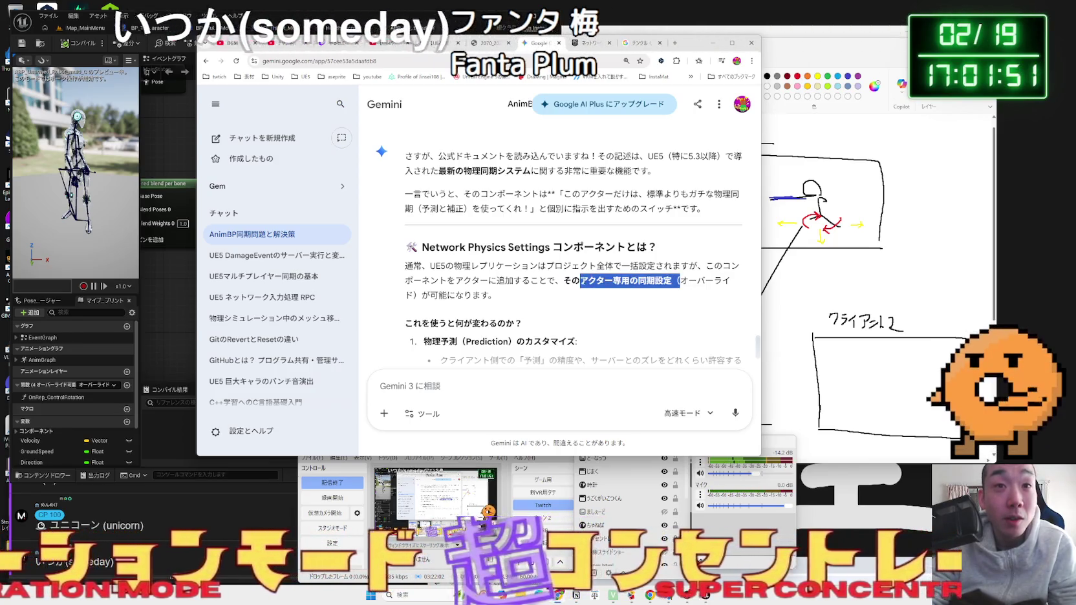
pyautogui.click(673, 280)
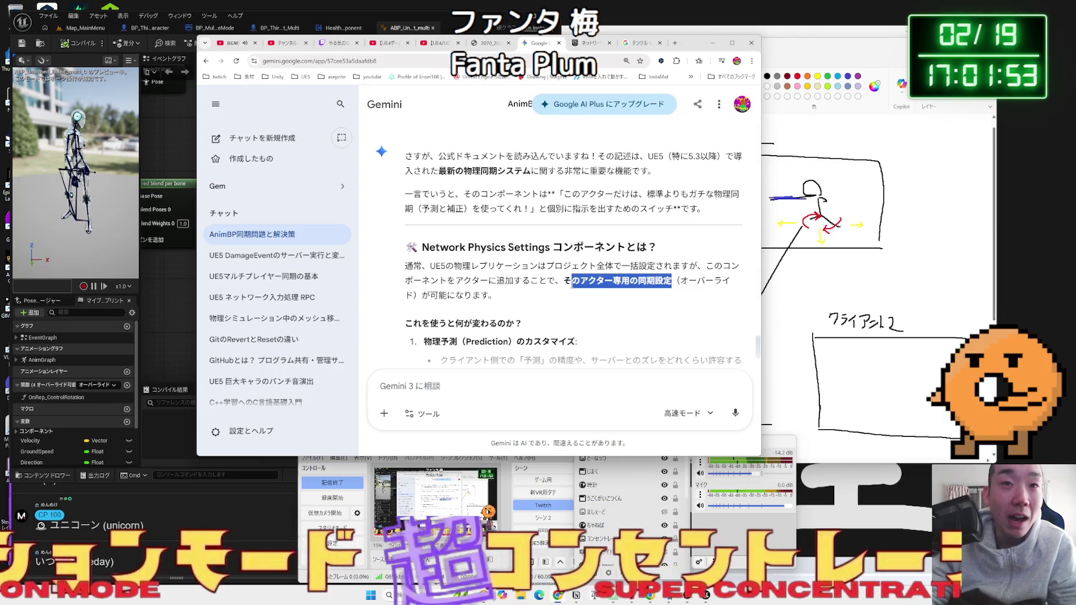
pyautogui.click(568, 282)
pyautogui.moveTo(673, 280); pyautogui.dragTo(443, 281)
pyautogui.moveTo(722, 265)
pyautogui.mouseDown()
pyautogui.moveTo(452, 282)
pyautogui.moveTo(542, 299)
pyautogui.mouseUp()
pyautogui.click(541, 300)
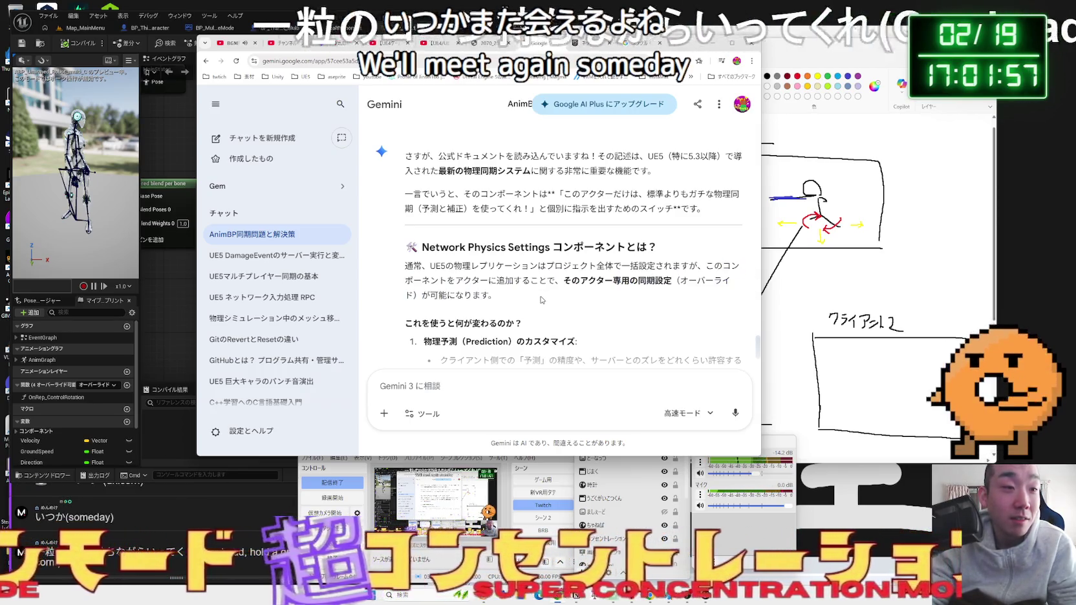
pyautogui.scroll(-1, 541, 301)
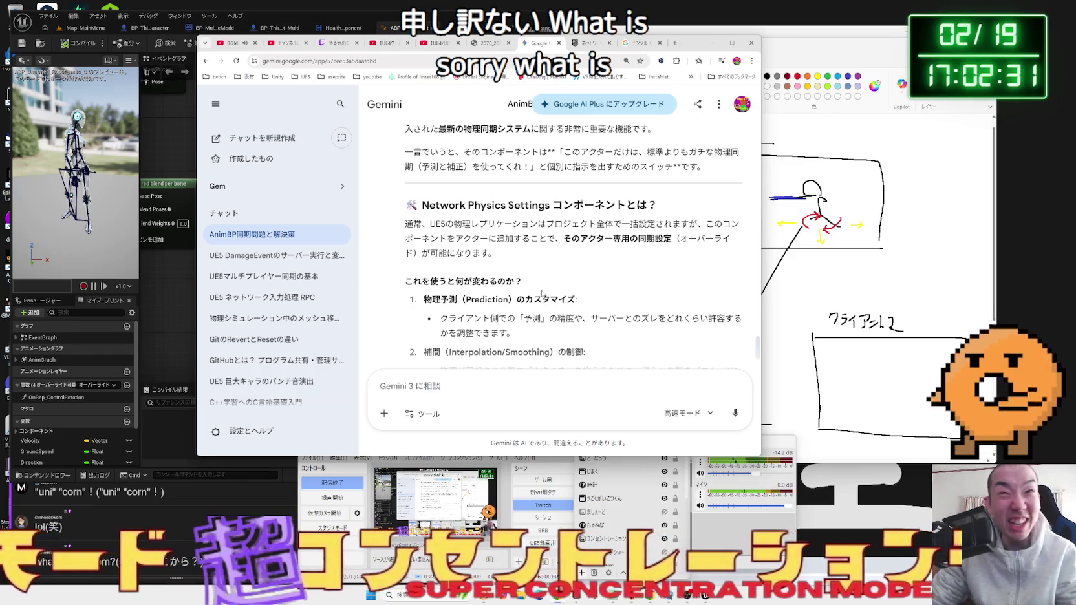
pyautogui.click(674, 43)
# - Search ユニコーンガンダム and preview the gold-horned Unicorn image result
pyautogui.write('ゆにこー')
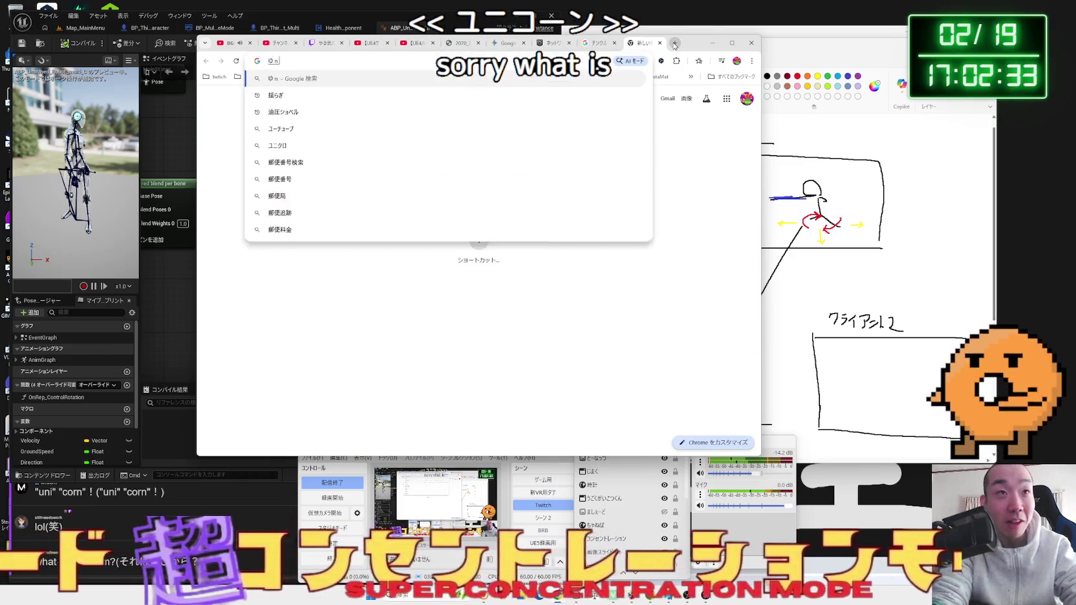
pyautogui.write('n')
pyautogui.press('space')
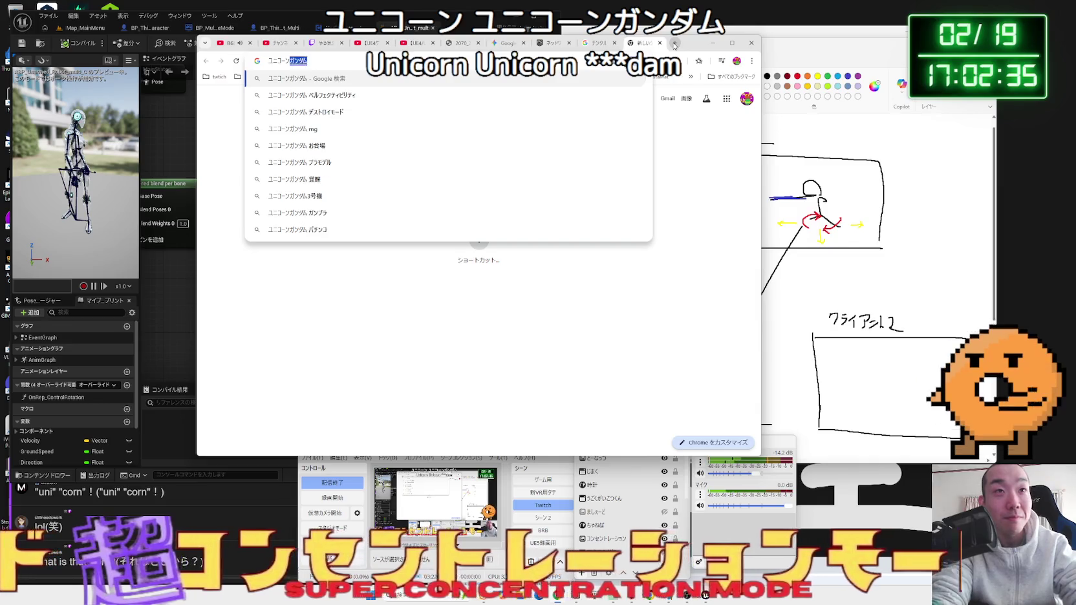
pyautogui.press('space')
pyautogui.press('Return')
pyautogui.press('Return')
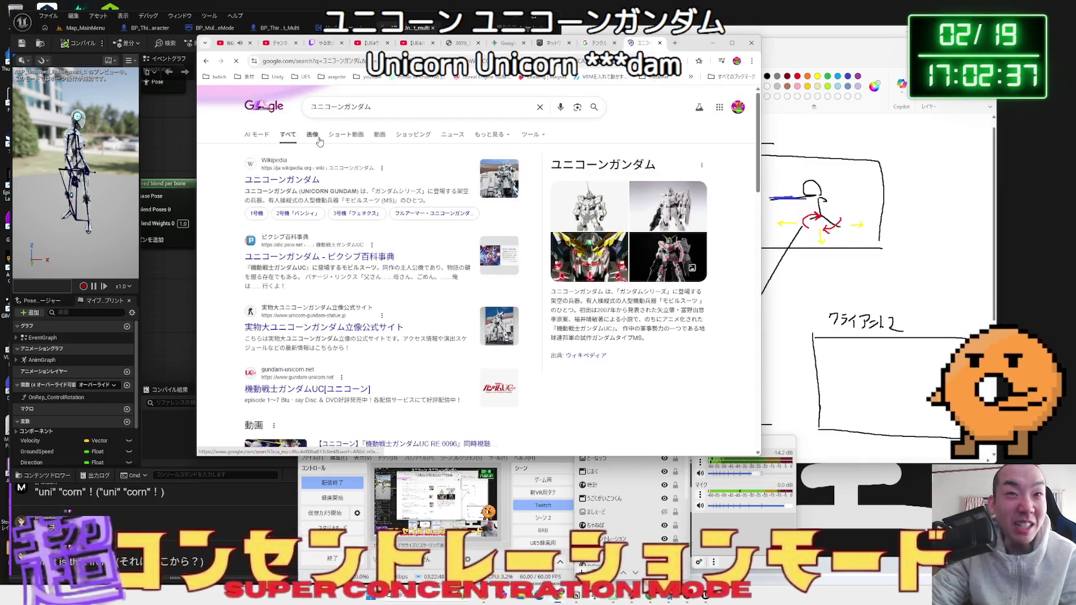
pyautogui.click(317, 137)
pyautogui.click(290, 317)
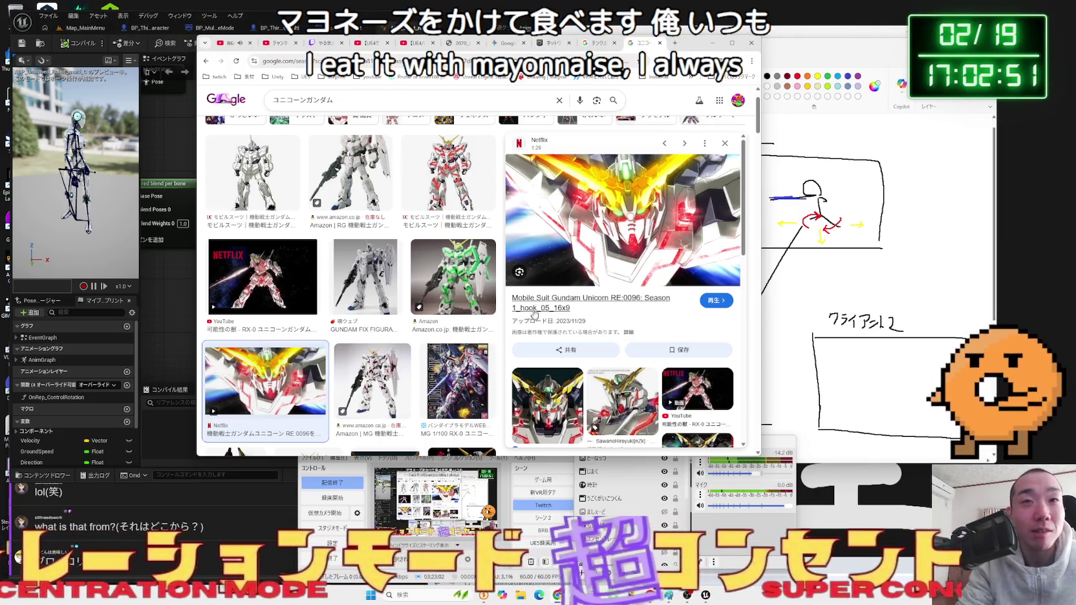
# - Open the Netflix page for the result, then close the Netflix and search tabs
pyautogui.scroll(-3, 563, 253)
pyautogui.scroll(-5, 563, 252)
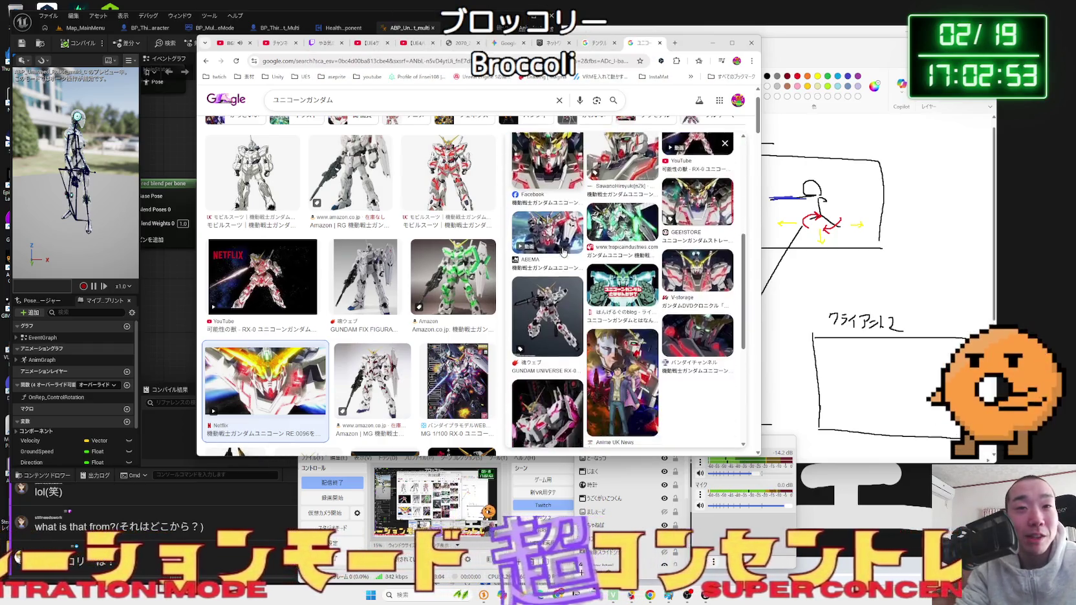
pyautogui.scroll(10, 596, 237)
pyautogui.click(627, 199)
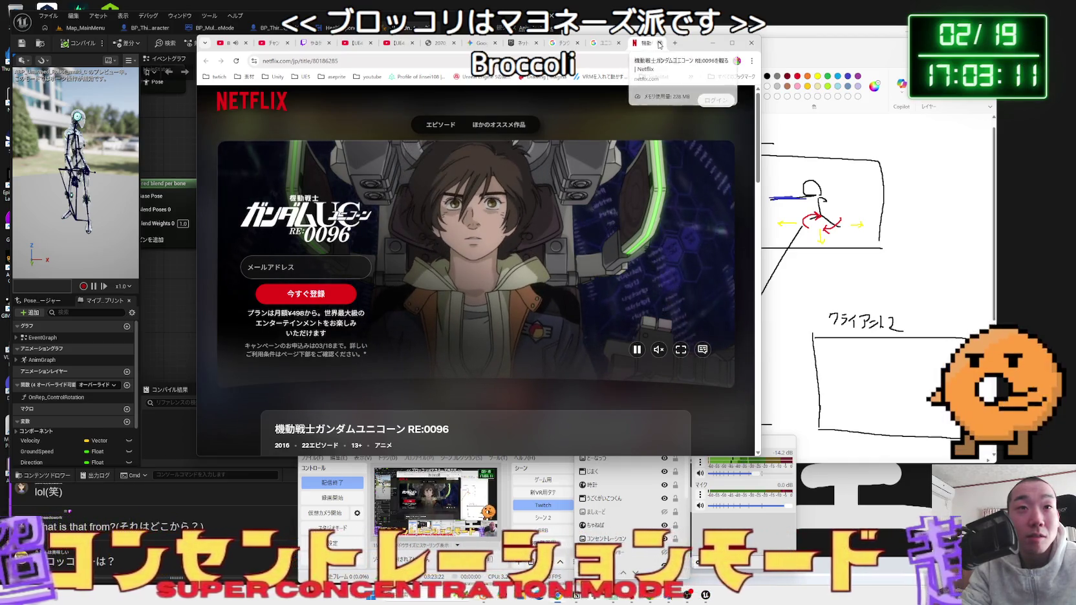
pyautogui.click(659, 43)
pyautogui.click(659, 43)
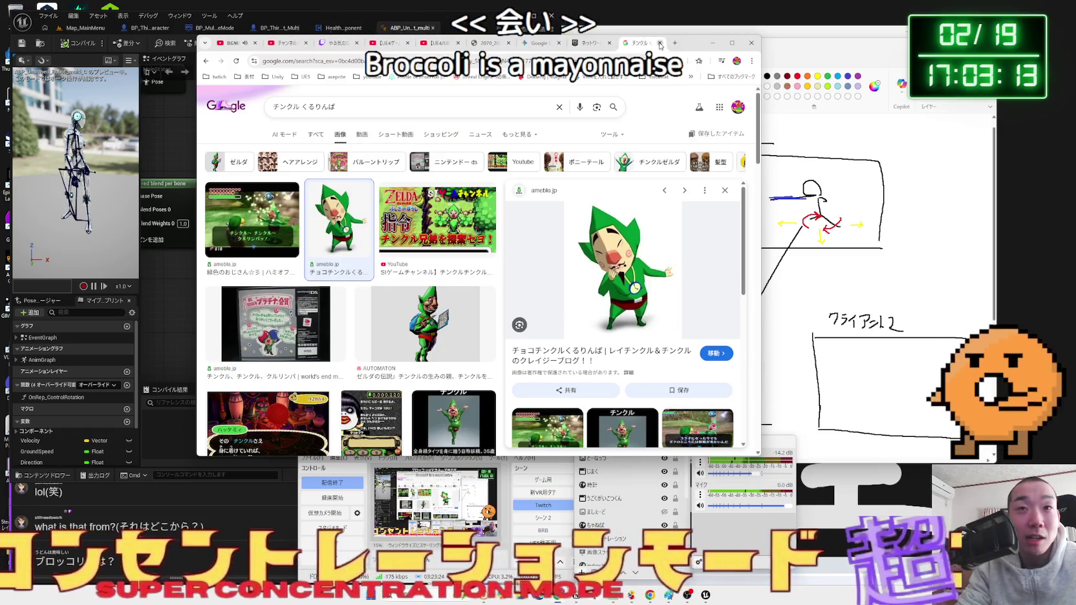
# - Close the チンクル image search tab
pyautogui.moveTo(689, 46); pyautogui.dragTo(720, 43)
pyautogui.click(619, 47)
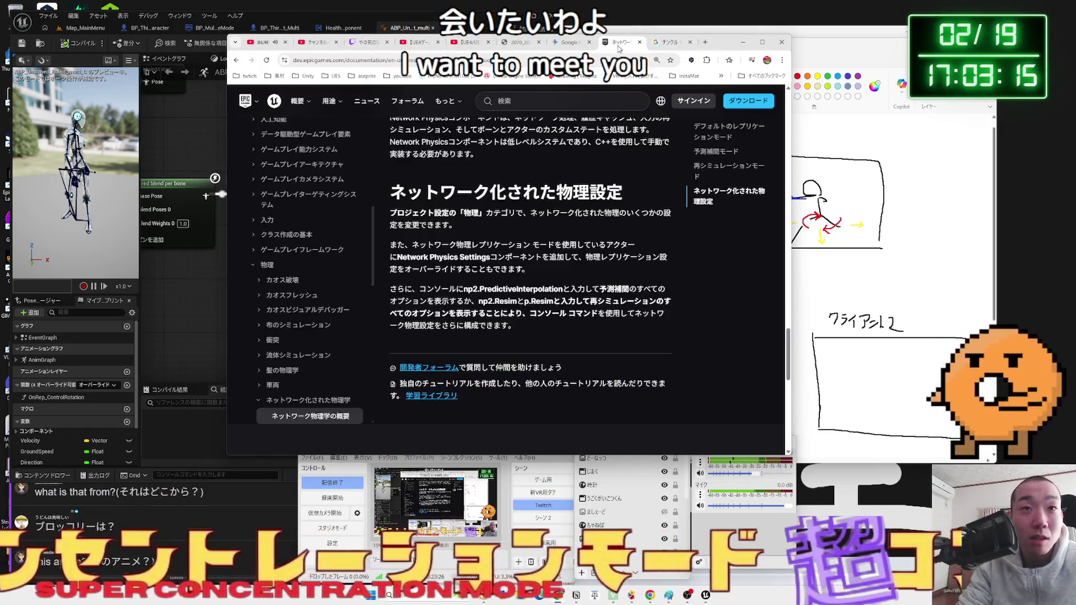
pyautogui.click(660, 44)
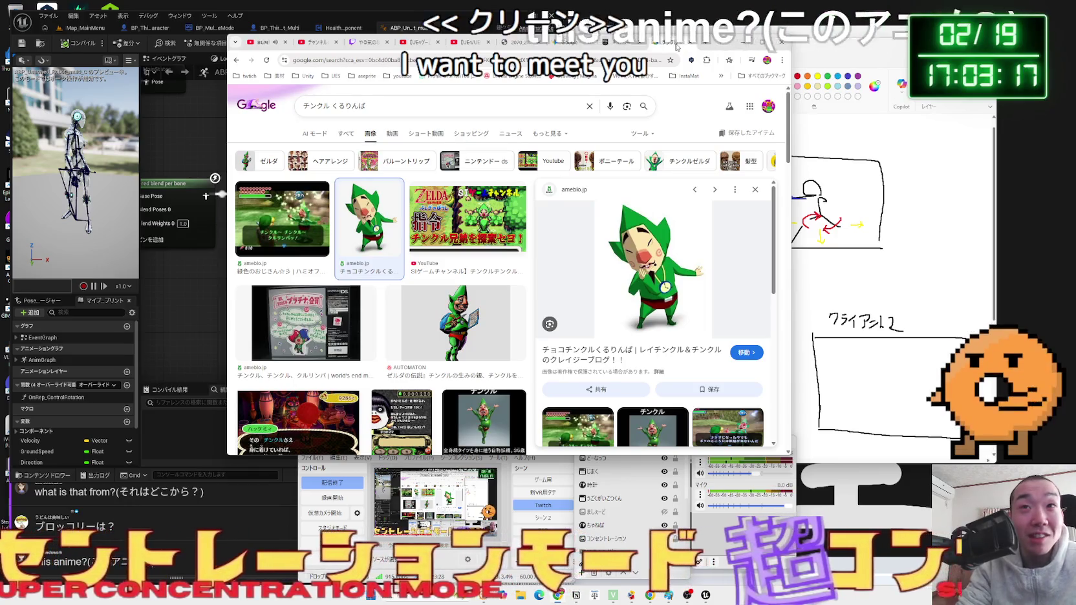
pyautogui.click(689, 43)
# - Close the second Paint drawing without saving
pyautogui.click(866, 52)
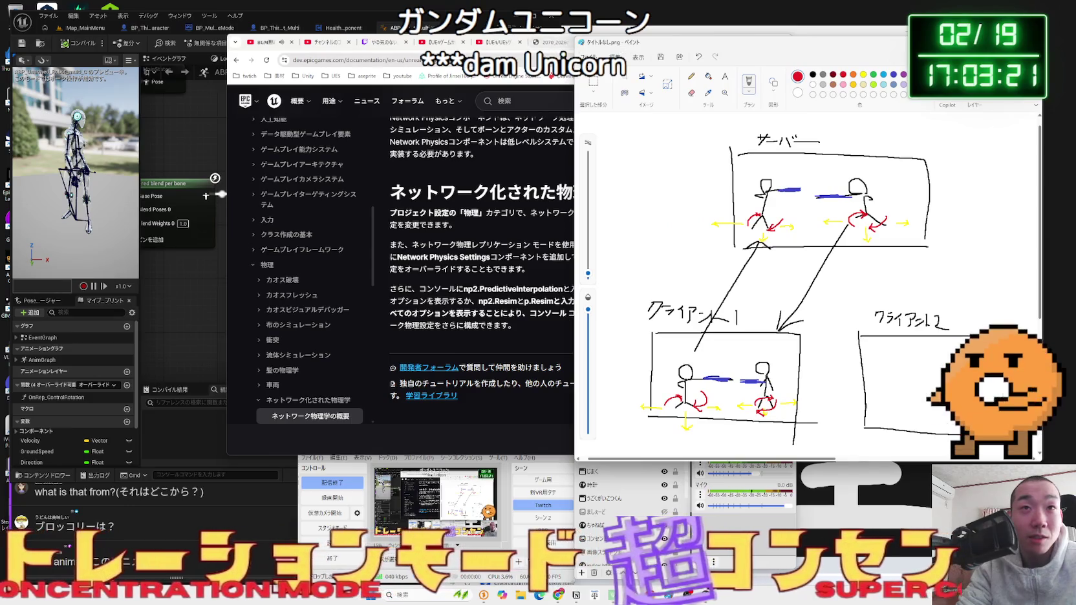
pyautogui.click(210, 120)
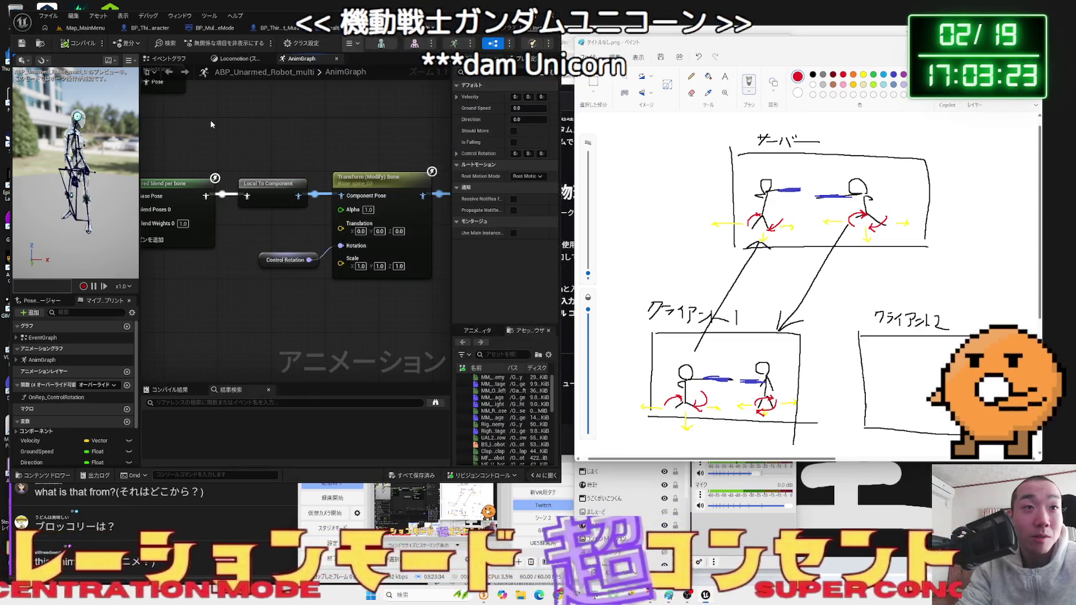
pyautogui.hotkey('alt', 'Tab')
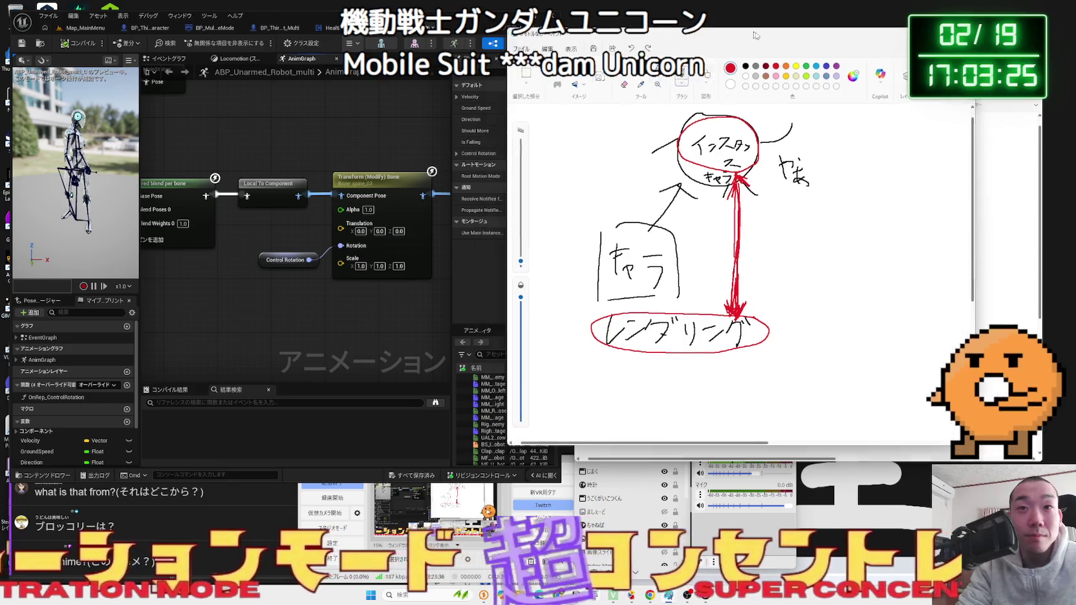
pyautogui.moveTo(752, 43); pyautogui.dragTo(726, 71)
pyautogui.click(906, 64)
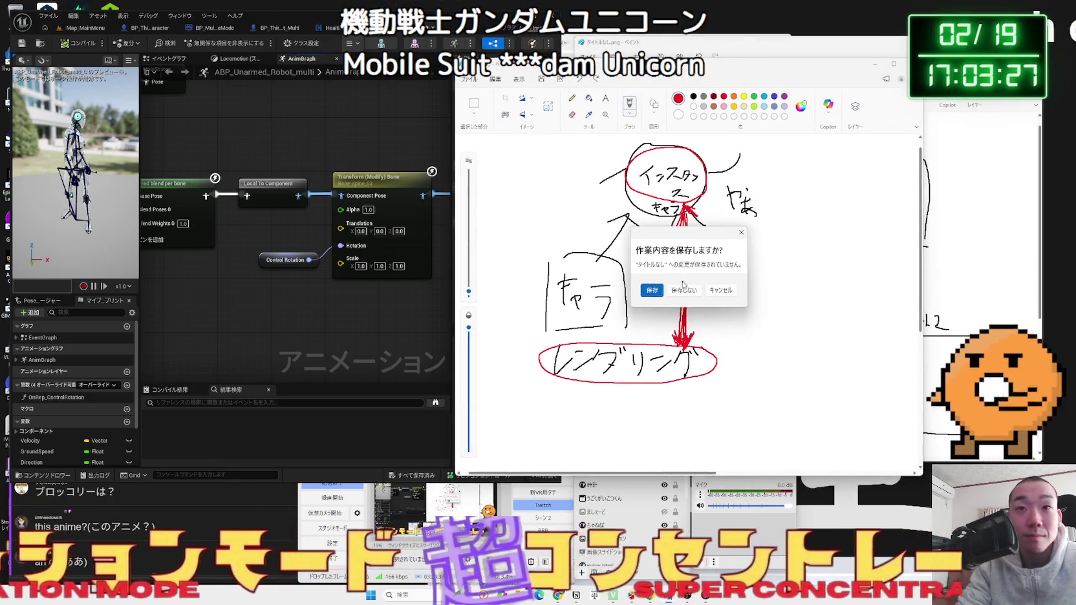
pyautogui.click(653, 288)
# - Bring the Epic Networked Physics docs window to the front
pyautogui.moveTo(786, 51); pyautogui.dragTo(915, 74)
pyautogui.click(818, 65)
pyautogui.moveTo(817, 66); pyautogui.dragTo(859, 19)
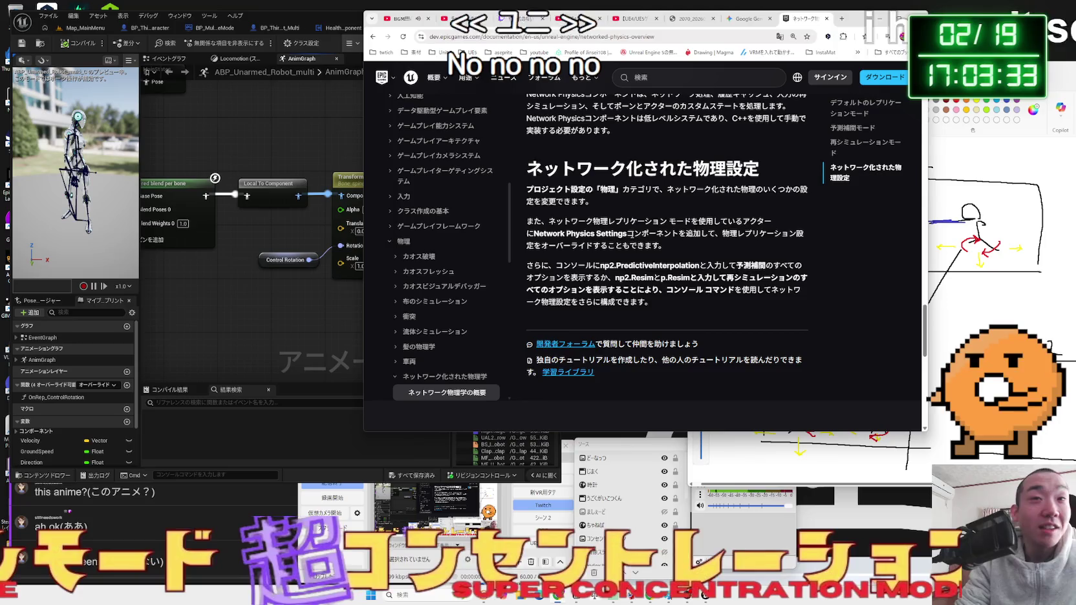
# - Highlight the two Network Physics Settings paragraphs and the forum and tutorial lines while reading
pyautogui.moveTo(631, 234); pyautogui.dragTo(543, 199)
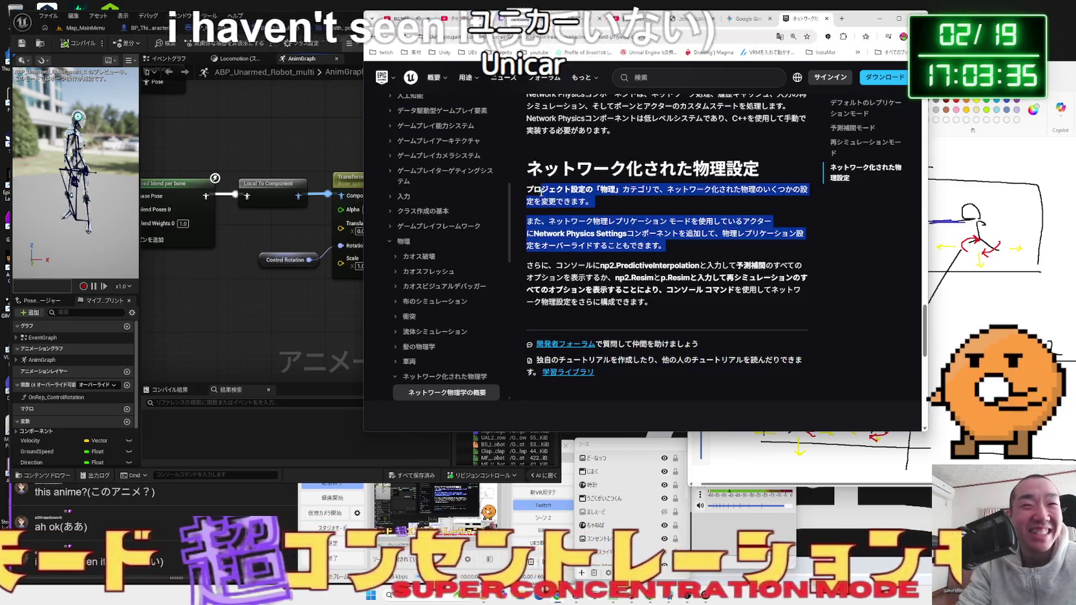
pyautogui.click(697, 302)
pyautogui.moveTo(697, 301)
pyautogui.mouseDown()
pyautogui.moveTo(553, 220)
pyautogui.moveTo(698, 301)
pyautogui.mouseUp()
pyautogui.moveTo(742, 359)
pyautogui.mouseDown()
pyautogui.moveTo(685, 325)
pyautogui.moveTo(582, 194)
pyautogui.moveTo(536, 165)
pyautogui.mouseUp()
pyautogui.click(685, 277)
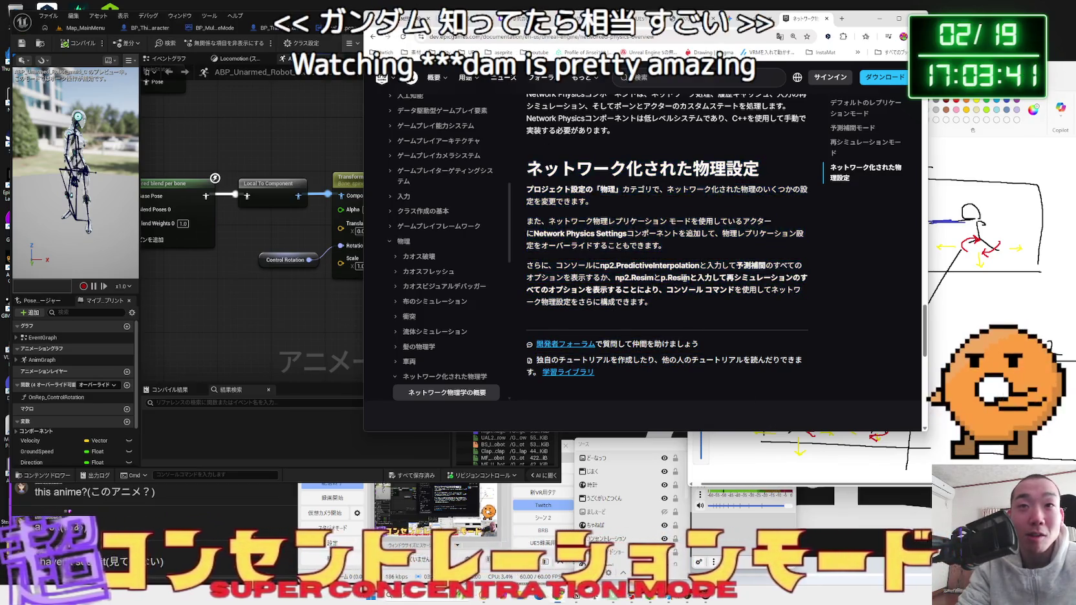
pyautogui.scroll(3, 685, 277)
pyautogui.scroll(-5, 685, 276)
pyautogui.moveTo(651, 260)
pyautogui.mouseDown()
pyautogui.moveTo(582, 223)
pyautogui.moveTo(534, 148)
pyautogui.mouseUp()
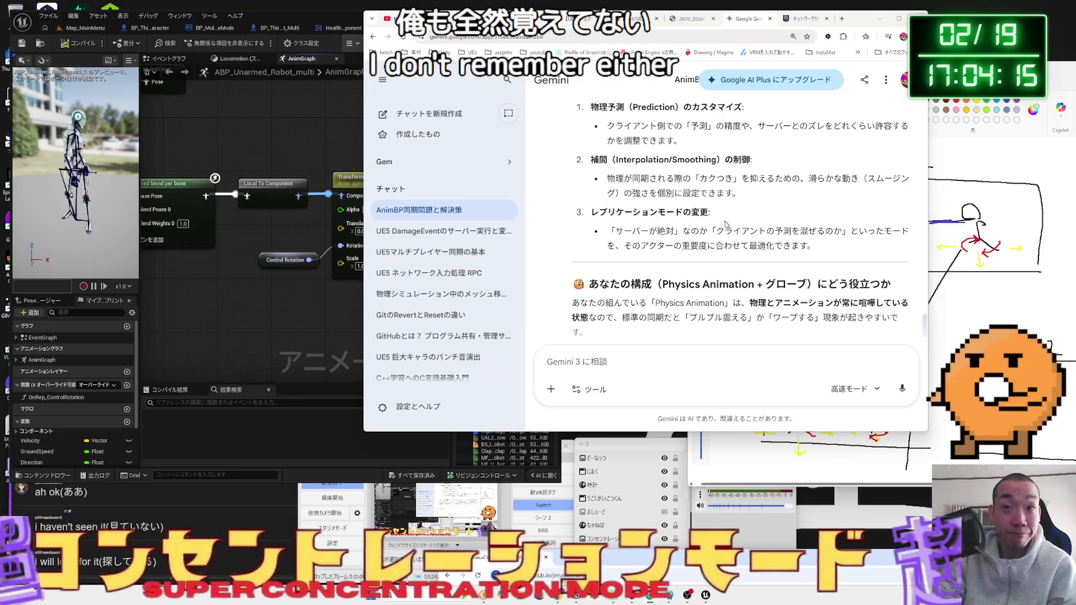
# - Read Gemini's advice on mixing client prediction and physics-versus-animation conflicts
pyautogui.moveTo(715, 231); pyautogui.dragTo(842, 231)
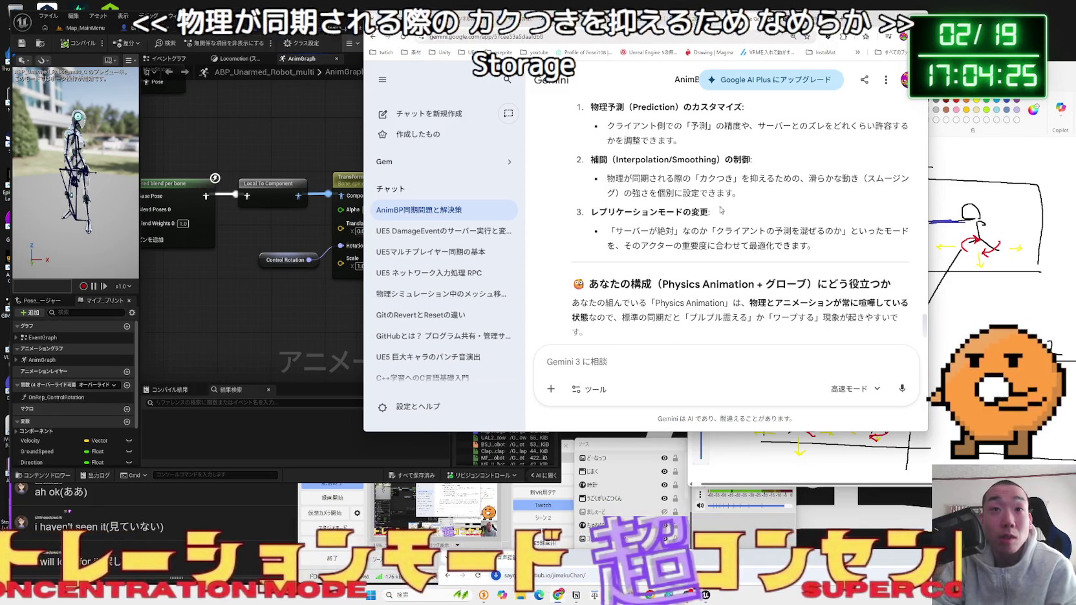
pyautogui.scroll(-3, 727, 159)
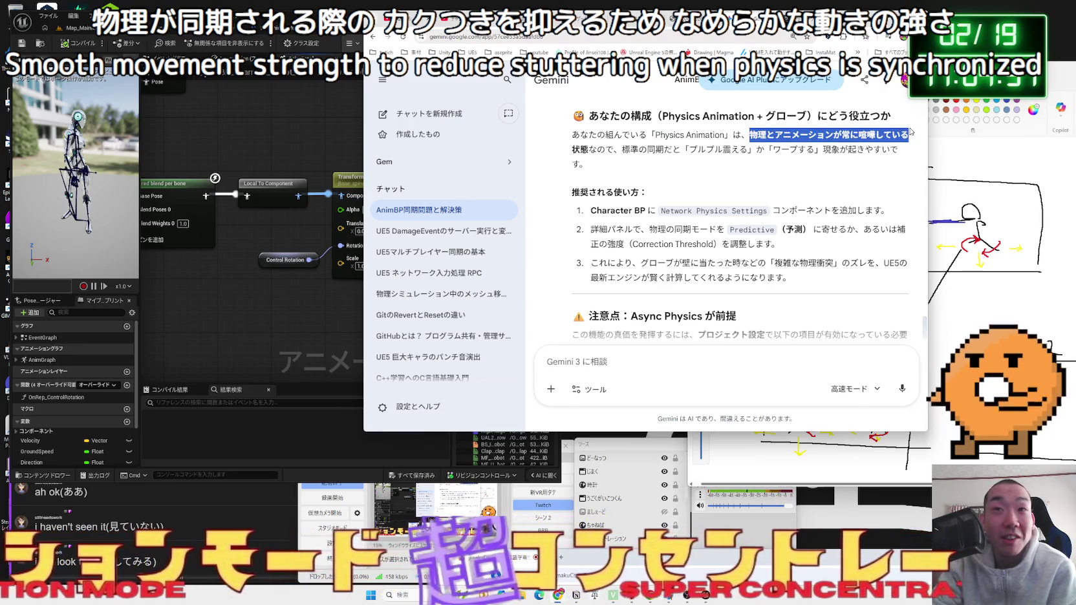
pyautogui.moveTo(622, 149)
pyautogui.mouseDown()
pyautogui.moveTo(832, 149)
pyautogui.moveTo(586, 164)
pyautogui.moveTo(753, 149)
pyautogui.moveTo(571, 134)
pyautogui.moveTo(613, 149)
pyautogui.mouseUp()
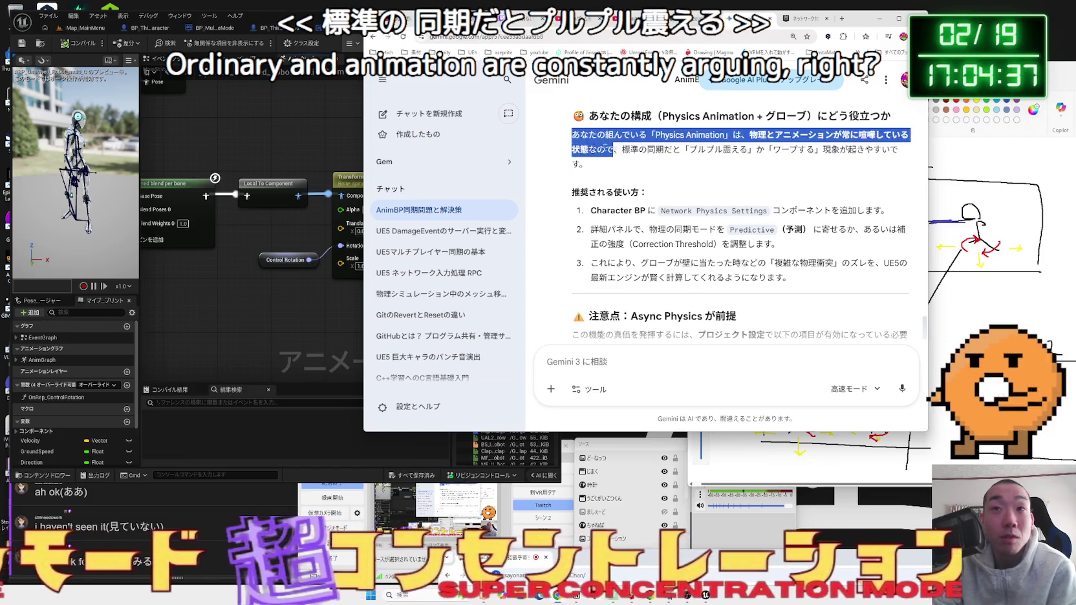
pyautogui.click(681, 165)
pyautogui.moveTo(680, 165); pyautogui.dragTo(572, 134)
pyautogui.click(669, 168)
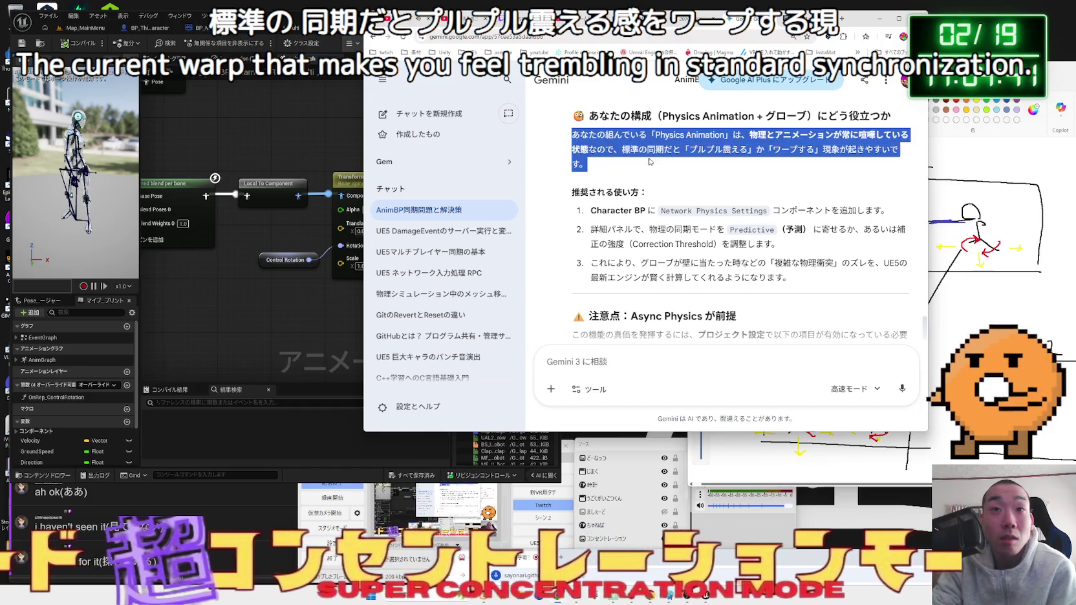
pyautogui.click(653, 159)
pyautogui.scroll(-2, 649, 157)
pyautogui.scroll(2, 649, 158)
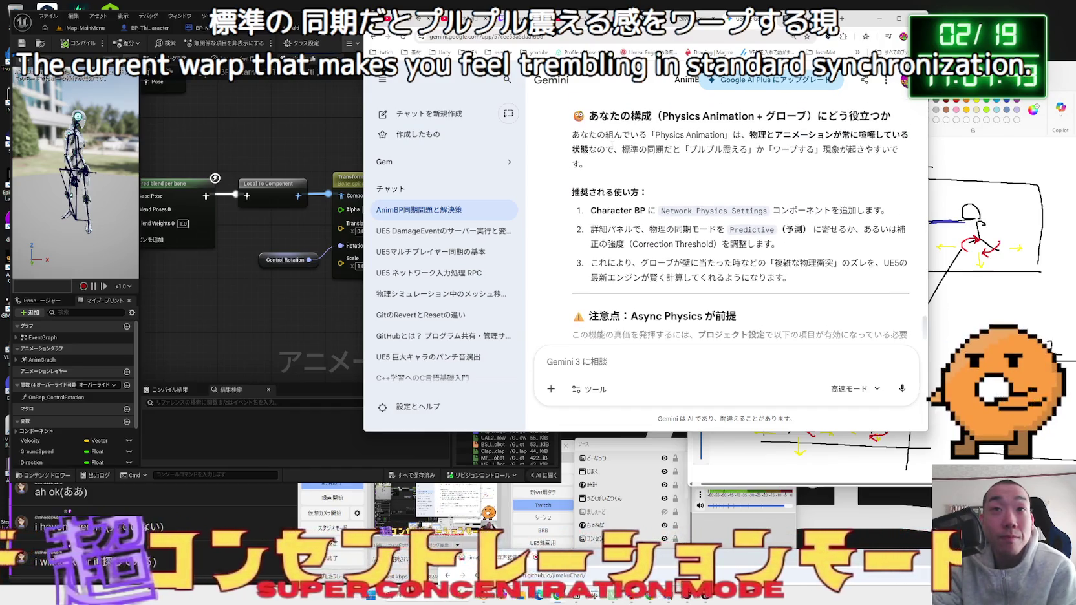
pyautogui.moveTo(656, 139); pyautogui.dragTo(867, 163)
pyautogui.click(665, 202)
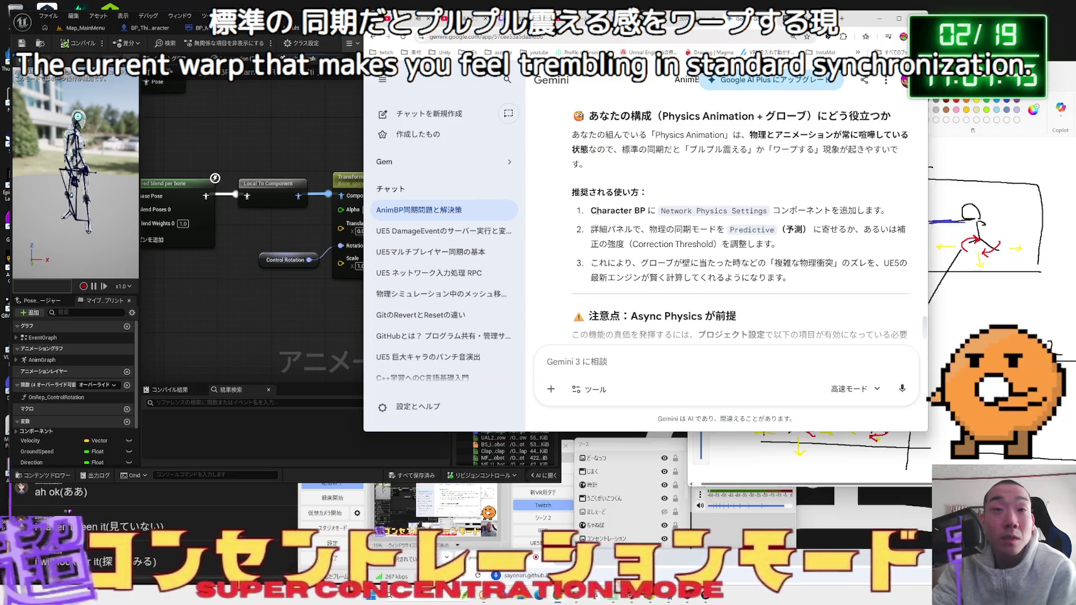
# - Review Gemini's recommended steps, including adding Network Physics Settings to the Character BP
pyautogui.moveTo(887, 211); pyautogui.dragTo(676, 210)
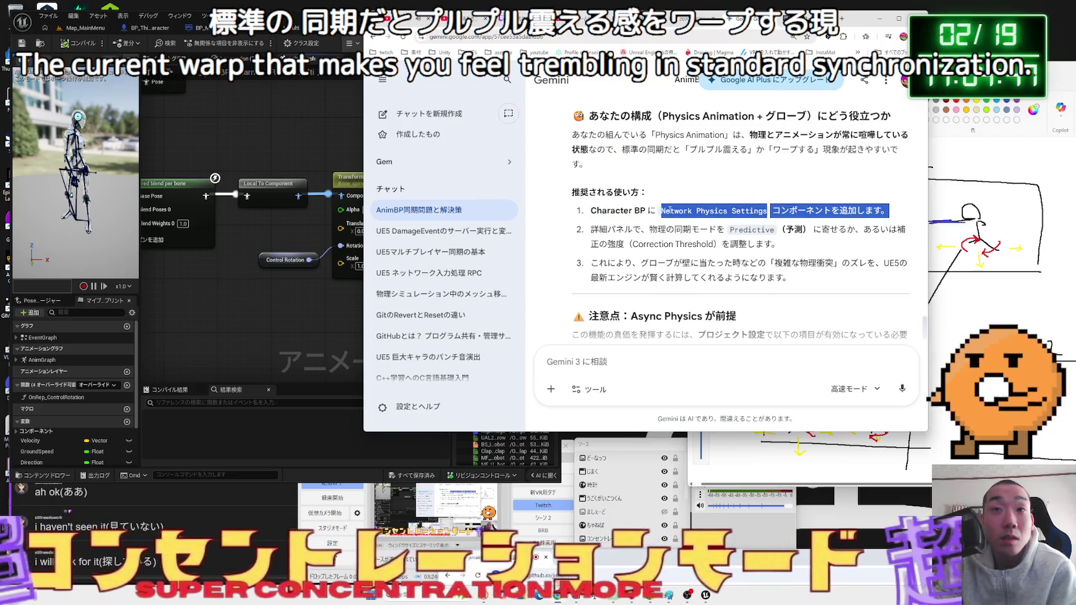
pyautogui.moveTo(607, 210); pyautogui.dragTo(727, 210)
pyautogui.moveTo(889, 210); pyautogui.dragTo(872, 211)
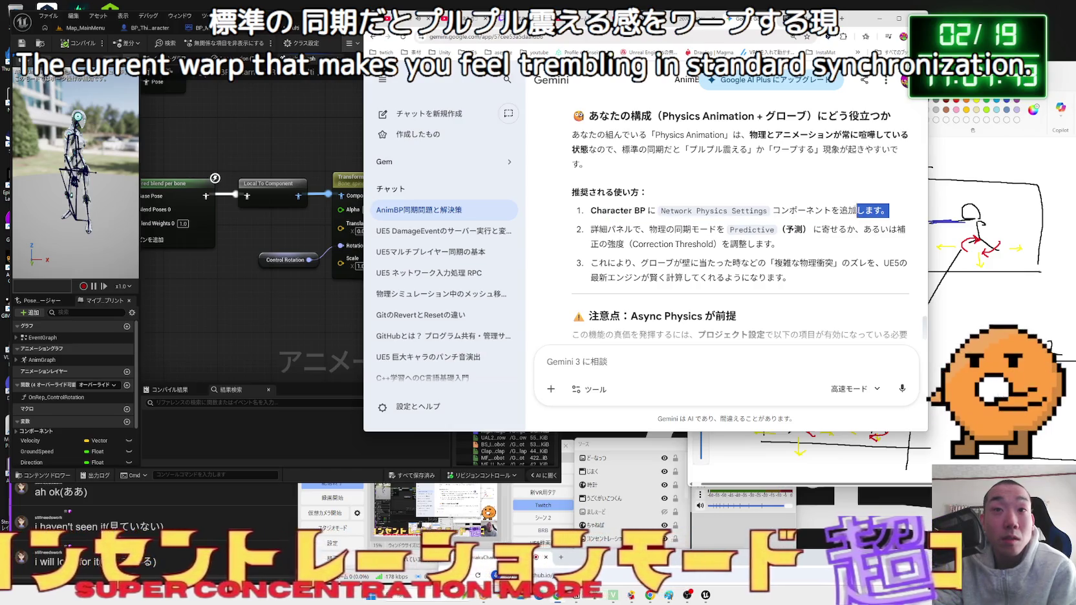
pyautogui.moveTo(588, 226)
pyautogui.mouseDown()
pyautogui.moveTo(783, 246)
pyautogui.moveTo(796, 265)
pyautogui.moveTo(792, 279)
pyautogui.moveTo(577, 212)
pyautogui.mouseUp()
pyautogui.click(783, 246)
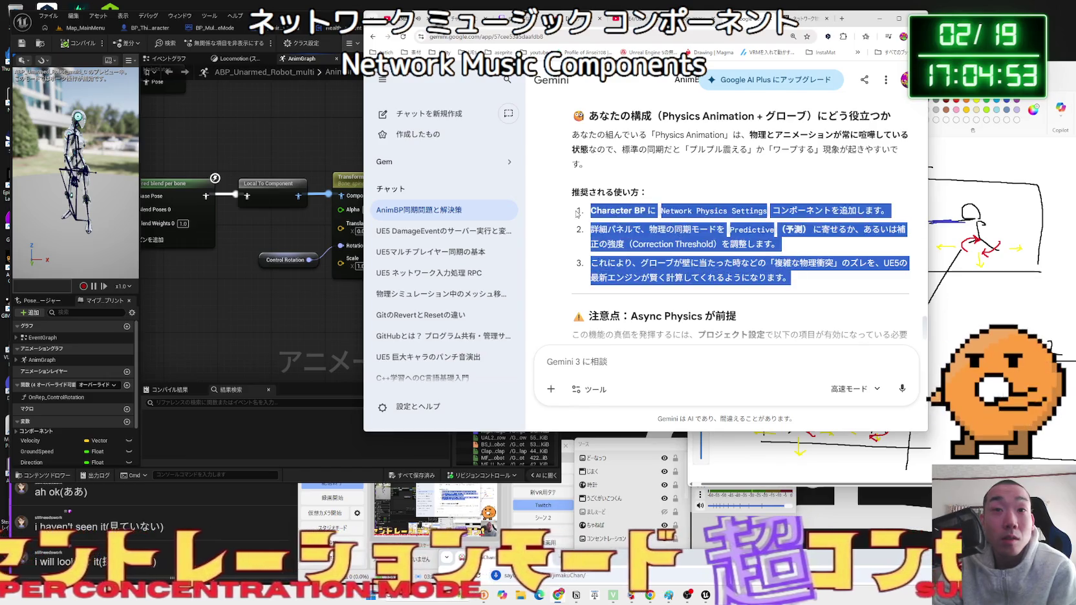
pyautogui.click(577, 212)
pyautogui.scroll(-2, 577, 213)
pyautogui.scroll(-1, 578, 213)
pyautogui.moveTo(599, 148)
pyautogui.mouseDown()
pyautogui.moveTo(737, 148)
pyautogui.moveTo(622, 182)
pyautogui.moveTo(769, 221)
pyautogui.mouseUp()
pyautogui.click(768, 221)
pyautogui.scroll(-3, 768, 222)
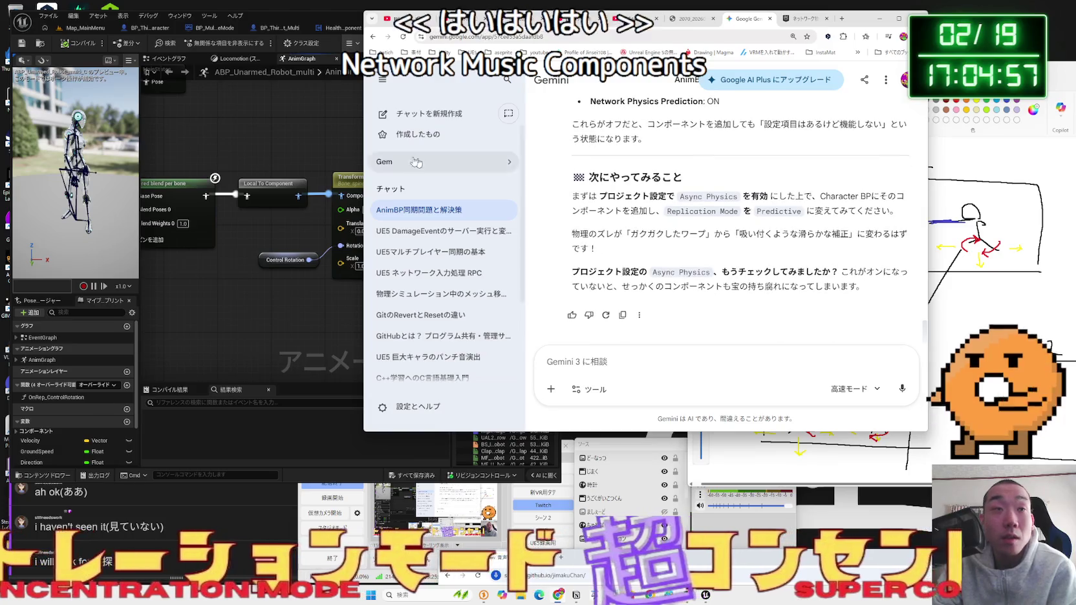
# - Start a multiplayer play test on Map_MainMenu and choose Exit
pyautogui.click(219, 95)
pyautogui.click(78, 29)
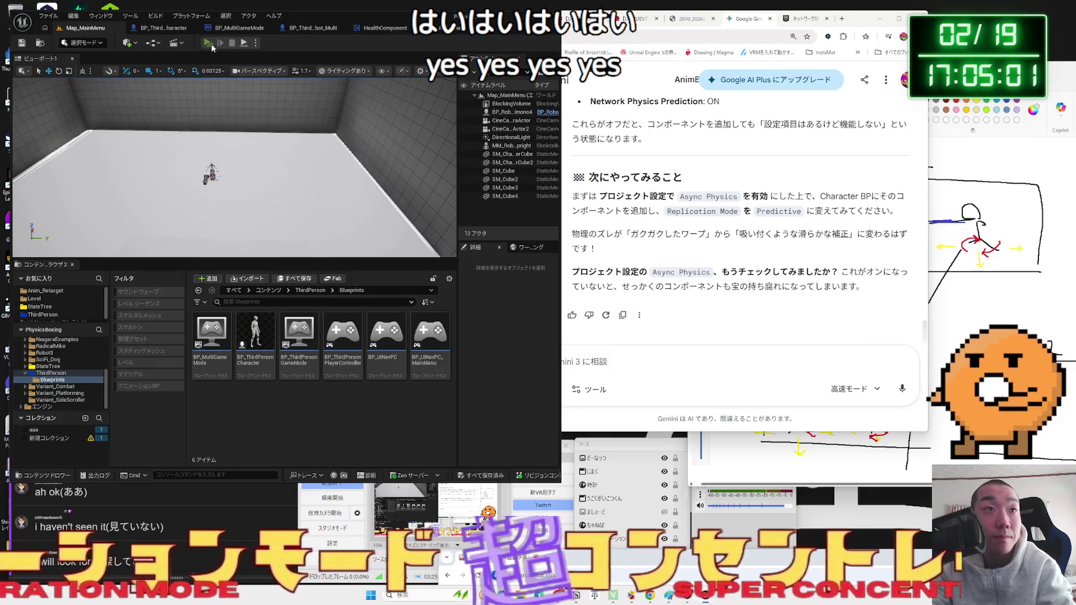
pyautogui.click(209, 44)
pyautogui.click(383, 279)
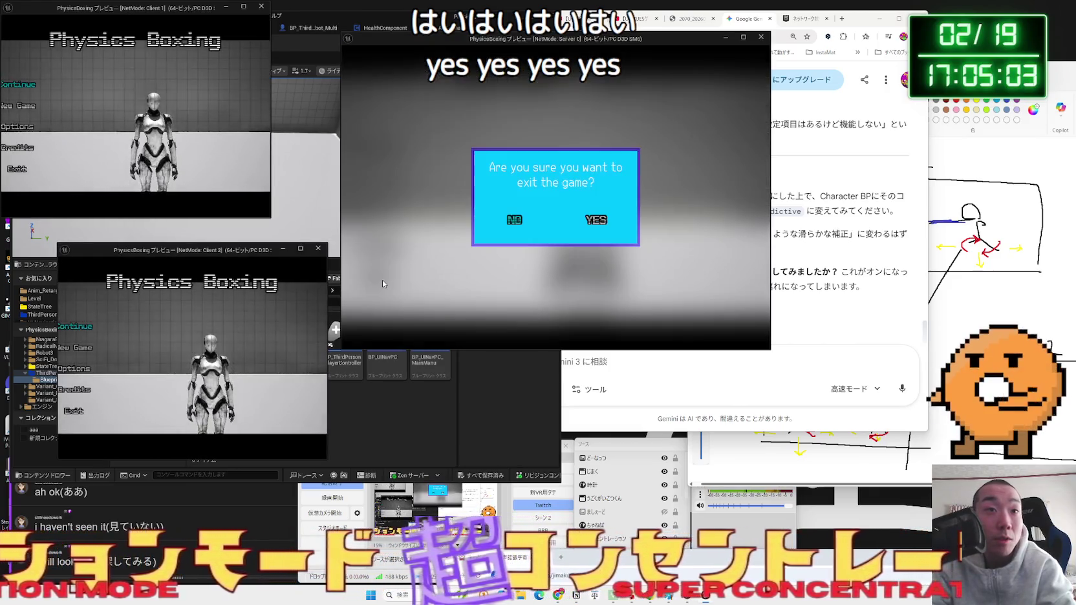
# - Confirm exiting the game and close the Message Log
pyautogui.click(596, 220)
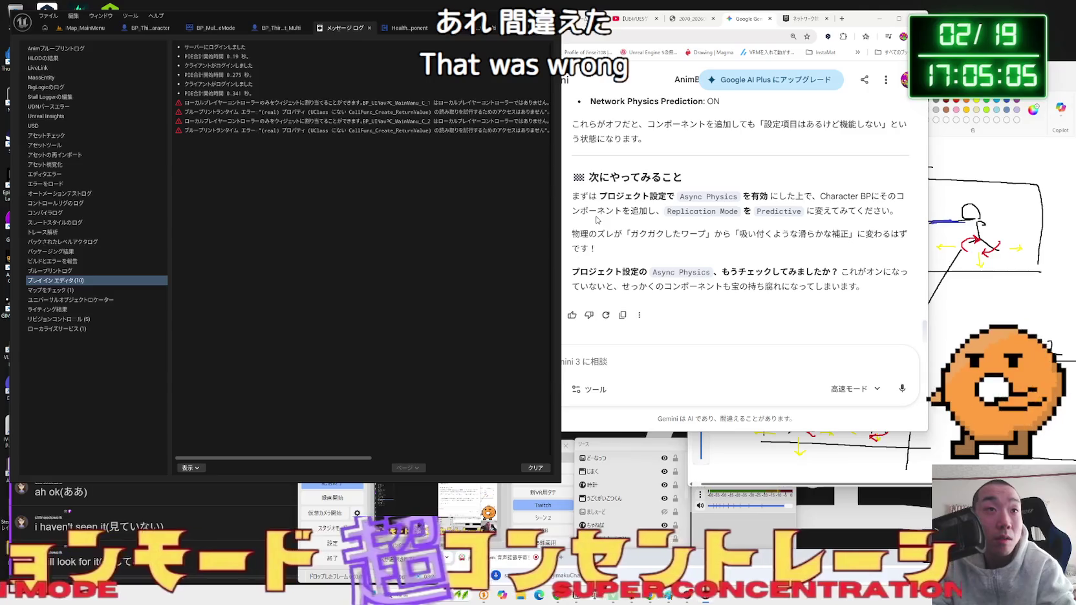
pyautogui.click(369, 27)
pyautogui.click(85, 28)
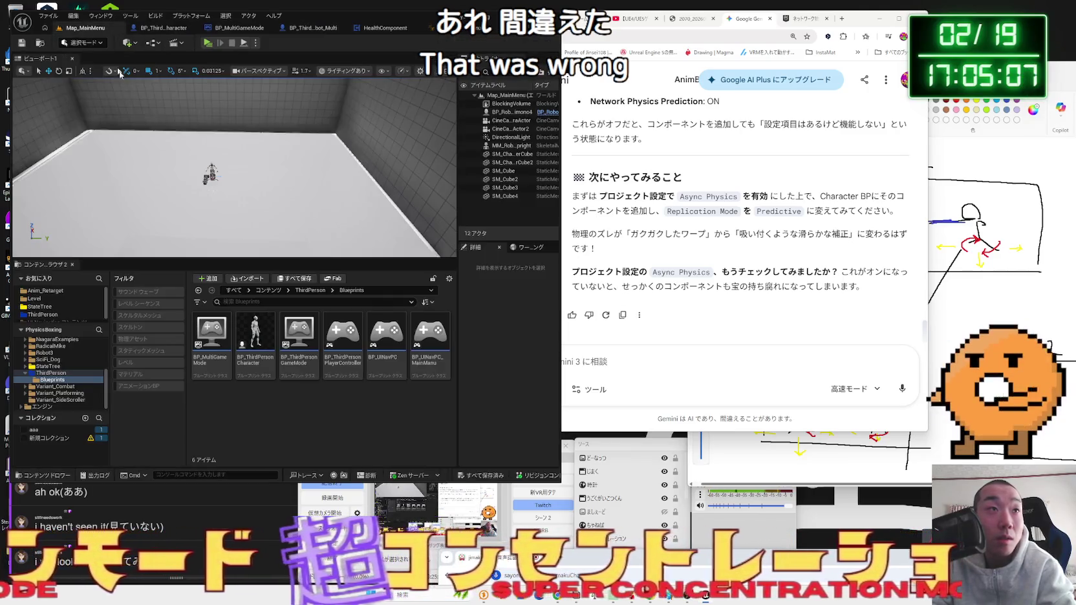
# - Open Map_MultiTest from the Level folder and start a multiplayer play test
pyautogui.click(34, 299)
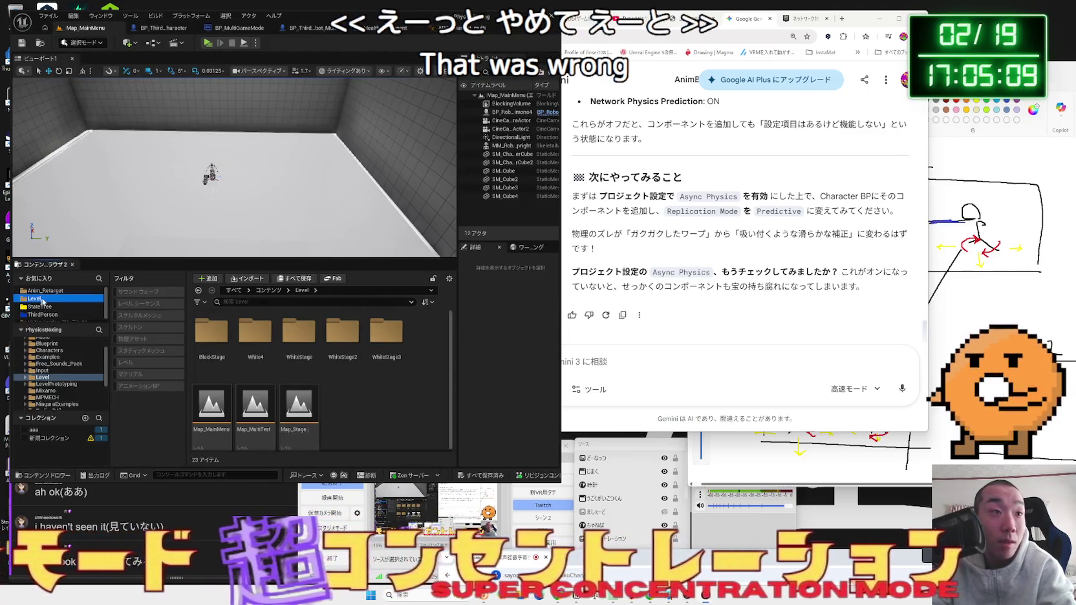
pyautogui.click(269, 407)
pyautogui.doubleClick(269, 407)
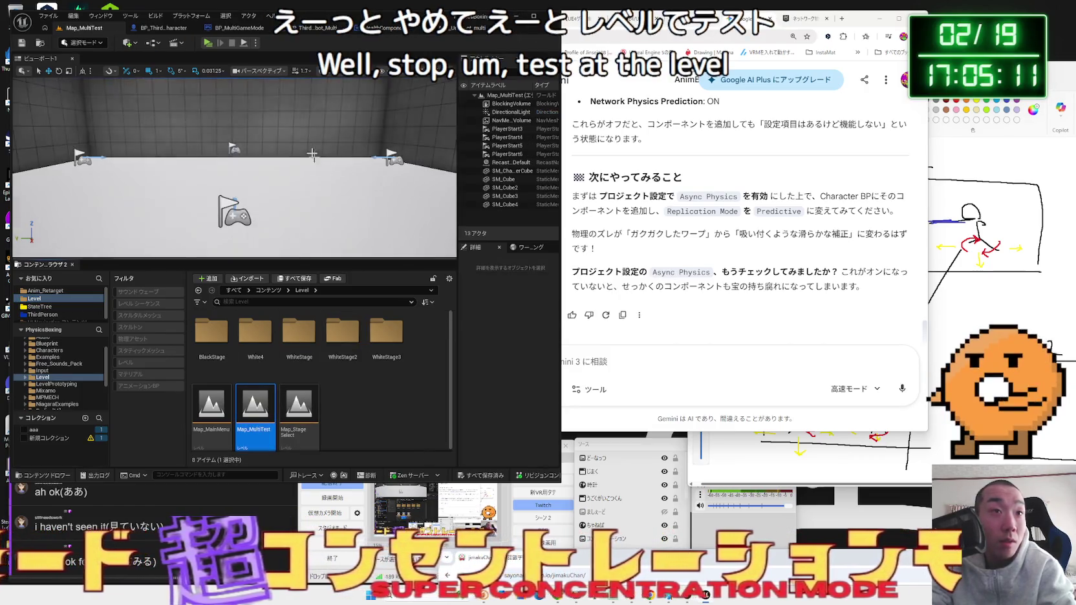
pyautogui.click(207, 43)
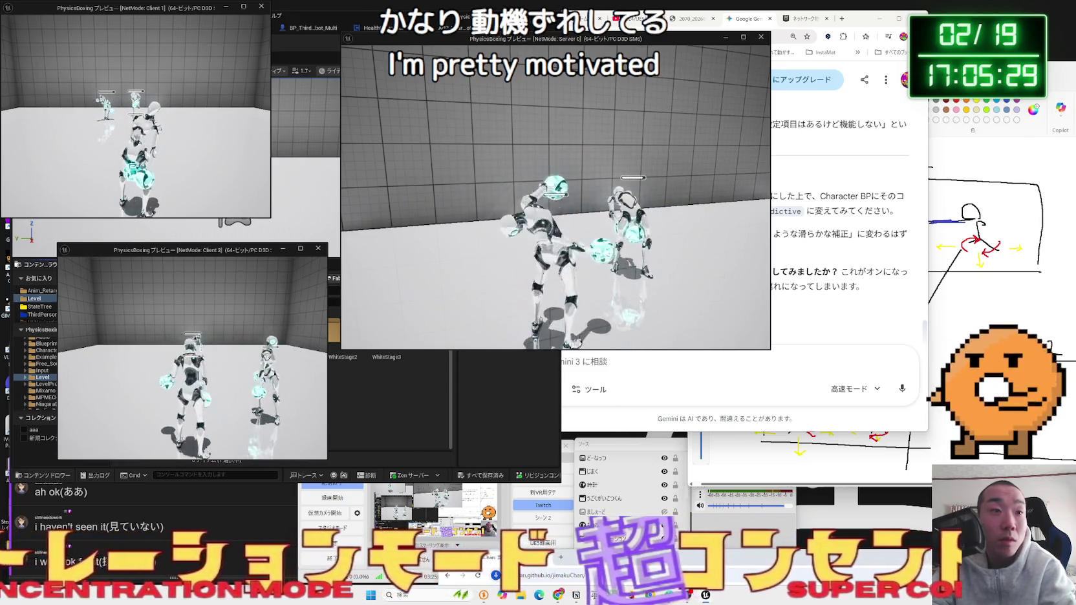
# - Switch between the server and client preview windows while the robots spar
pyautogui.hotkey('alt', 'Tab')
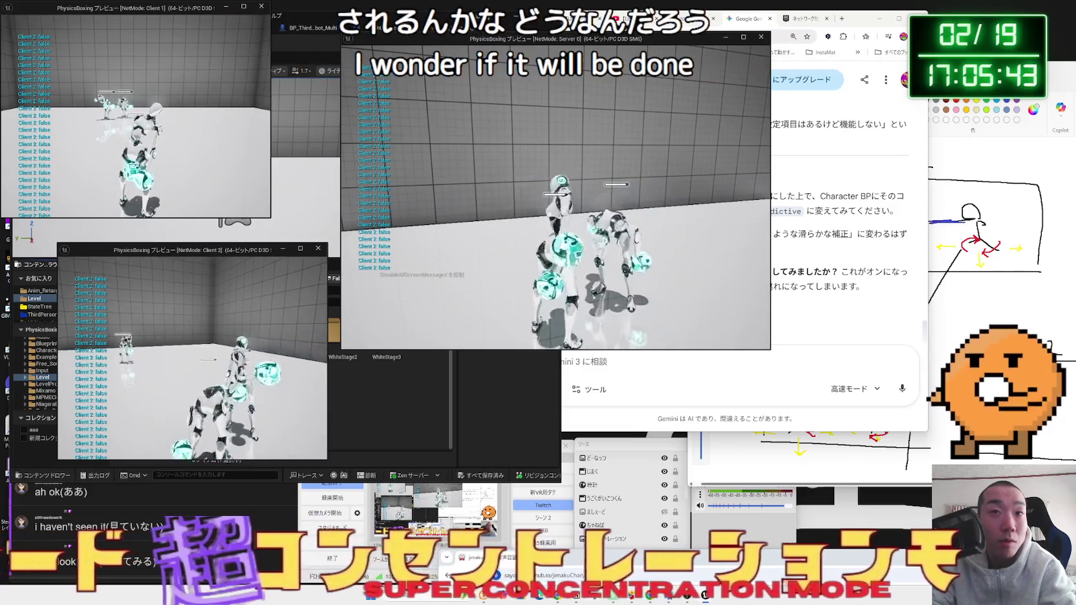
# - Cycle through the server and client preview windows, ending on Client 1, while watching the debug prints
pyautogui.hotkey('alt', 'Tab')
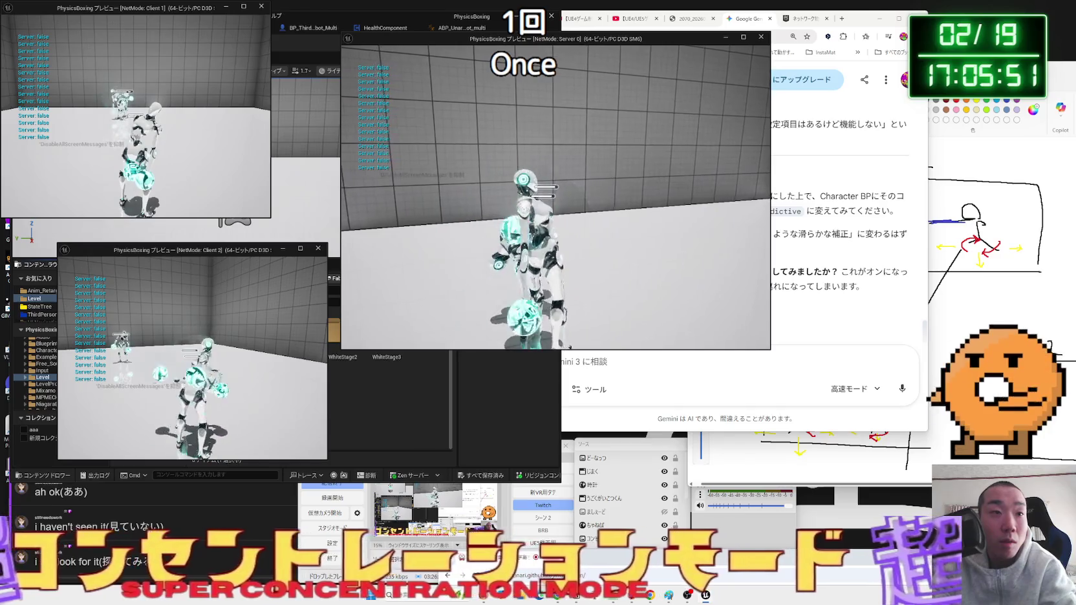
pyautogui.hotkey('alt', 'Tab')
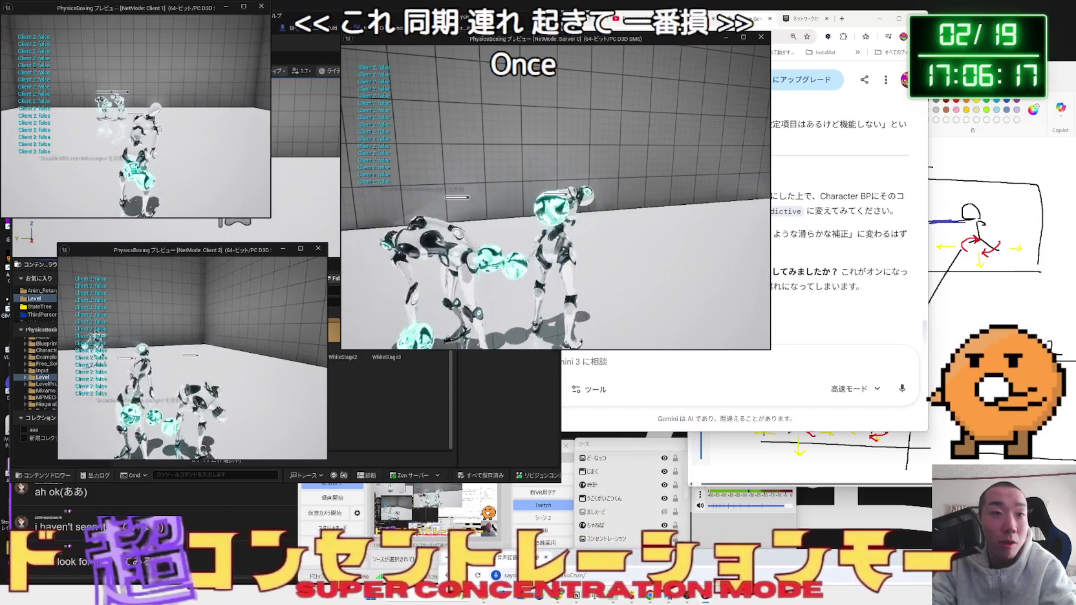
pyautogui.hotkey('alt', 'Tab')
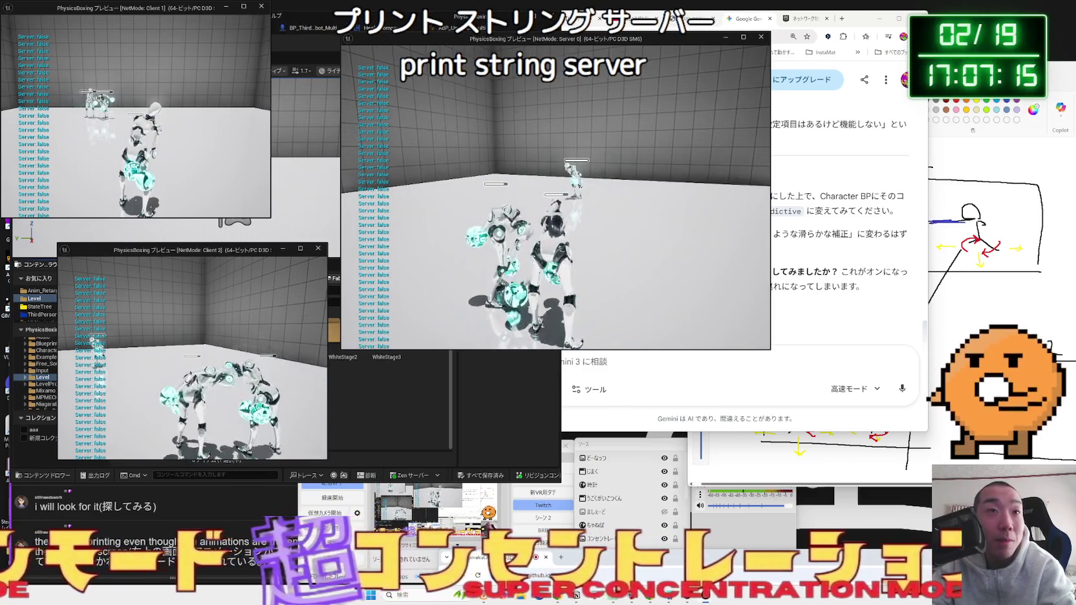
pyautogui.hotkey('alt', 'Tab')
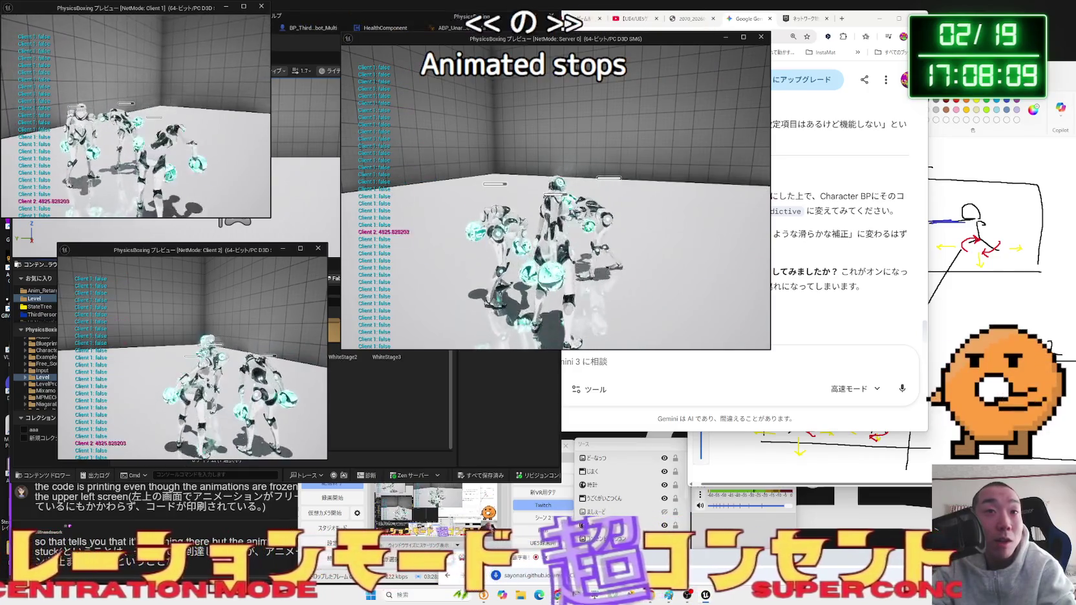
# - Switch control to the Client 2 preview window and keep fighting
pyautogui.hotkey('alt', 'Tab')
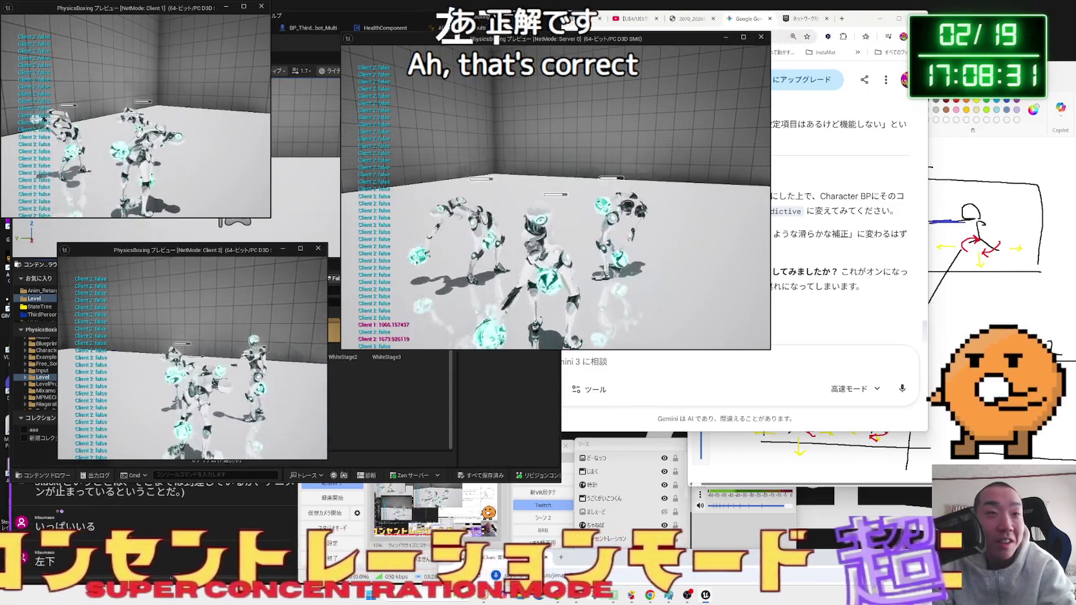
# - Move control to the server window, then to the Client 1 window, while rotation readouts stream
pyautogui.hotkey('alt', 'Tab')
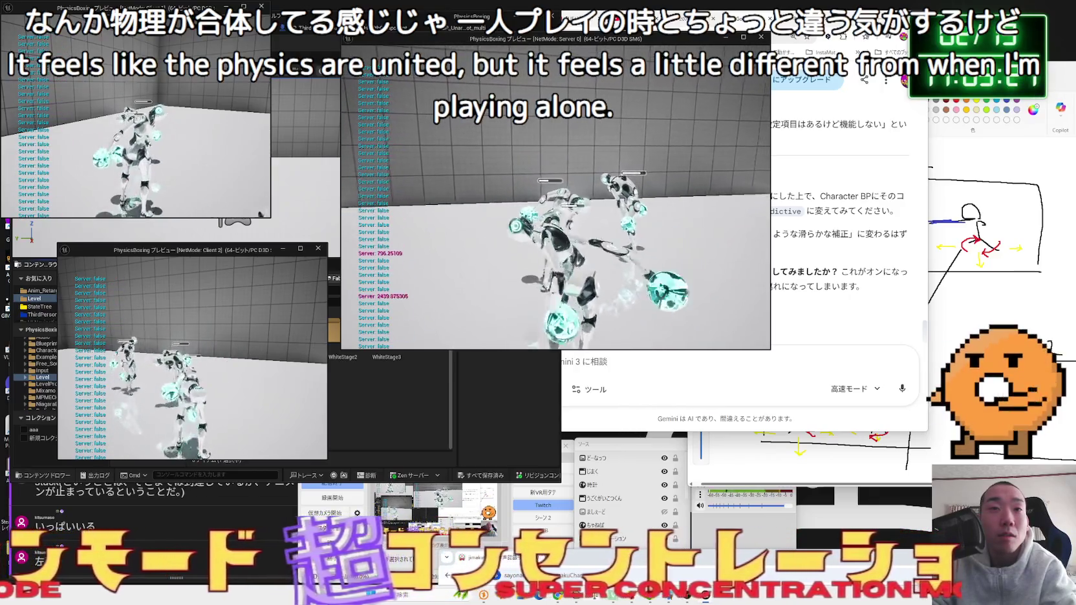
pyautogui.hotkey('alt', 'Tab')
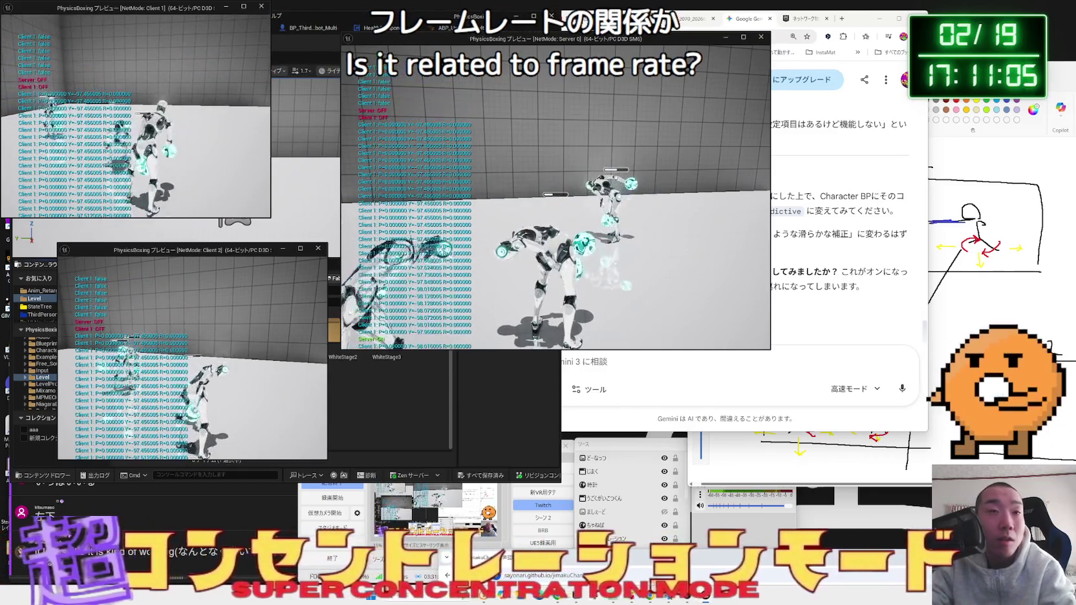
# - Stop the three-window multiplayer PIE session with Esc
pyautogui.press('Escape')
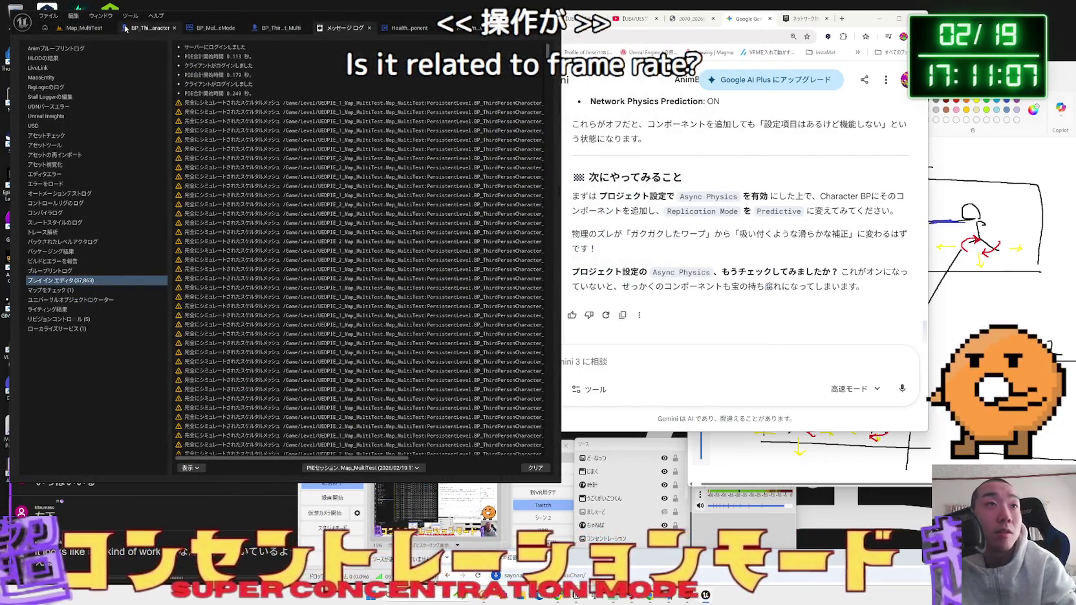
# - Run a one-player PIE test on Map_MultiTest, then stop it
pyautogui.click(84, 27)
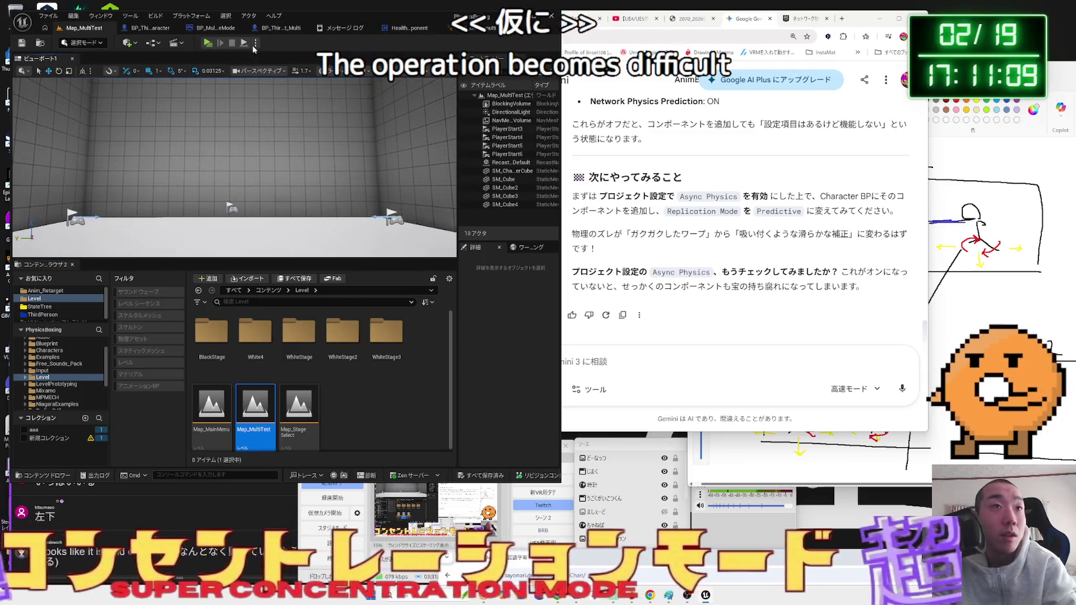
pyautogui.click(256, 43)
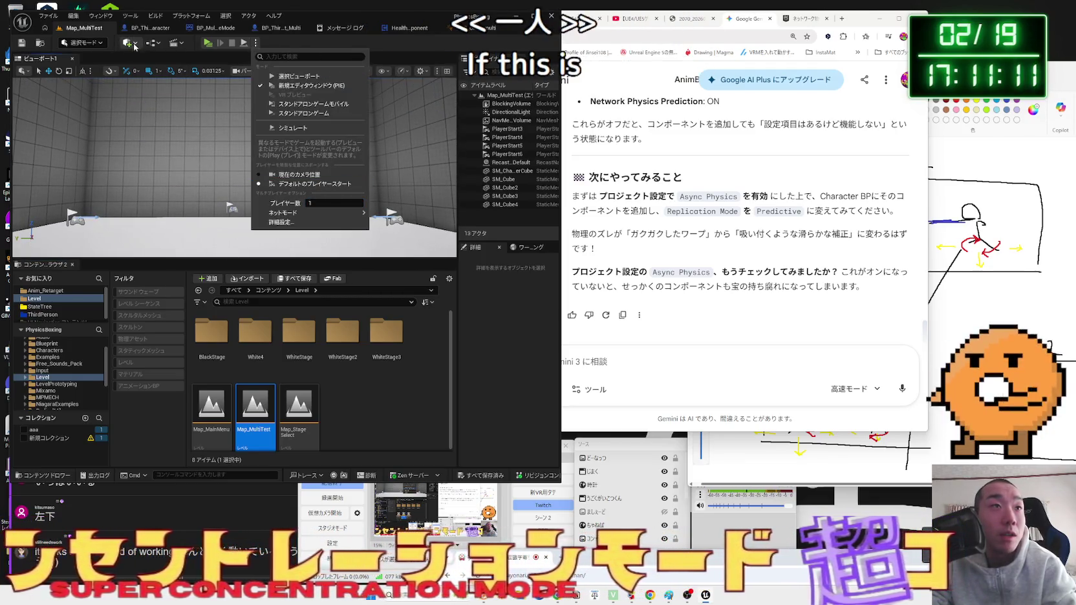
pyautogui.click(208, 43)
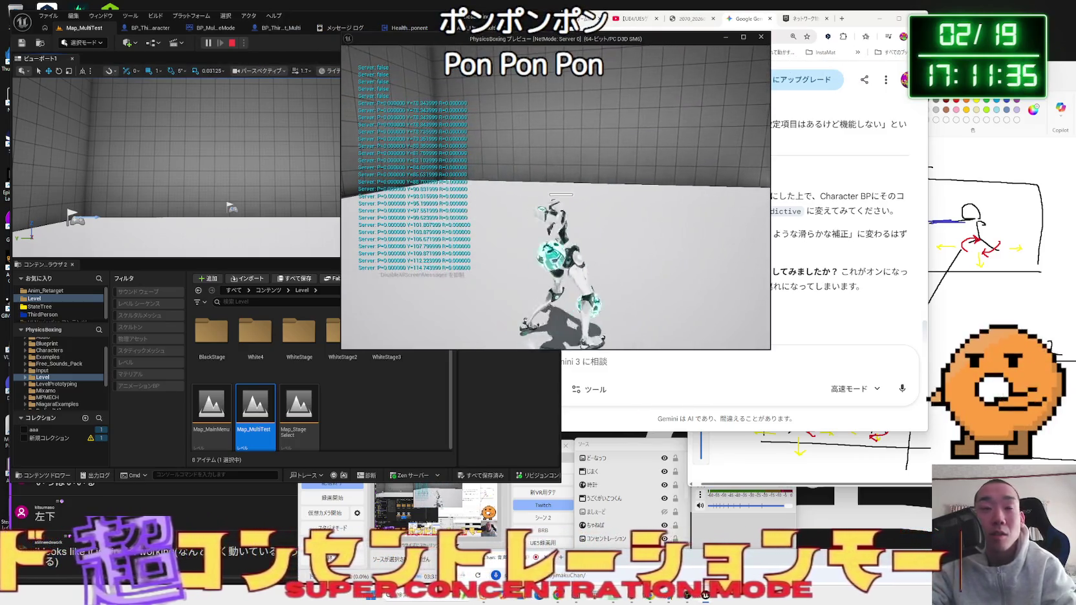
pyautogui.press('Escape')
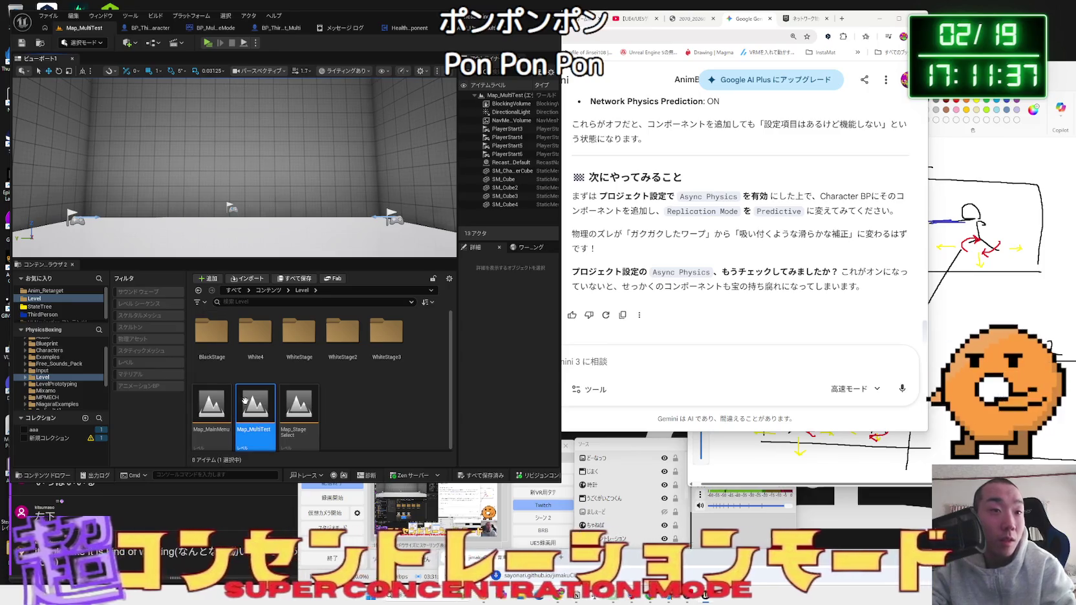
# - Open Map_White4_1 from the White4 level folder and start a play test
pyautogui.doubleClick(255, 331)
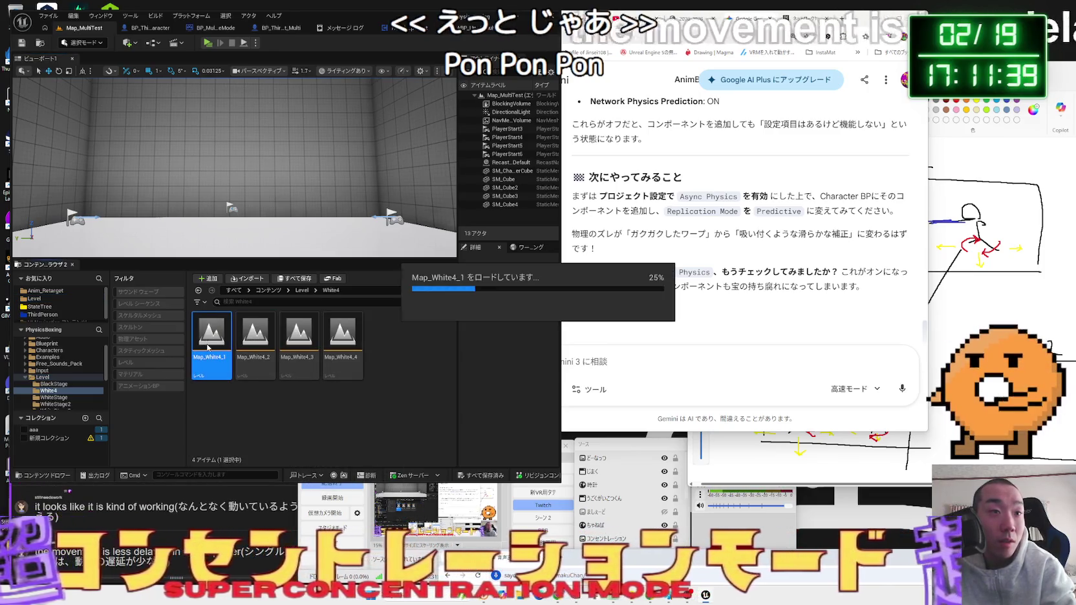
pyautogui.doubleClick(208, 347)
pyautogui.click(208, 43)
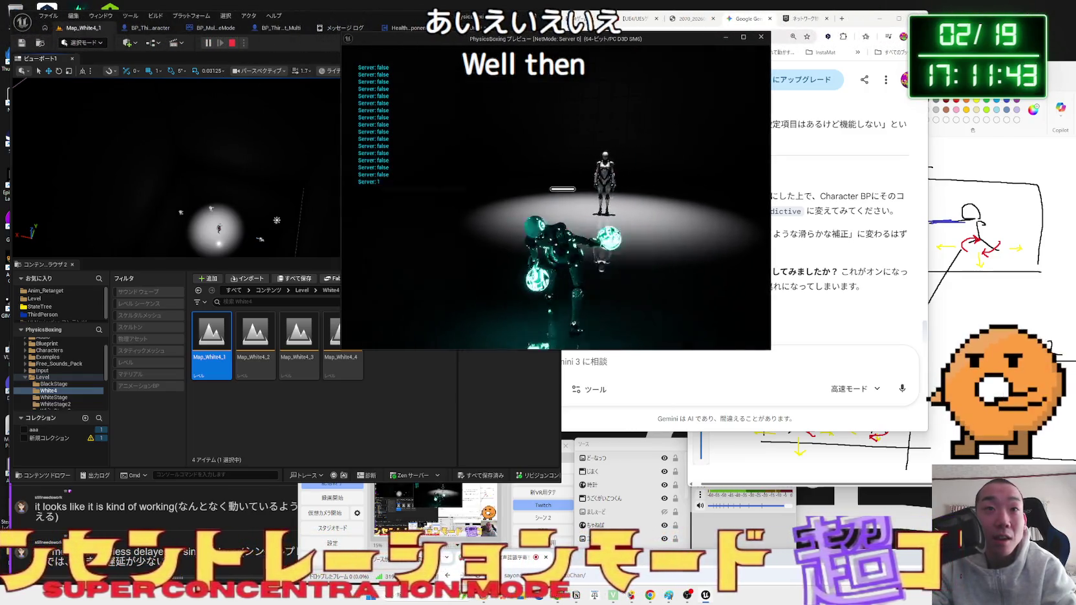
# - Walk the boxer toward the opponent with W, stop, and bring up BP_ThirdPersonCharacter
pyautogui.press('w')
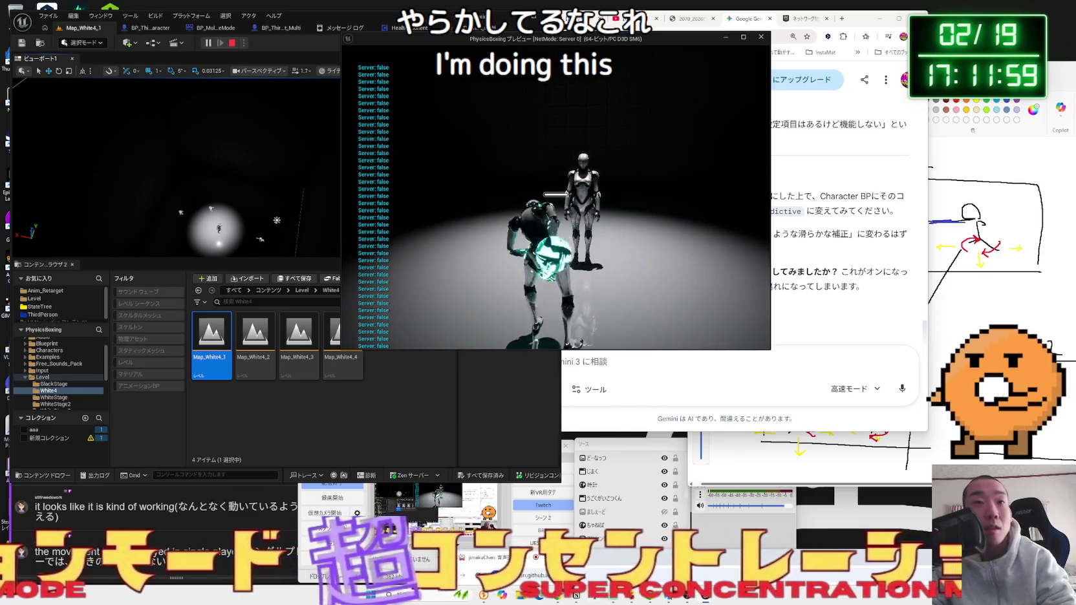
pyautogui.press('Escape')
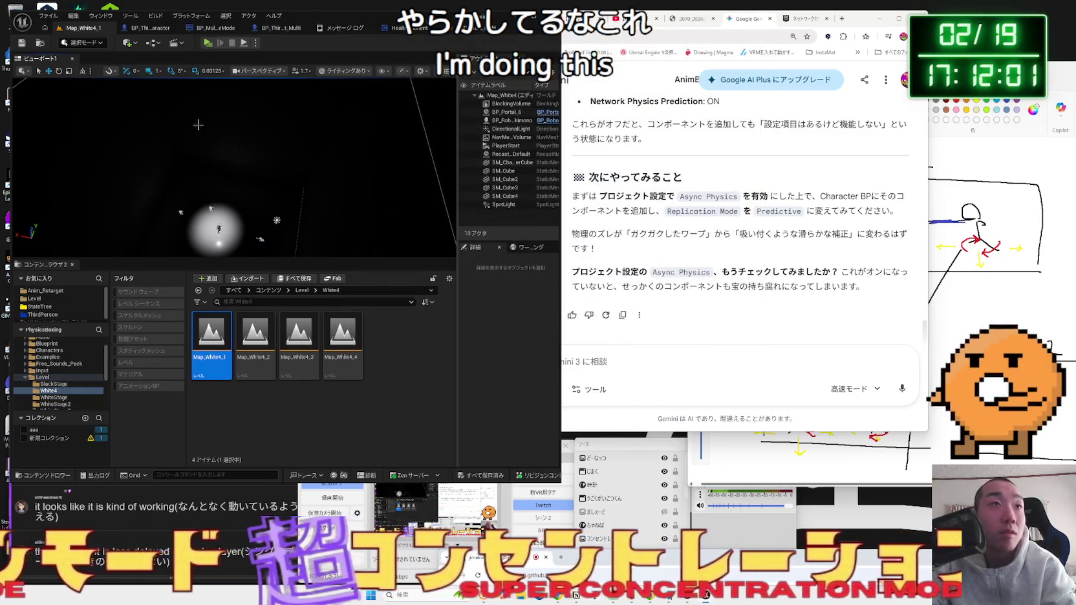
pyautogui.click(153, 32)
# - Locate the Aim function call beside the MultiRotation event nodes in the event graph
pyautogui.scroll(-4, 331, 174)
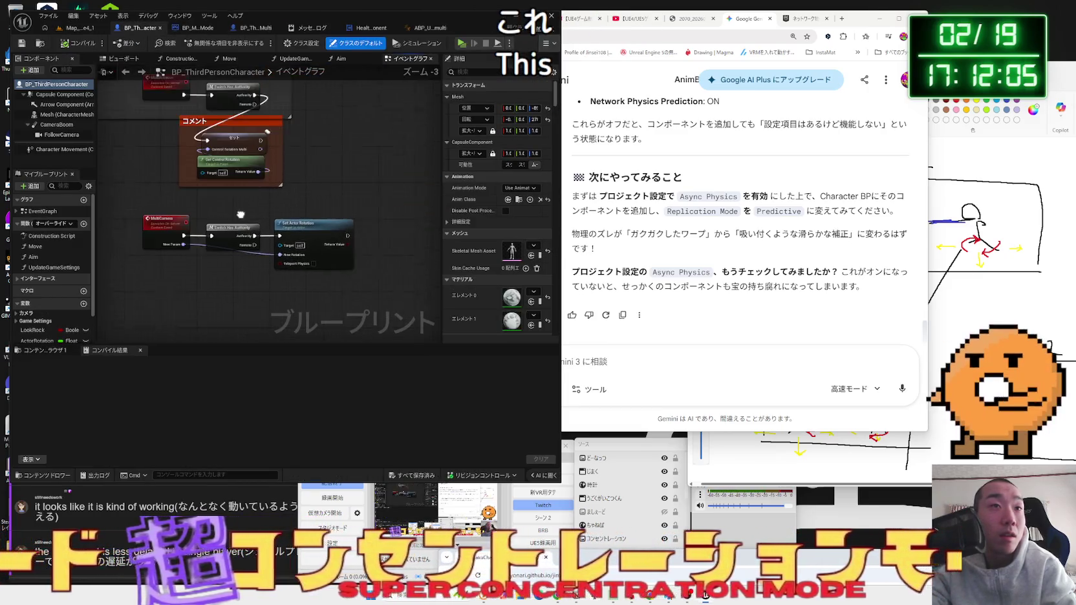
pyautogui.scroll(2, 269, 222)
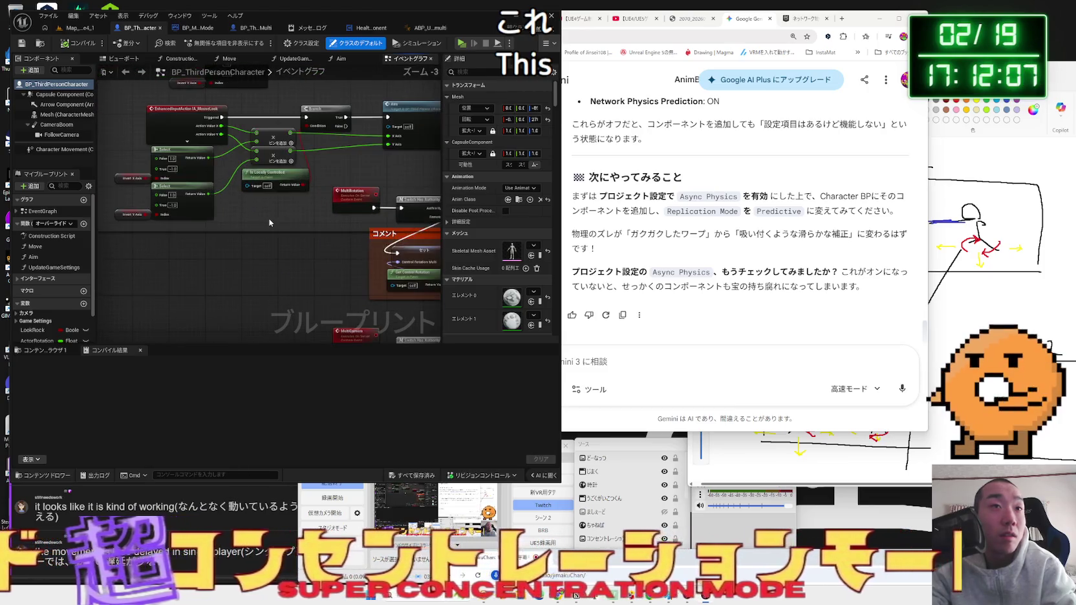
pyautogui.moveTo(291, 215)
pyautogui.mouseDown()
pyautogui.moveTo(255, 119)
pyautogui.moveTo(230, 153)
pyautogui.mouseUp()
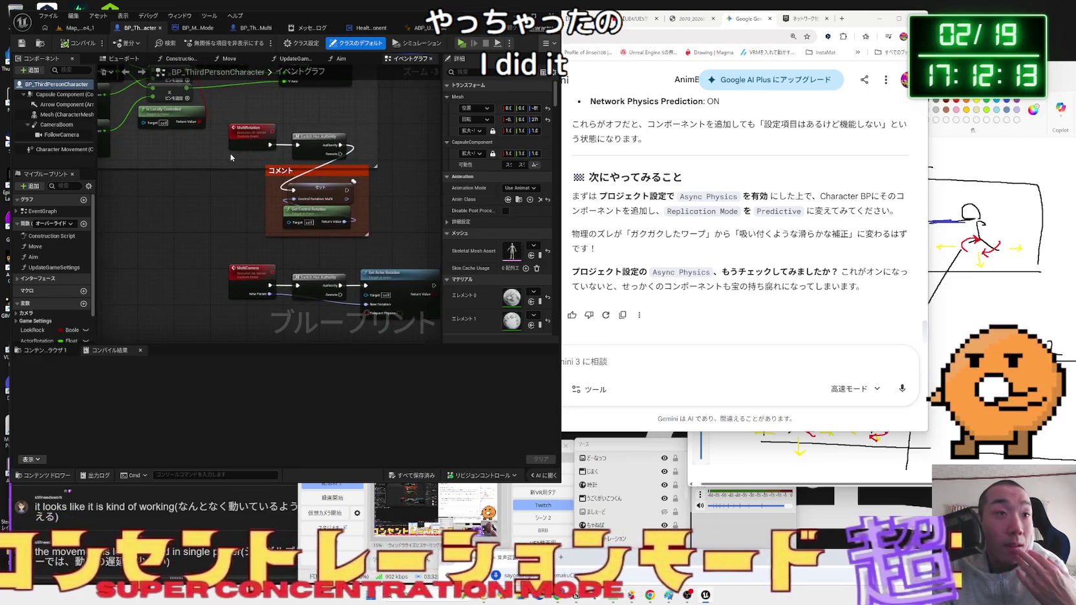
pyautogui.moveTo(230, 153); pyautogui.dragTo(256, 256)
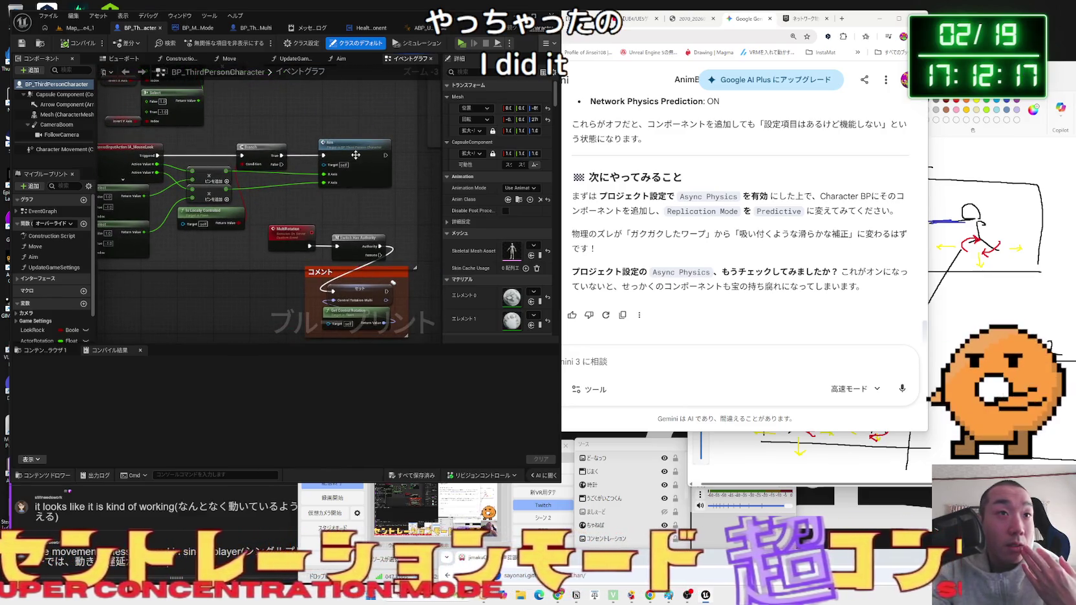
pyautogui.click(356, 155)
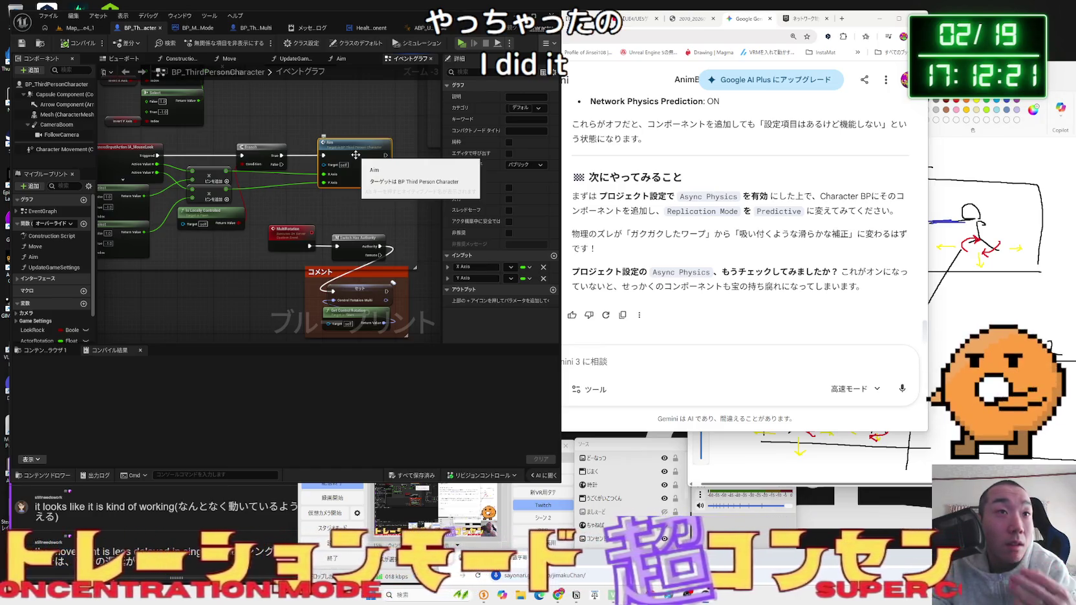
# - Delete the Print String debug node inside the Aim function, then return to Map_White4_1
pyautogui.doubleClick(356, 155)
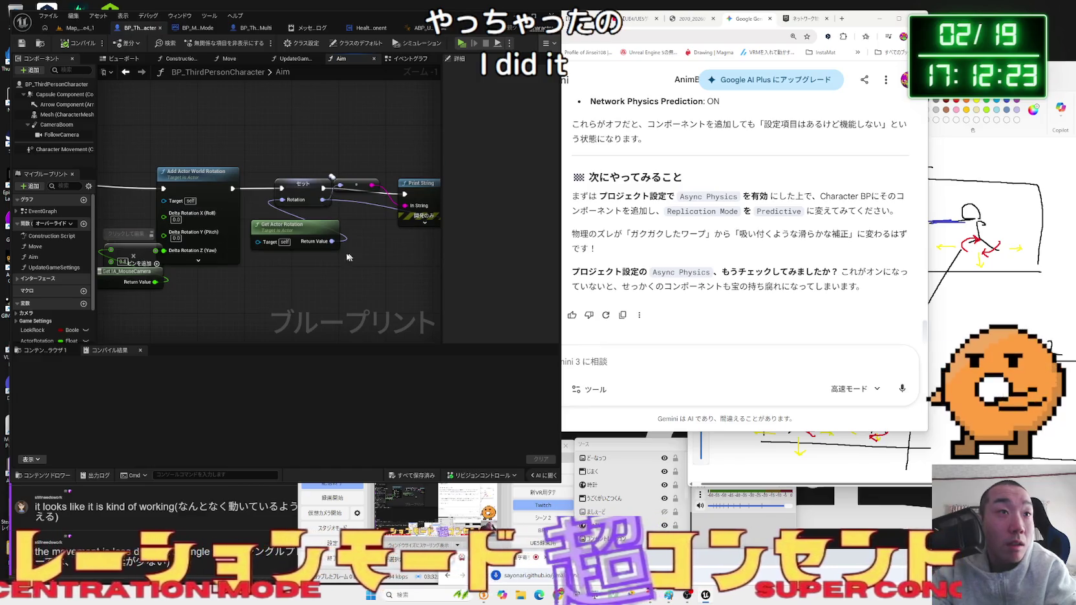
pyautogui.moveTo(360, 254); pyautogui.dragTo(437, 256)
pyautogui.scroll(-1, 278, 254)
pyautogui.moveTo(278, 254)
pyautogui.mouseDown()
pyautogui.moveTo(331, 259)
pyautogui.moveTo(311, 254)
pyautogui.mouseUp()
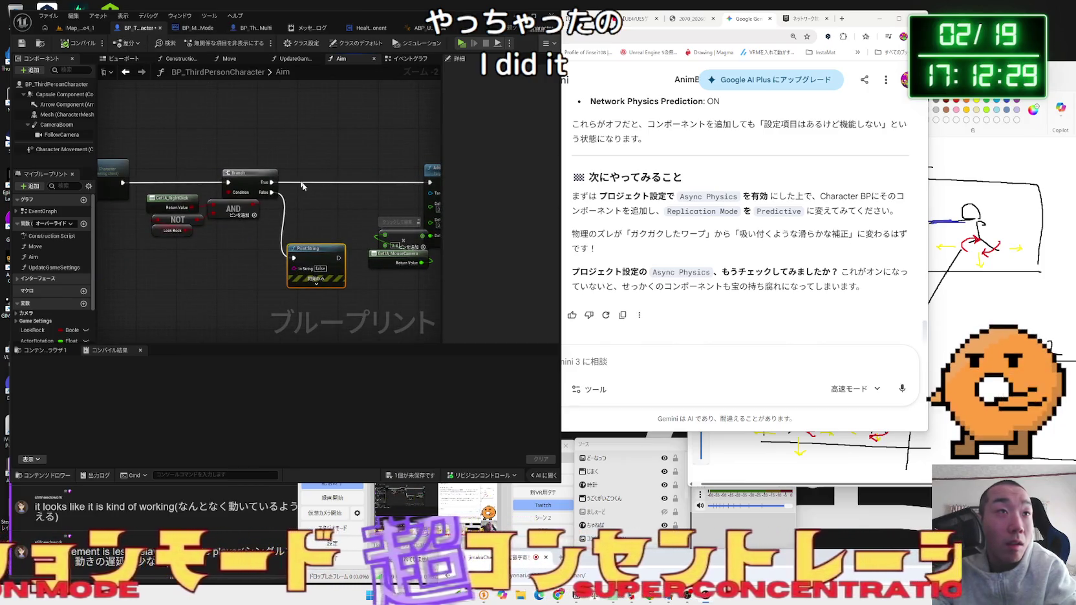
pyautogui.press('Delete')
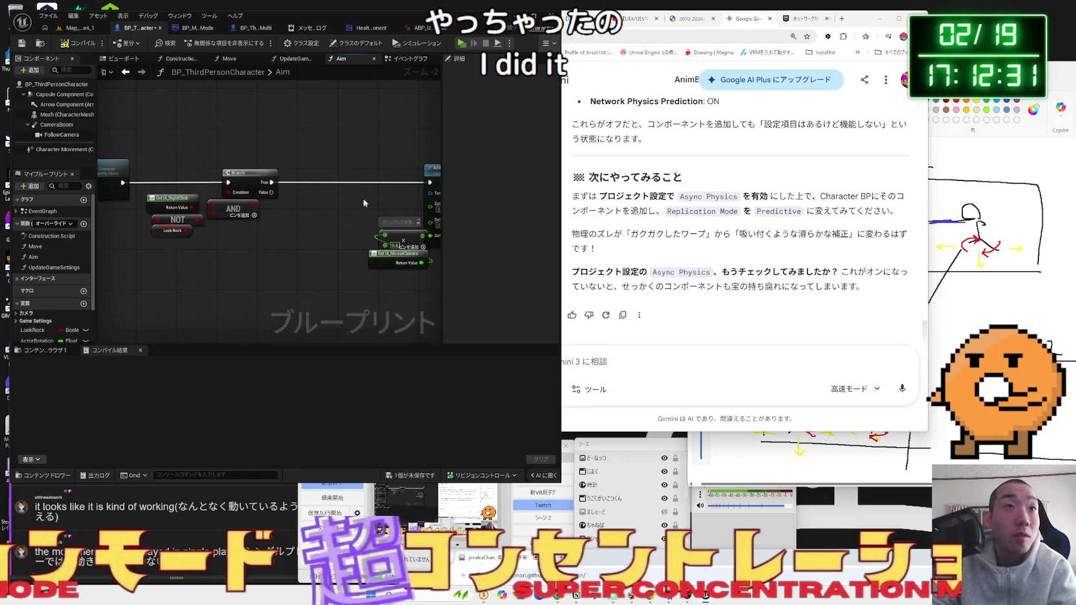
pyautogui.moveTo(361, 205); pyautogui.dragTo(269, 200)
pyautogui.click(75, 28)
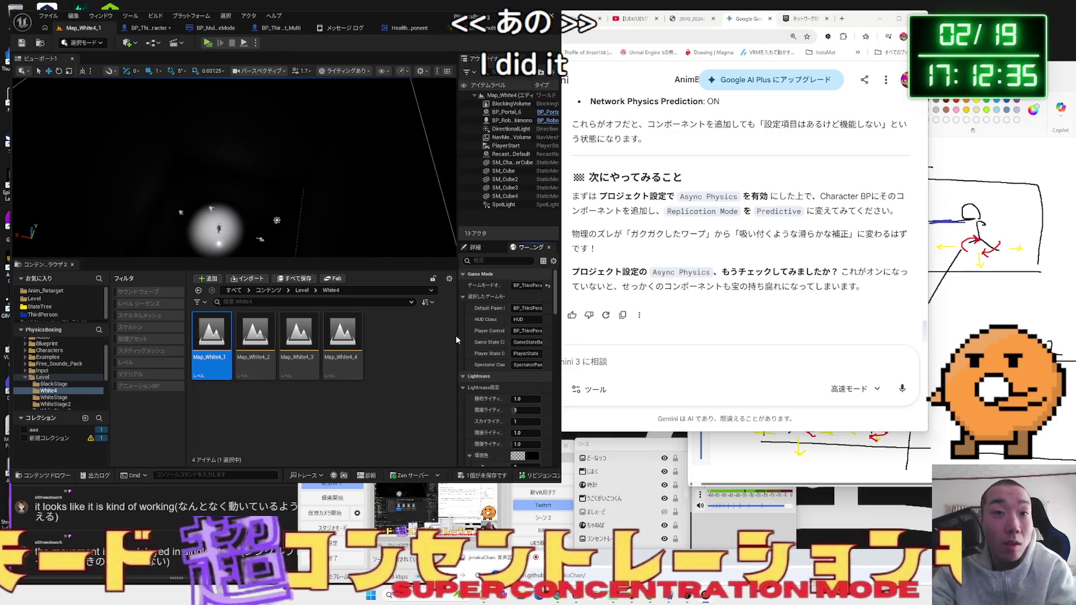
pyautogui.moveTo(457, 339); pyautogui.dragTo(350, 335)
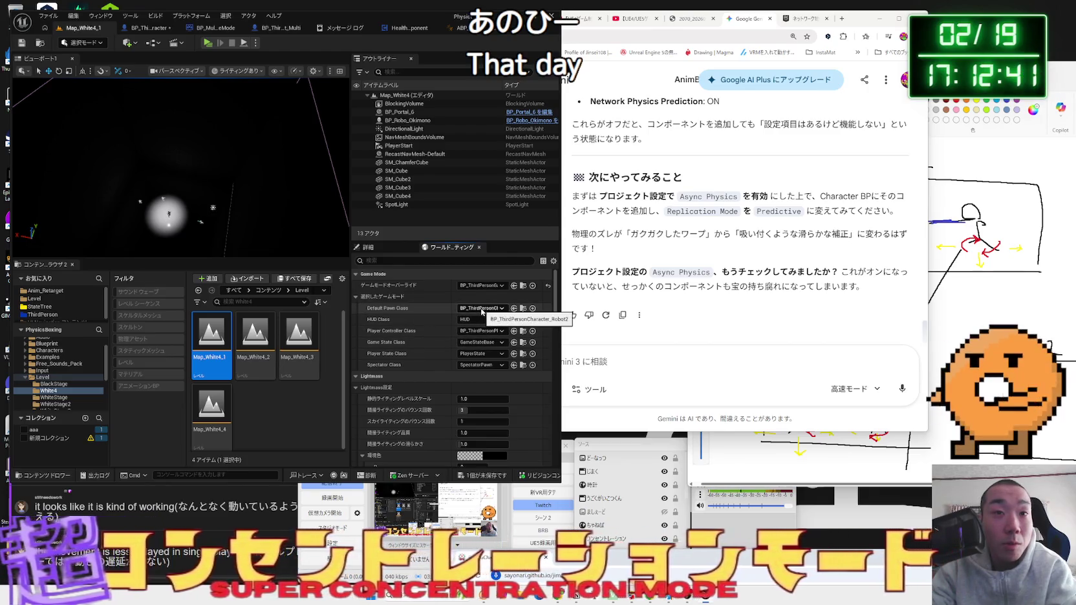
pyautogui.moveTo(352, 214); pyautogui.dragTo(486, 213)
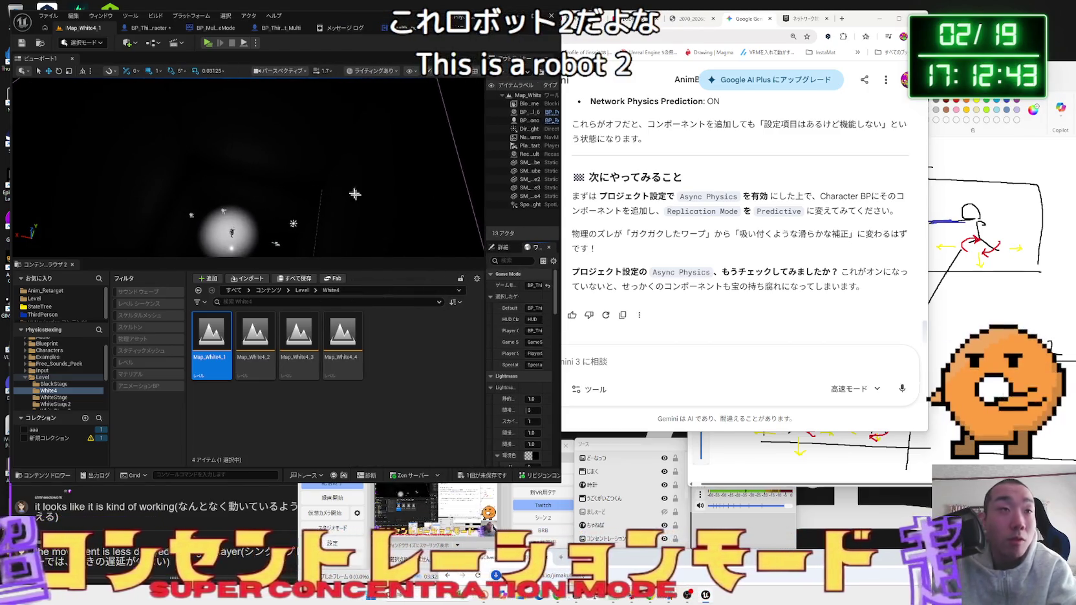
pyautogui.hotkey('alt', 'p')
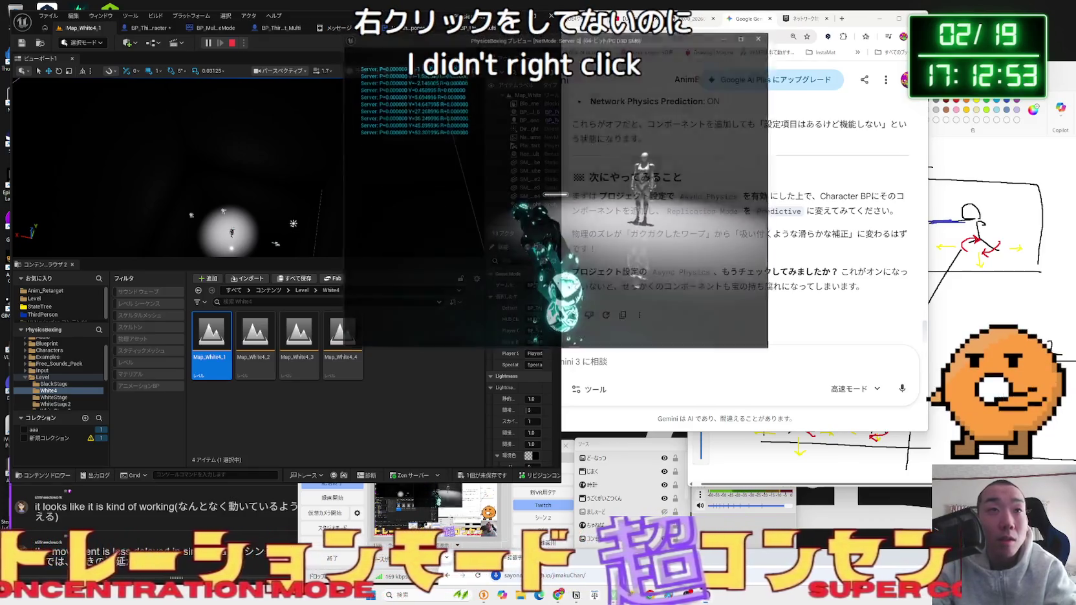
pyautogui.press('Escape')
# - Shift the middle nodes of the Aim graph to the left in BP_ThirdPersonCharacter
pyautogui.click(146, 28)
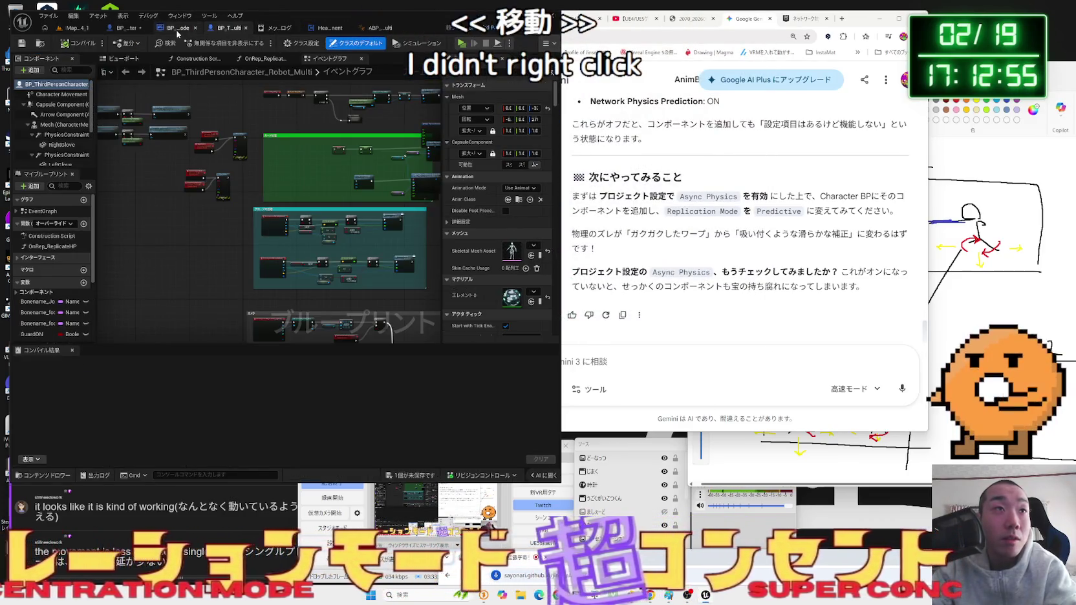
pyautogui.scroll(-4, 301, 187)
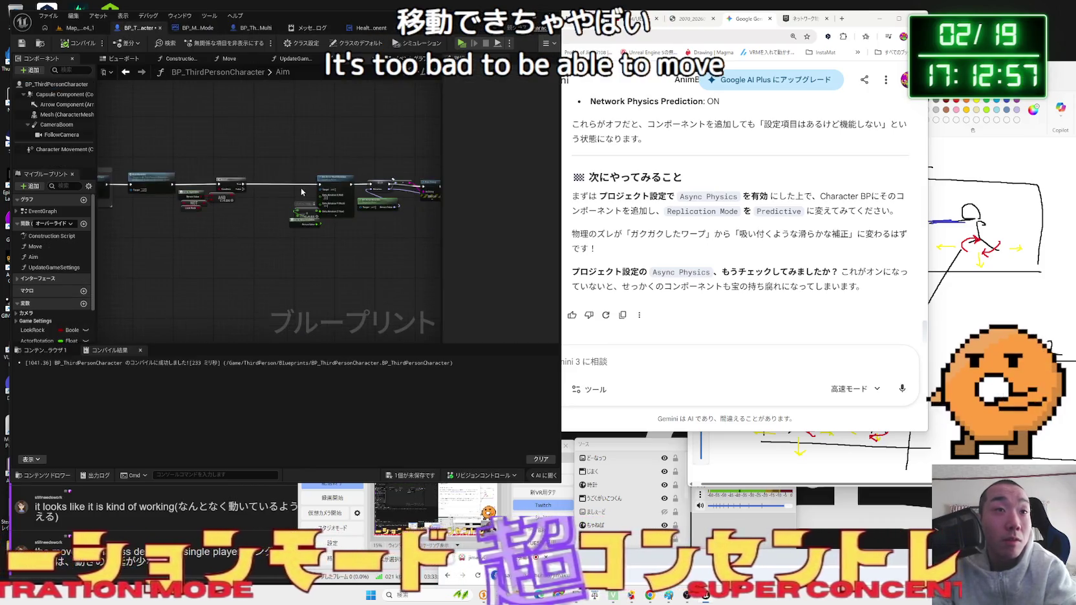
pyautogui.moveTo(253, 133)
pyautogui.mouseDown()
pyautogui.moveTo(405, 211)
pyautogui.moveTo(402, 203)
pyautogui.mouseUp()
pyautogui.moveTo(280, 167); pyautogui.dragTo(245, 167)
pyautogui.scroll(4, 234, 168)
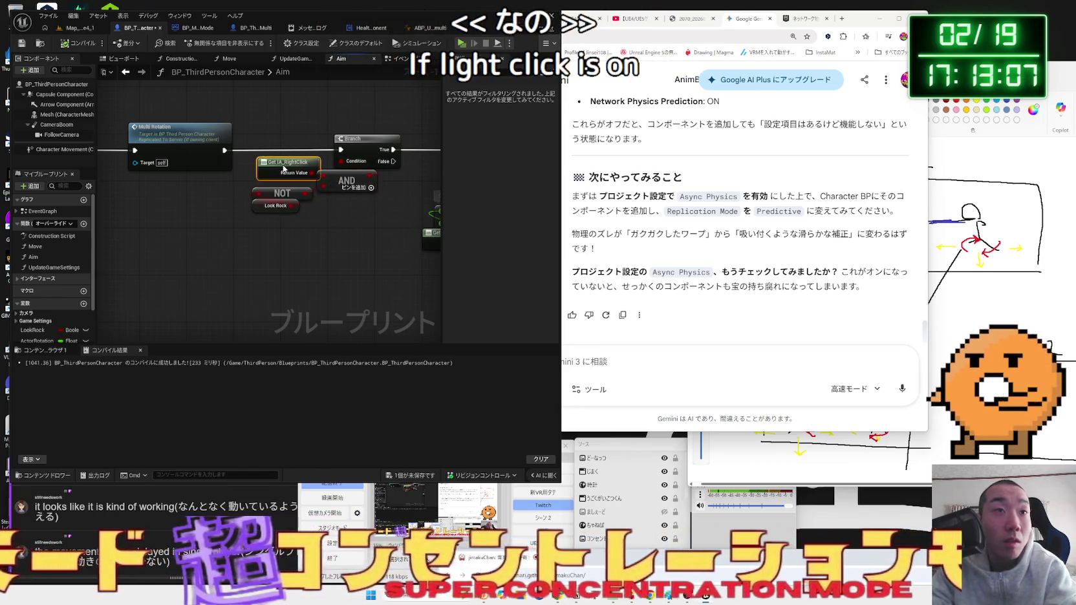
# - Jump to the MultiRotation event definition, then run a quick play test of Map_White4_1
pyautogui.moveTo(275, 171); pyautogui.dragTo(395, 173)
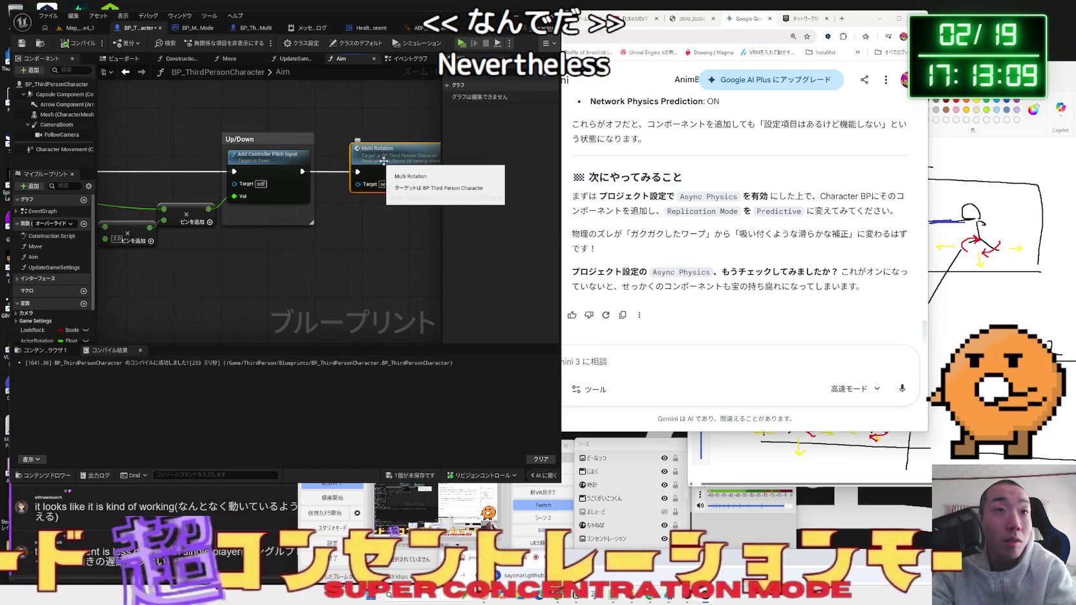
pyautogui.doubleClick(395, 173)
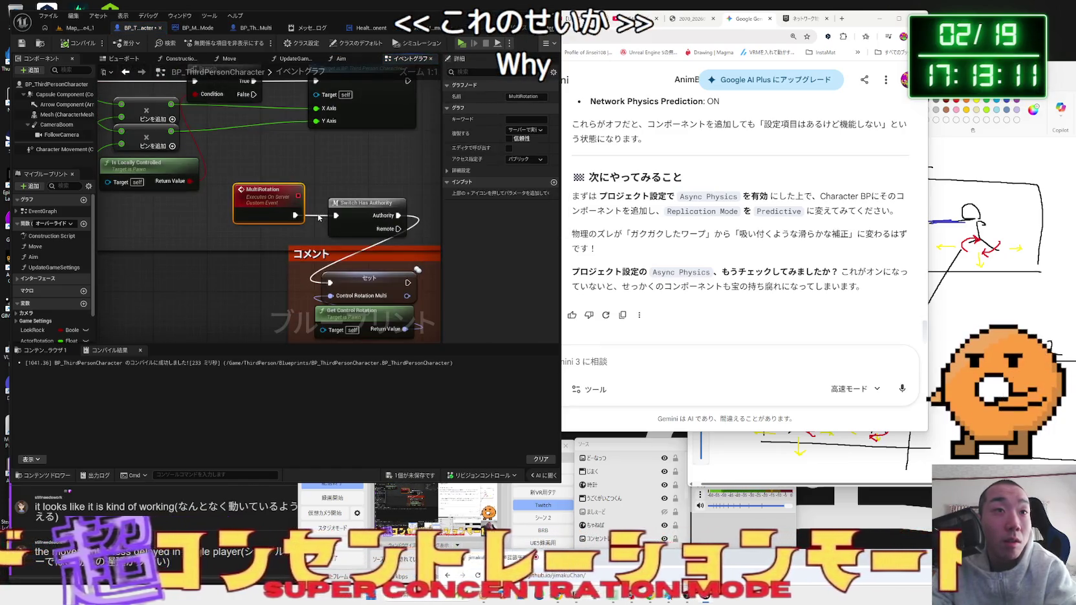
pyautogui.click(317, 219)
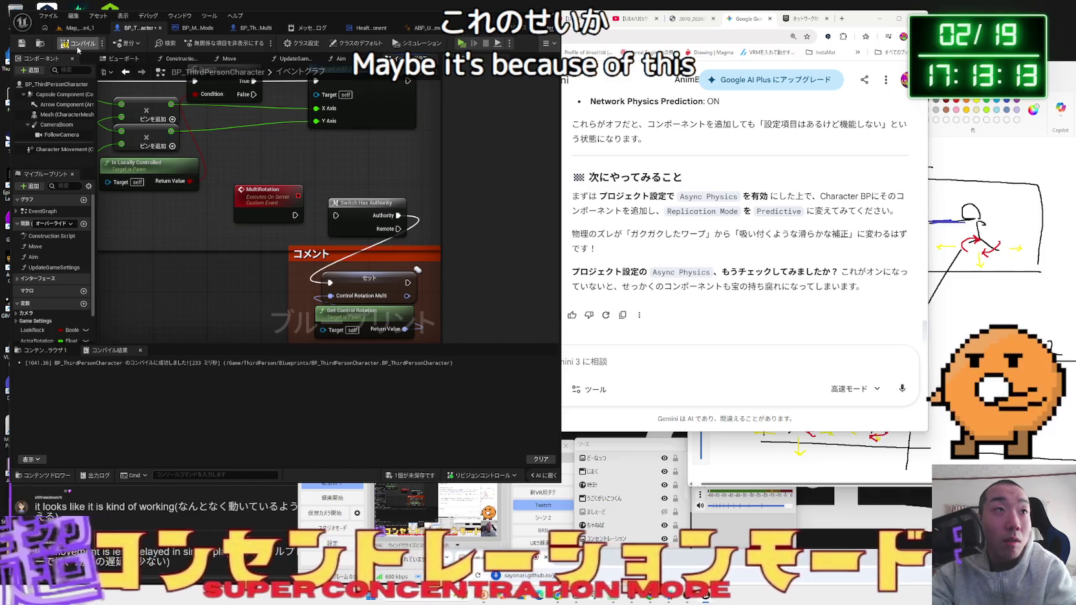
pyautogui.click(76, 30)
pyautogui.click(207, 43)
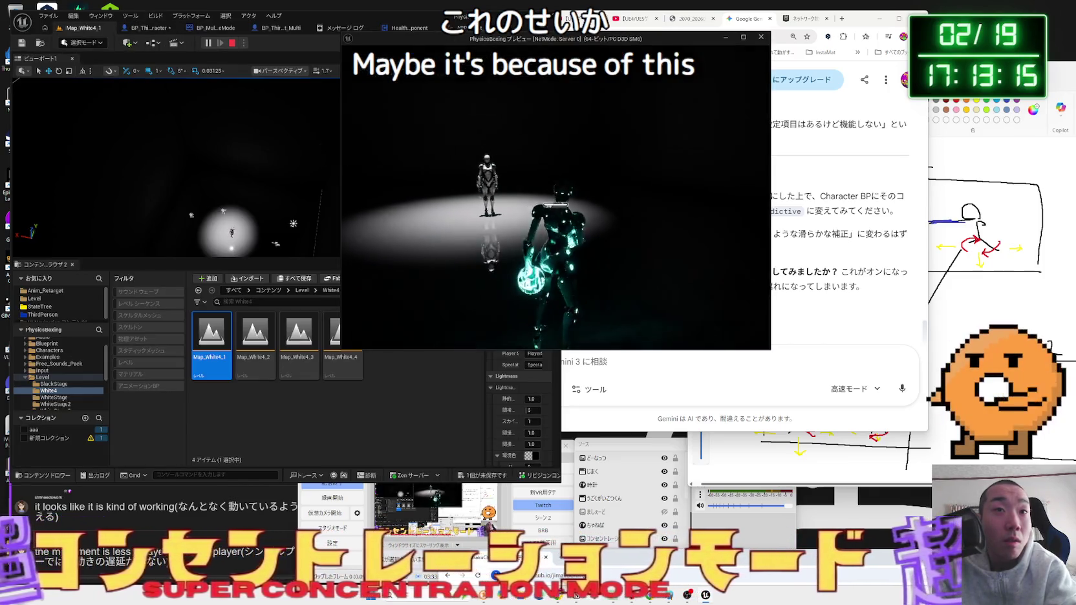
pyautogui.press('Escape')
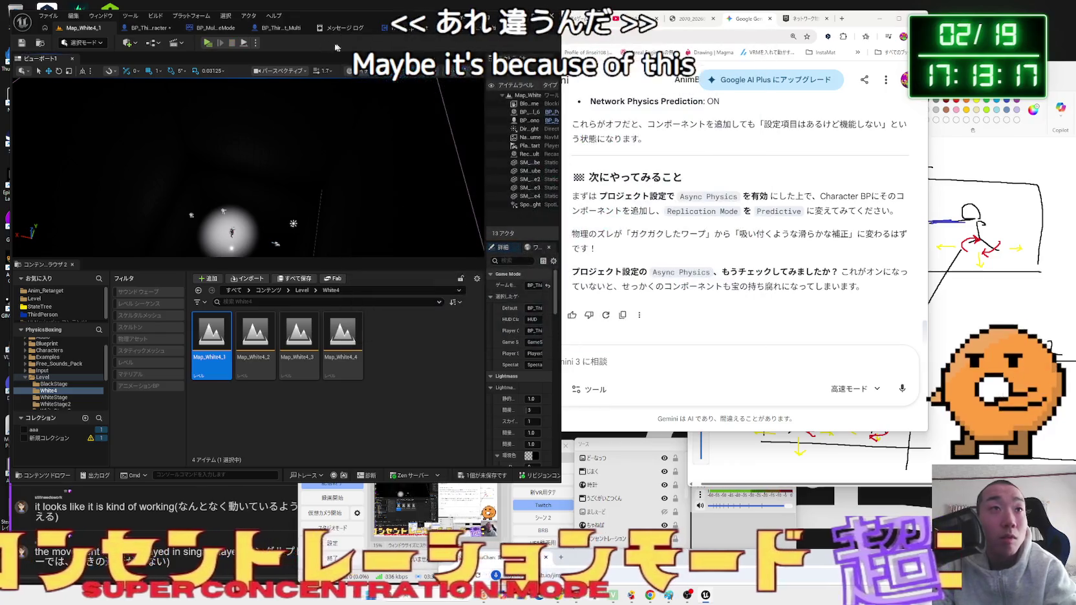
# - Disconnect MultiRotation from Switch Has Authority in BP_ThirdPersonCharacter's event graph
pyautogui.click(210, 28)
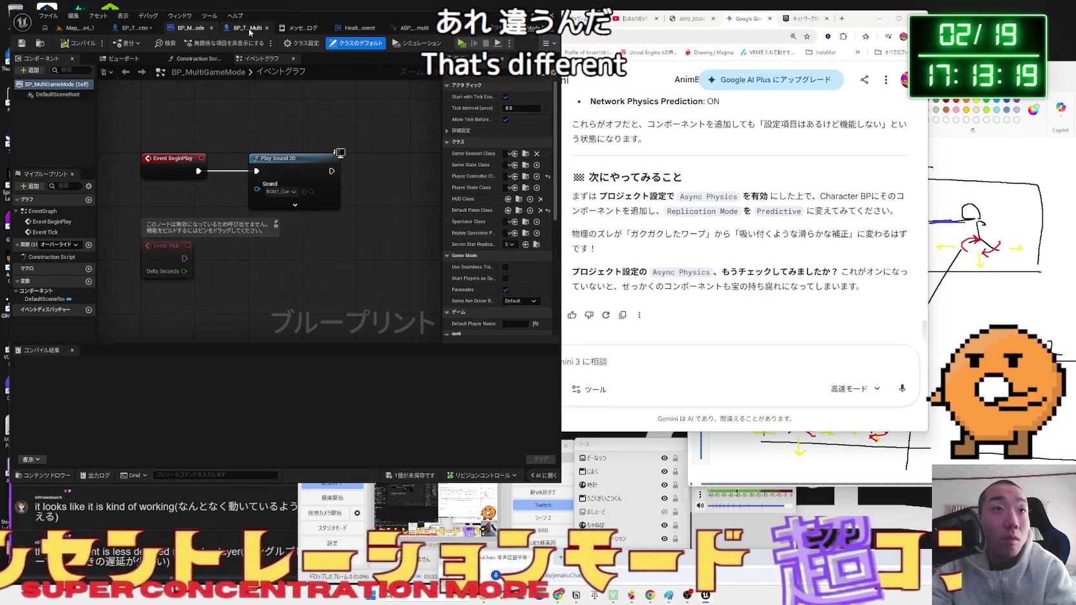
pyautogui.click(249, 29)
pyautogui.click(138, 31)
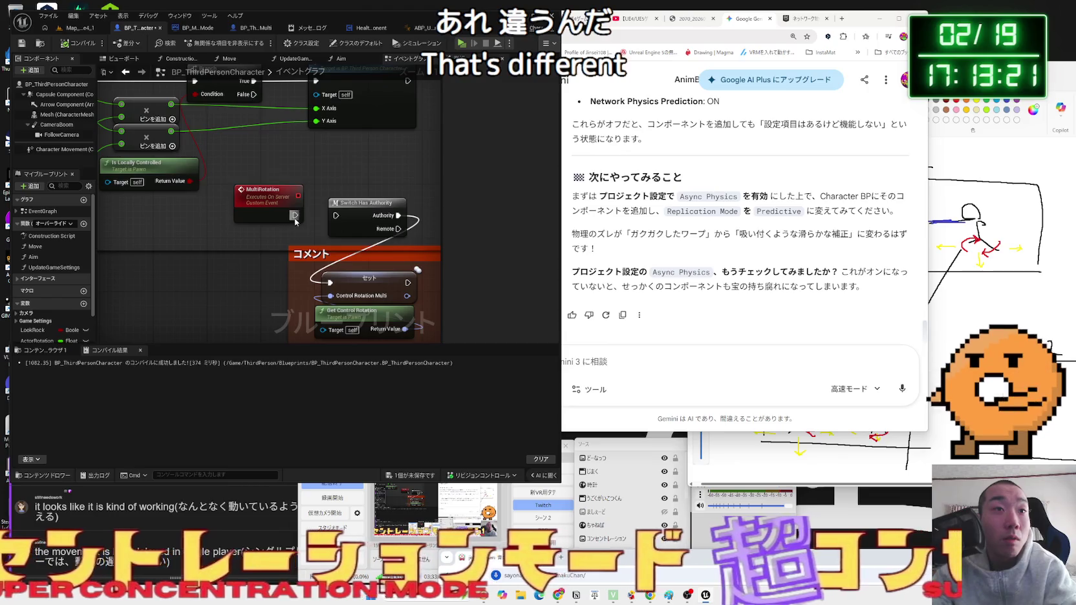
pyautogui.keyDown('alt'); pyautogui.click(337, 215); pyautogui.keyUp('alt')
pyautogui.moveTo(336, 202); pyautogui.dragTo(472, 287)
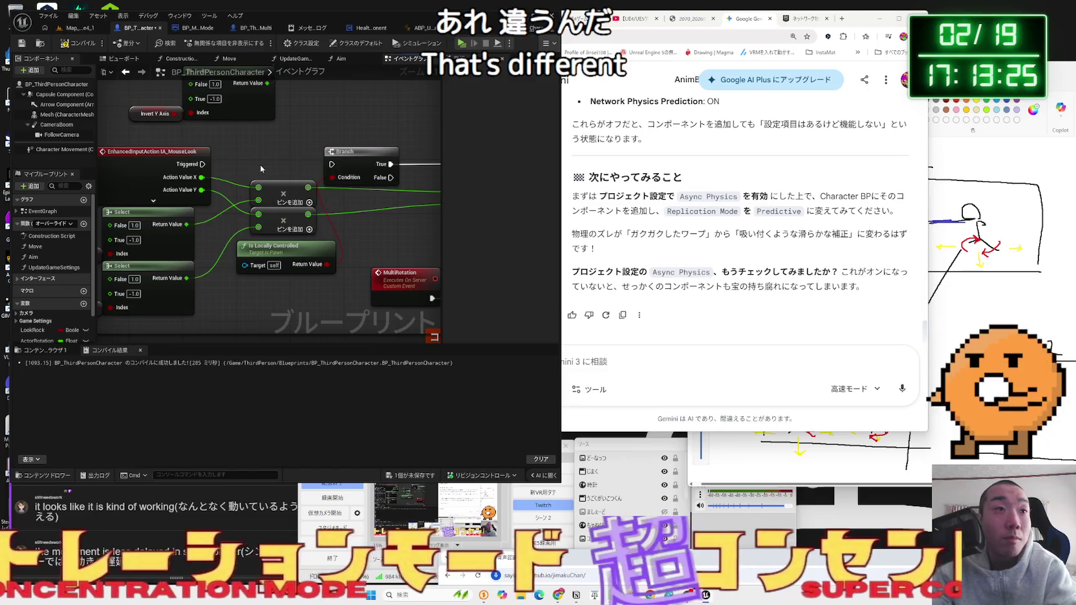
# - Play-test the level, review the Aim function's Multi Rotation call and IA_RightClick check, and test again
pyautogui.click(76, 28)
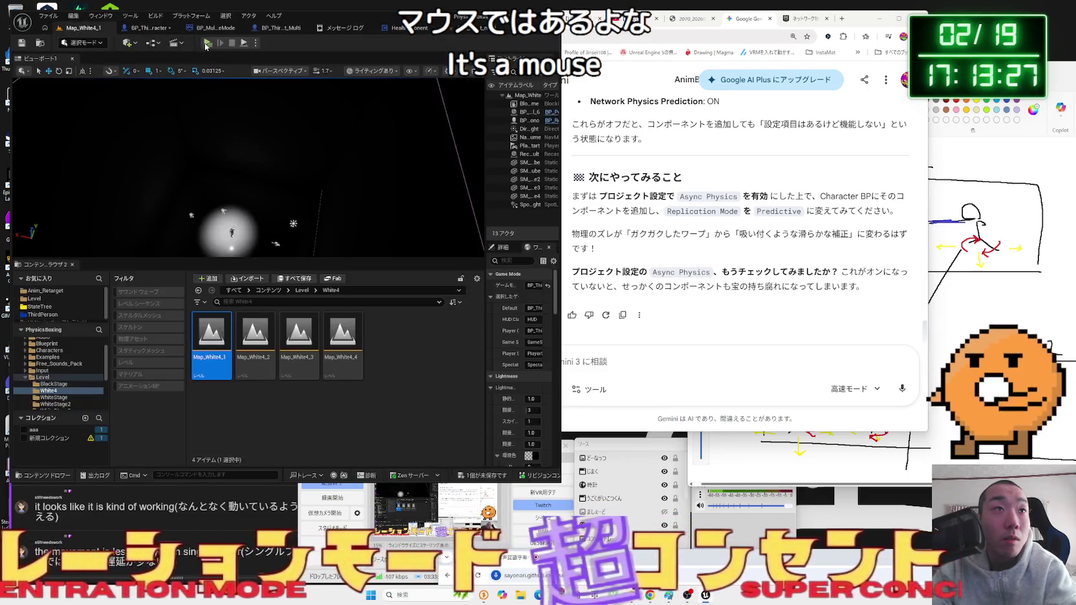
pyautogui.click(207, 43)
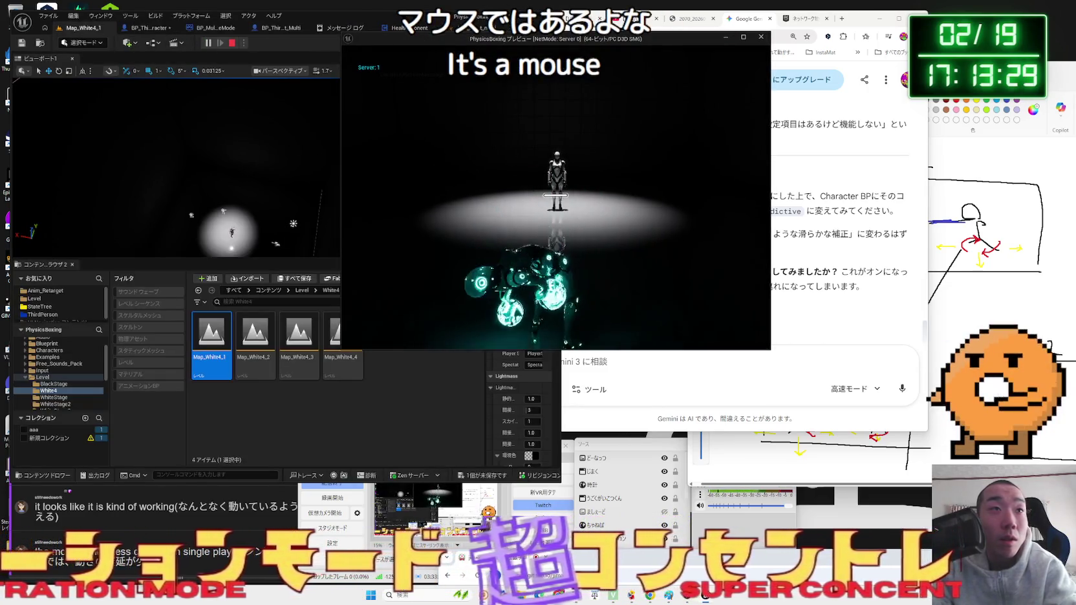
pyautogui.click(232, 42)
pyautogui.click(148, 28)
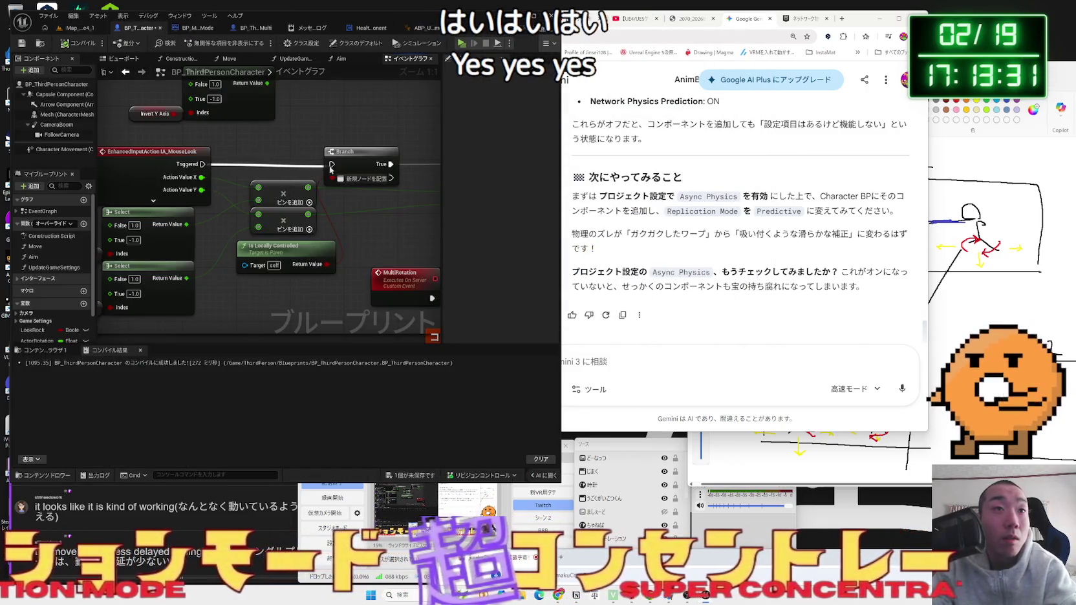
pyautogui.doubleClick(298, 171)
pyautogui.moveTo(322, 194); pyautogui.dragTo(242, 156)
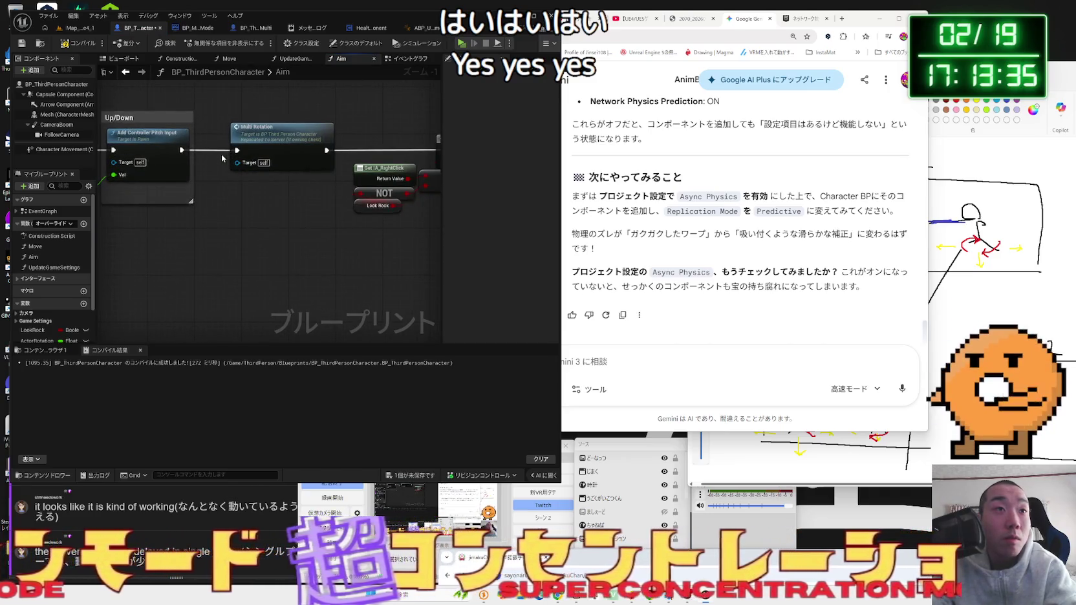
pyautogui.click(76, 30)
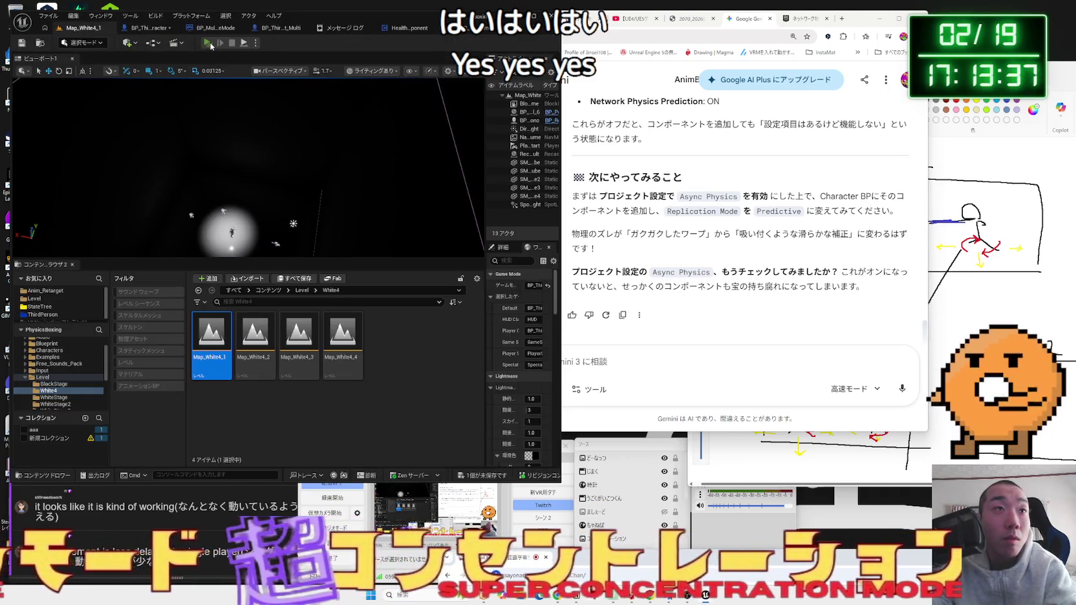
pyautogui.click(208, 42)
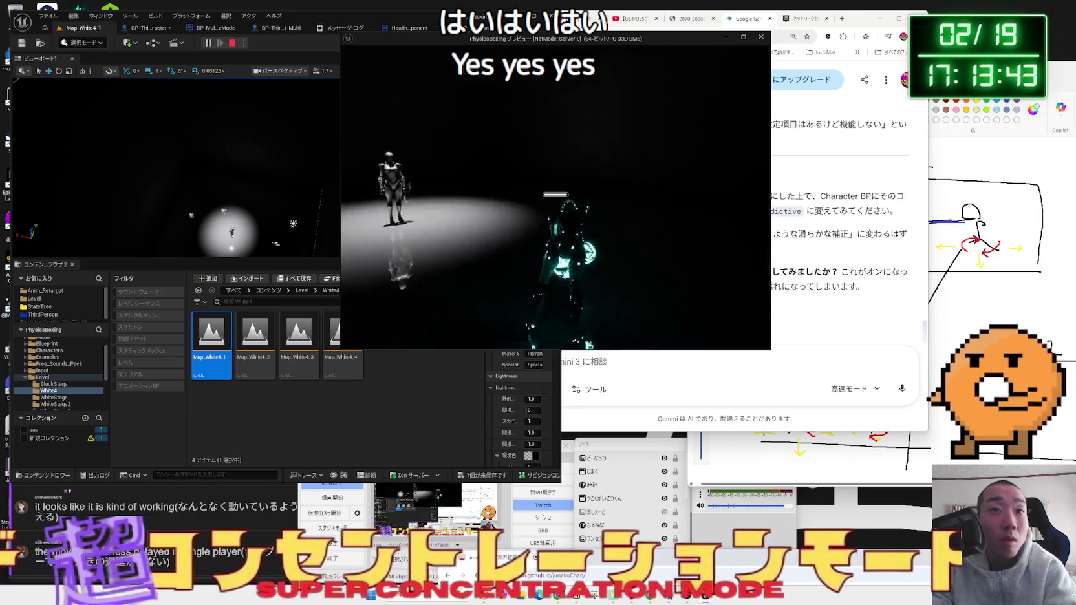
pyautogui.press('Escape')
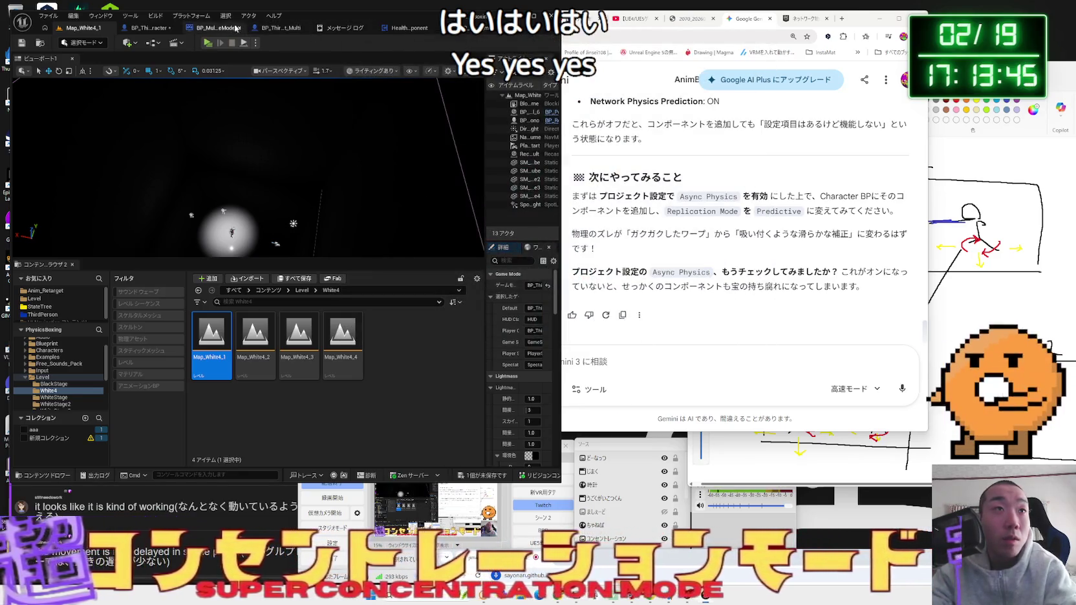
# - Glance at the blueprint graph, then browse the ThirdPerson folder in the Content Browser
pyautogui.click(150, 28)
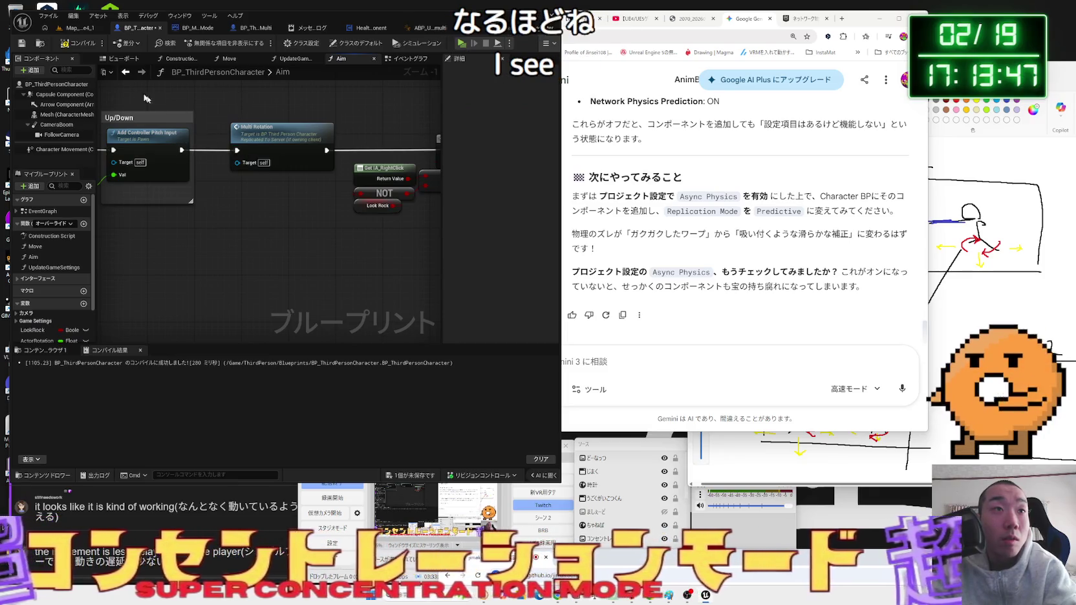
pyautogui.click(68, 32)
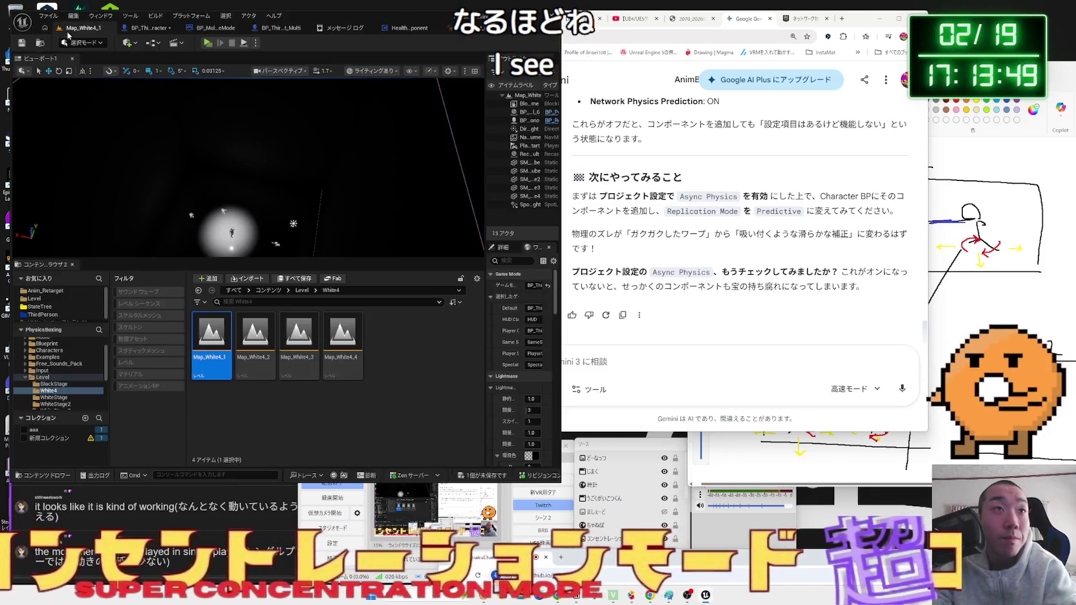
pyautogui.click(38, 315)
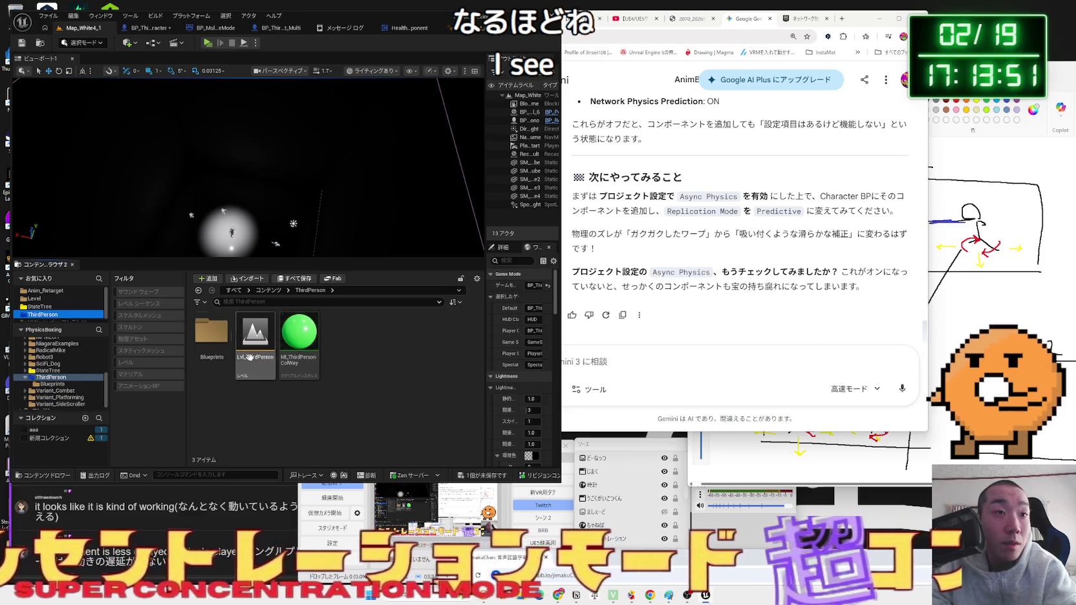
# - Open the Robot2 character blueprint and inspect its PhysicalAnimation, Mesh and Character Movement components
pyautogui.doubleClick(212, 349)
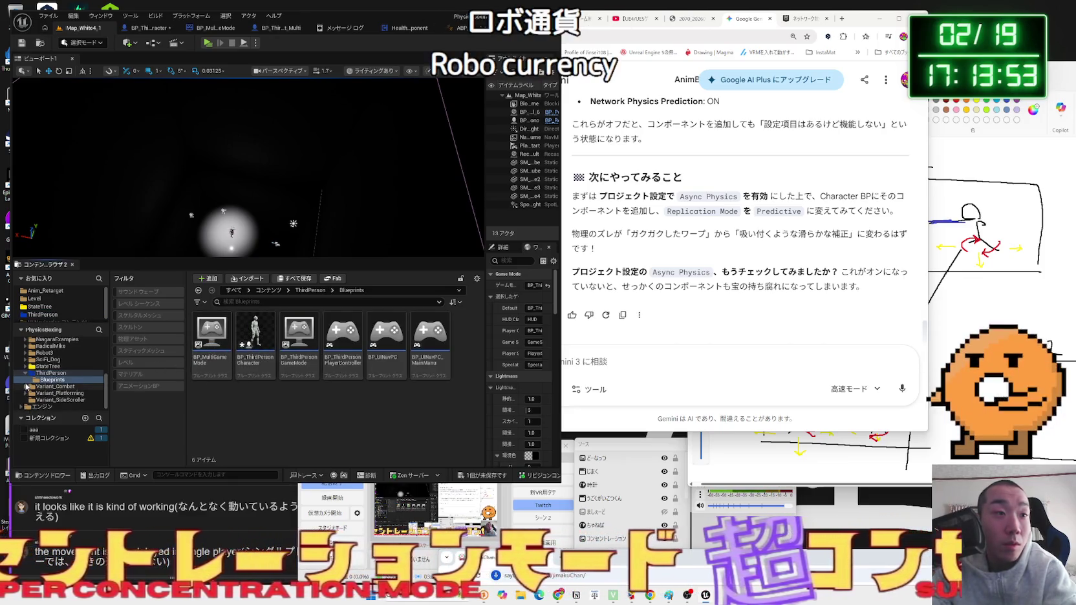
pyautogui.click(52, 439)
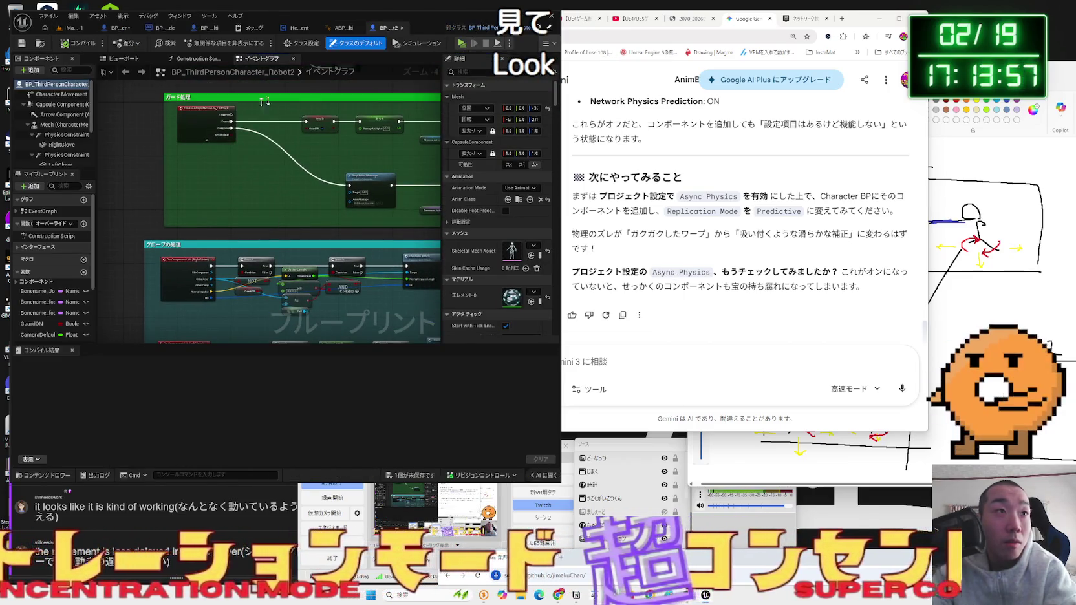
pyautogui.scroll(-3, 69, 123)
pyautogui.click(58, 160)
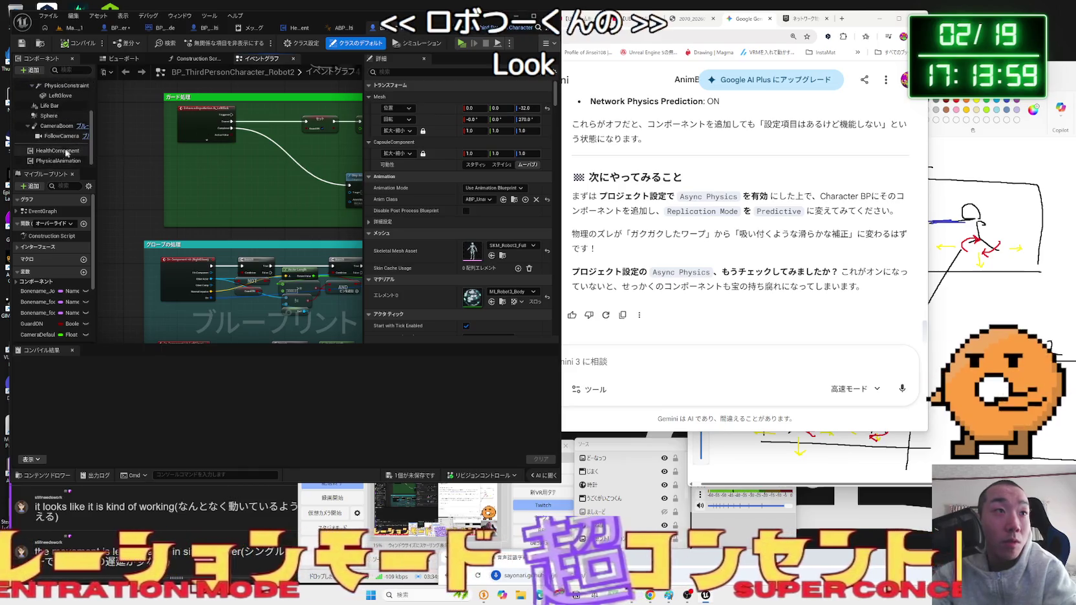
pyautogui.scroll(3, 69, 123)
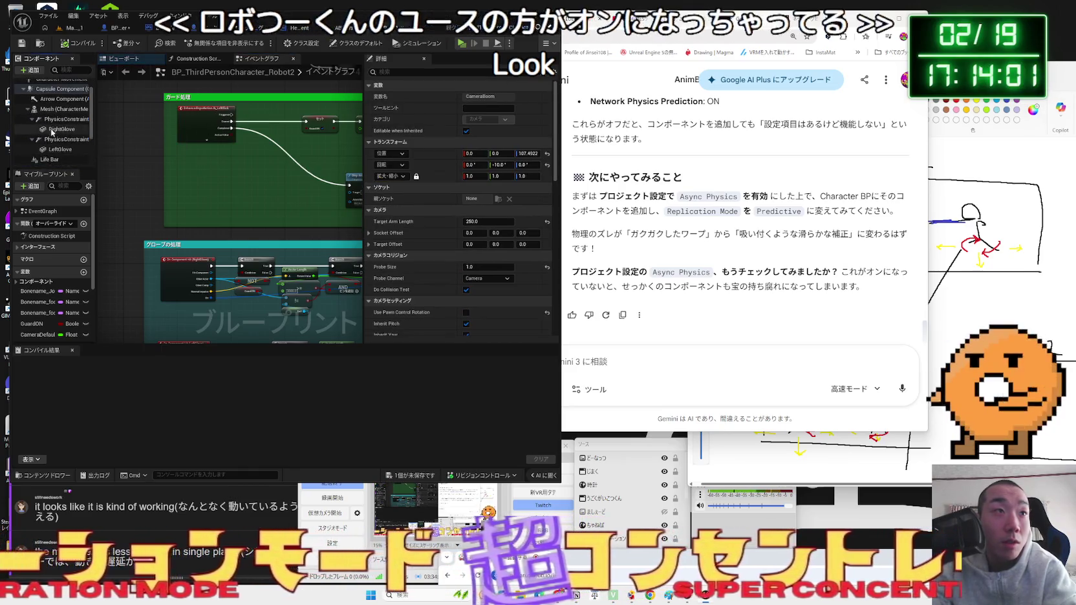
pyautogui.click(63, 109)
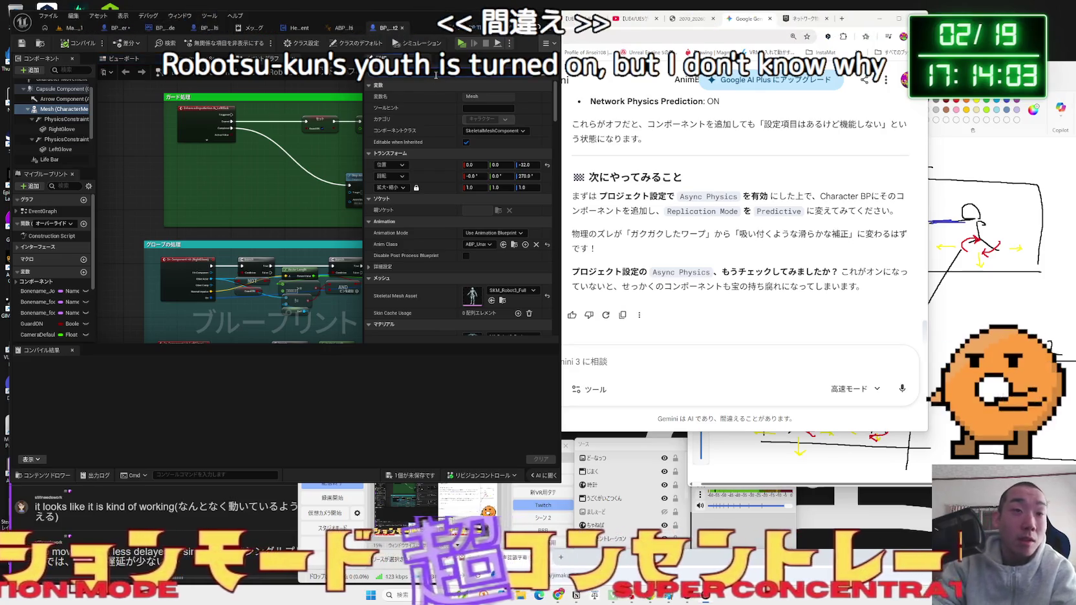
pyautogui.scroll(-5, 435, 78)
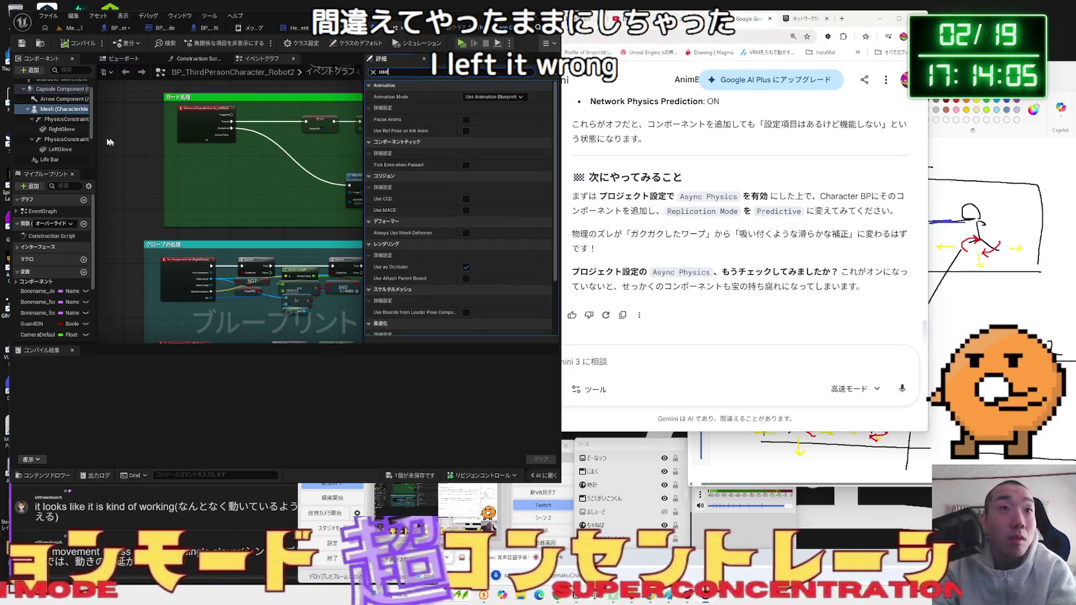
pyautogui.scroll(2, 49, 124)
pyautogui.click(59, 95)
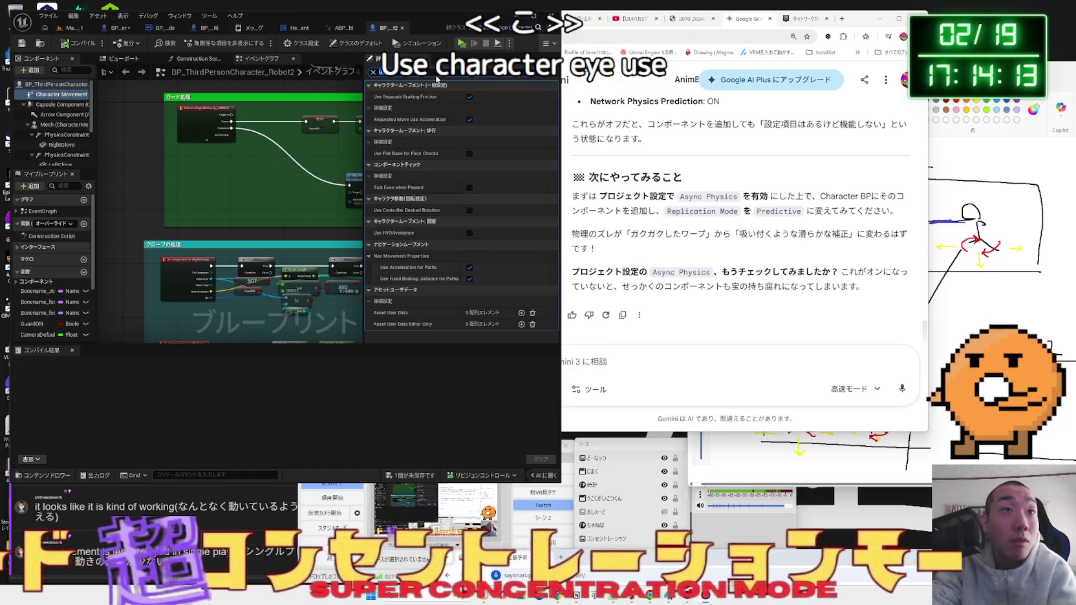
# - Review the Use Controller Rotation class defaults, then return to the level and start Play
pyautogui.press('Escape')
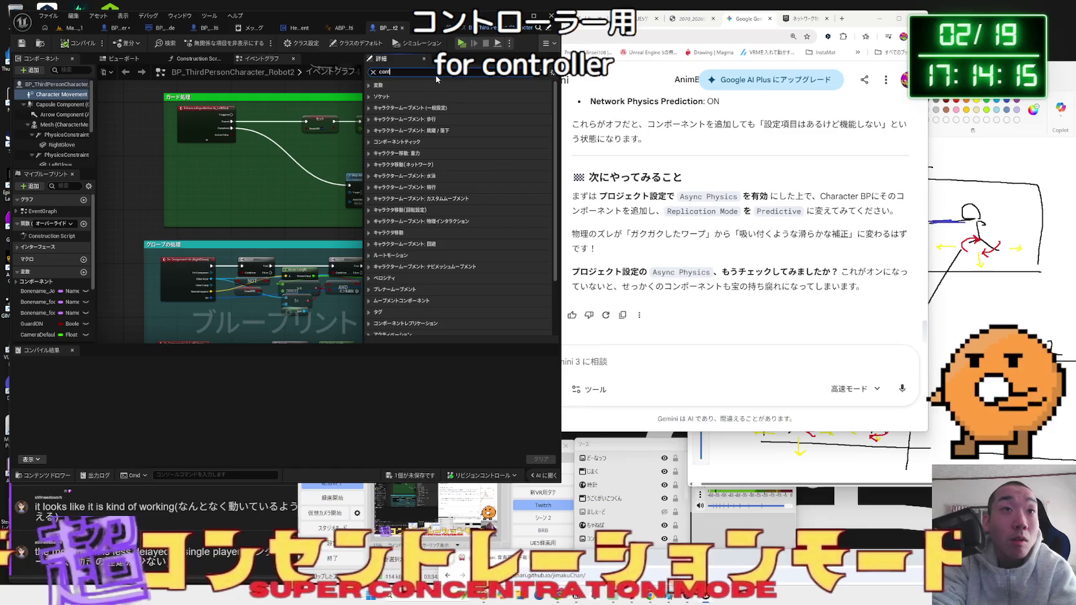
pyautogui.write('ro')
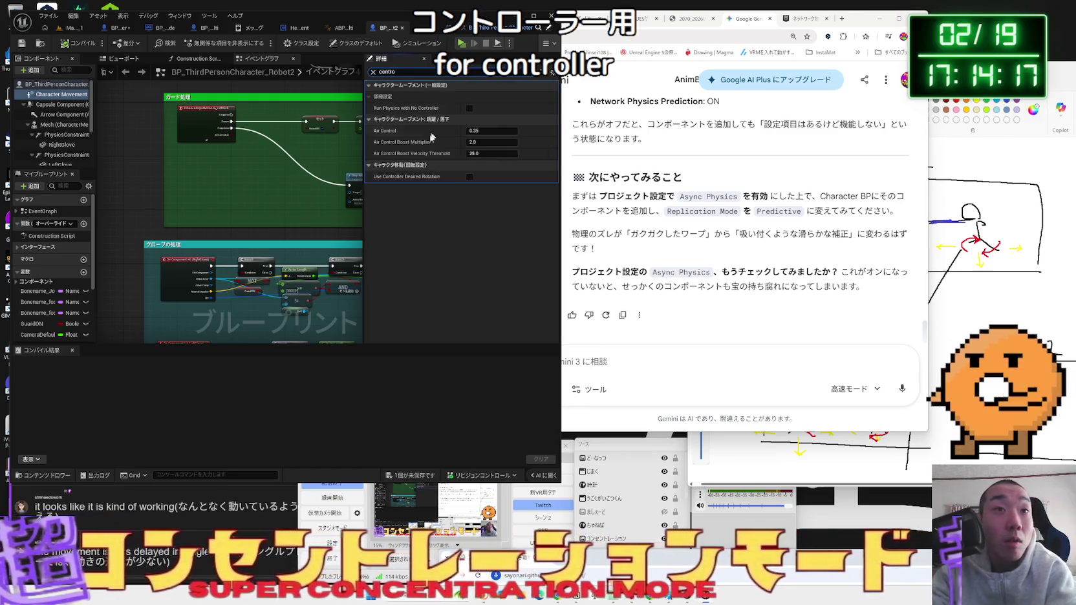
pyautogui.moveTo(425, 180)
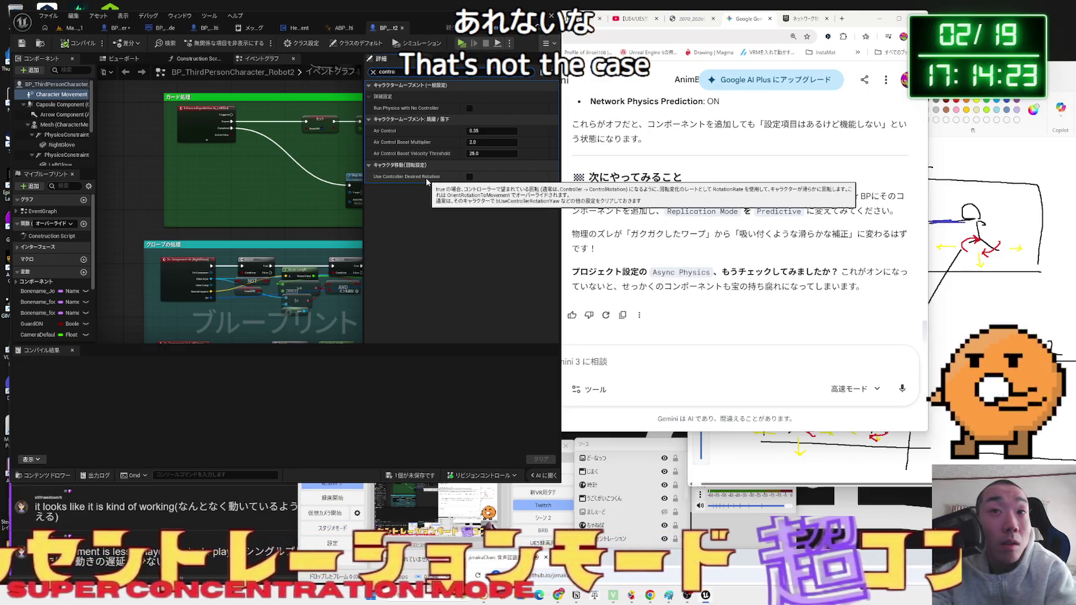
pyautogui.click(49, 86)
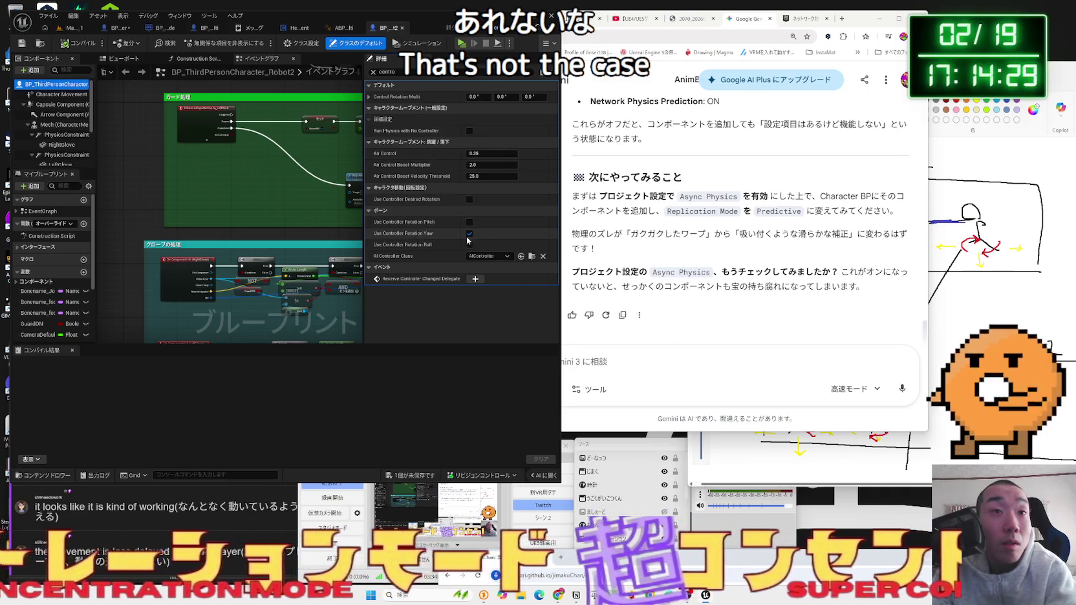
pyautogui.click(71, 28)
pyautogui.click(208, 43)
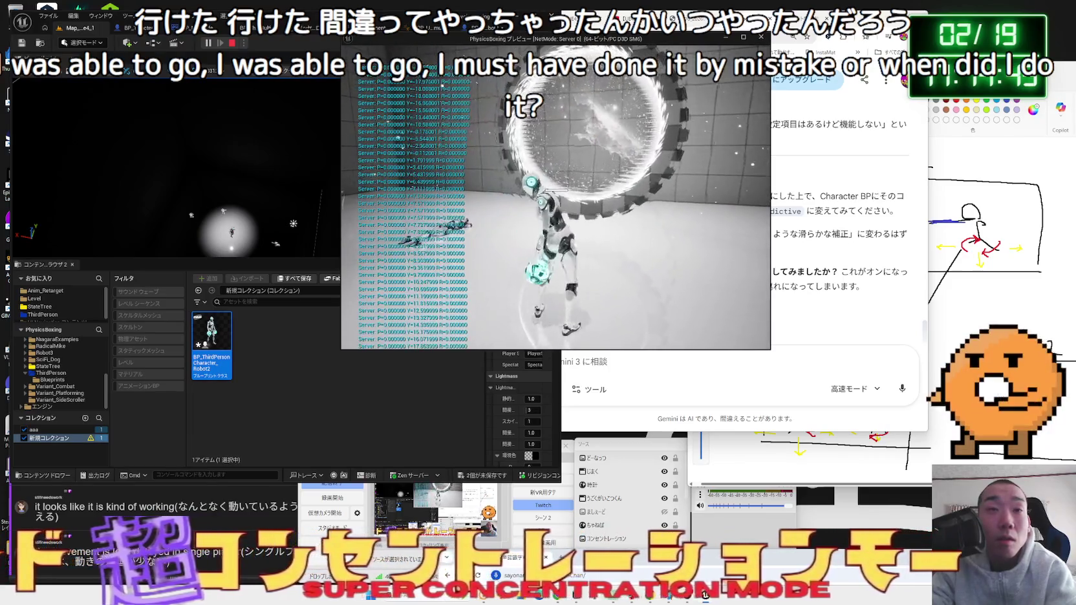
# - Switch between the editor and the game preview, leaving the preview window in front
pyautogui.hotkey('alt', 'Tab')
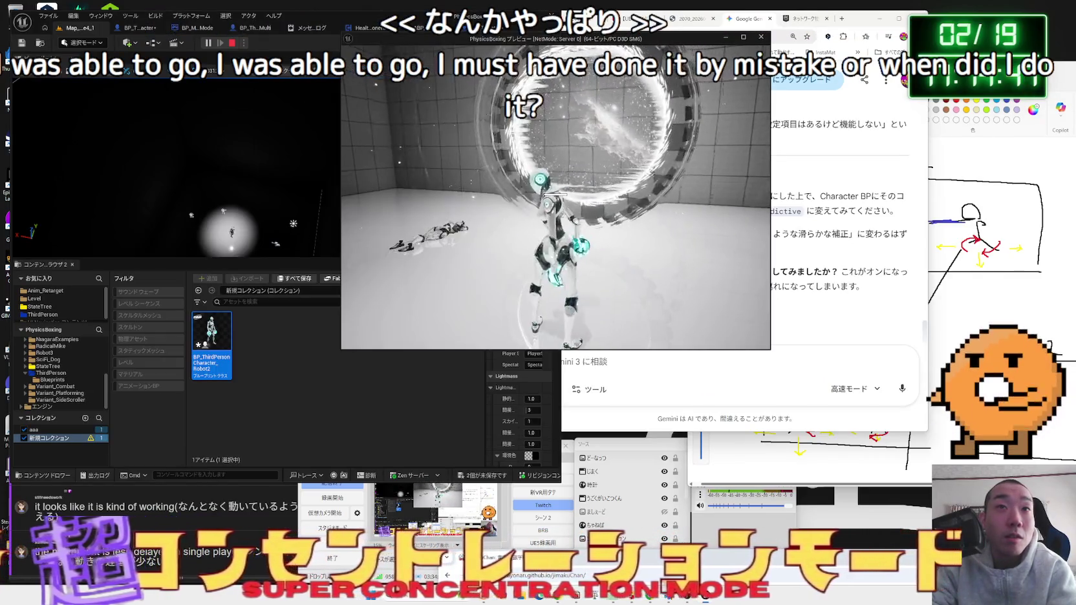
pyautogui.hotkey('alt', 'Tab')
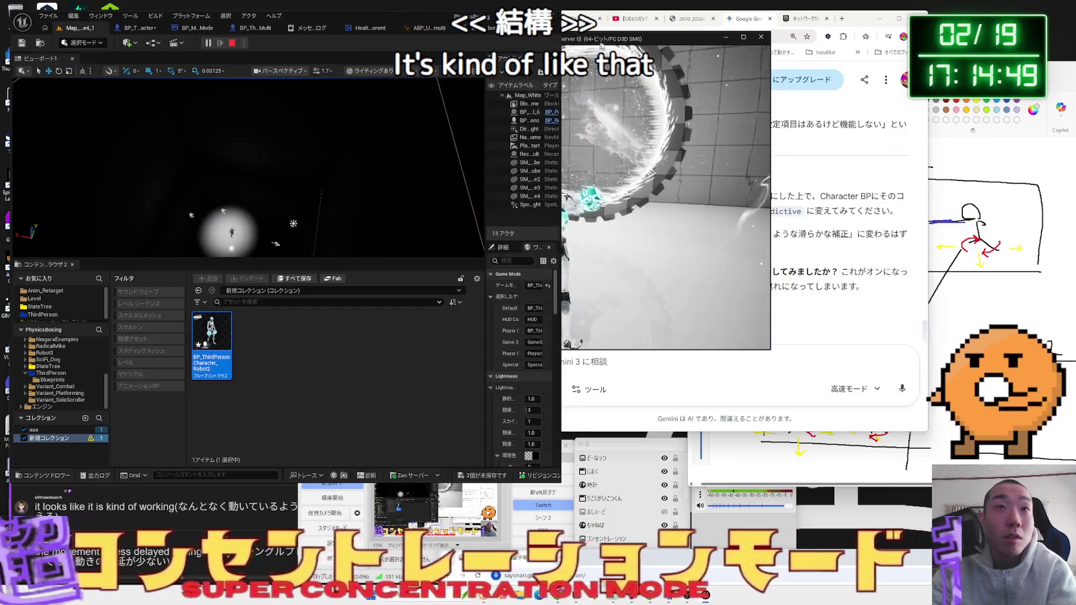
pyautogui.hotkey('alt', 'Tab')
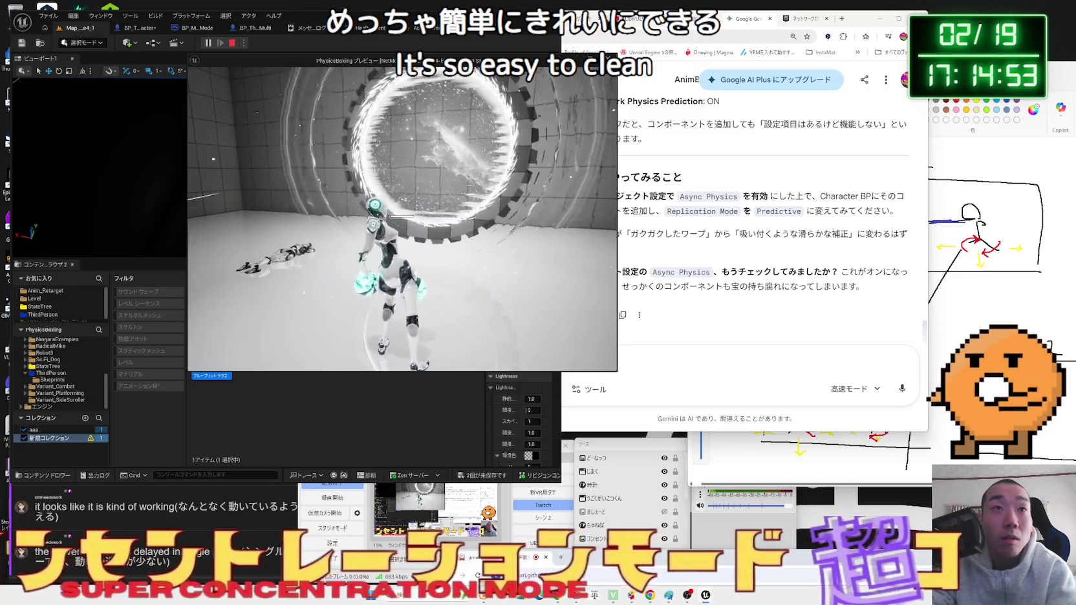
pyautogui.hotkey('alt', 'Tab')
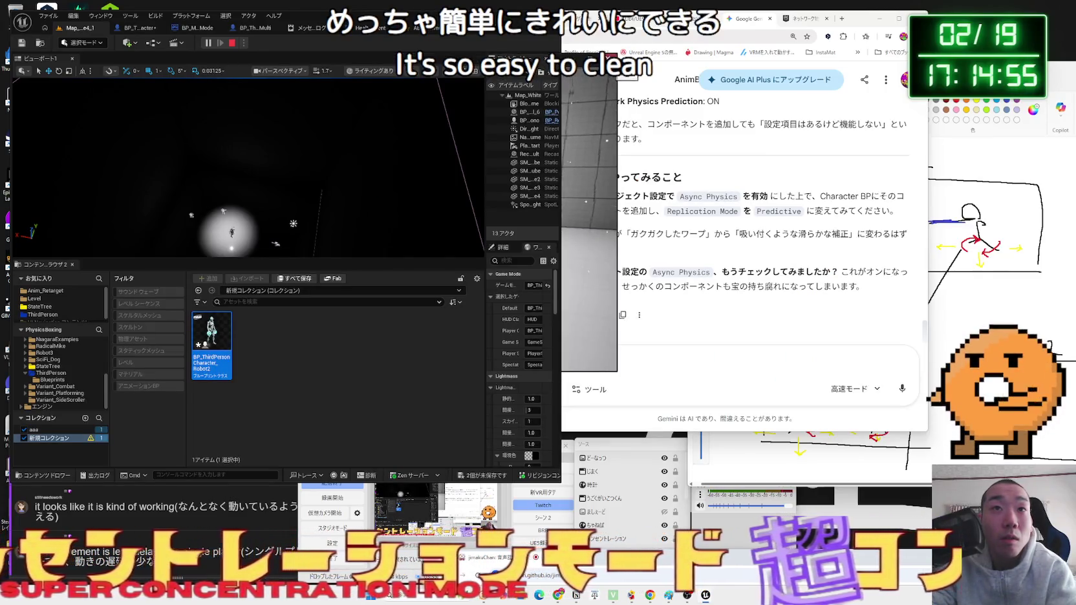
pyautogui.hotkey('alt', 'Tab')
# - Widen the game preview window, then pause and open the game's Video settings
pyautogui.moveTo(617, 86); pyautogui.dragTo(802, 86)
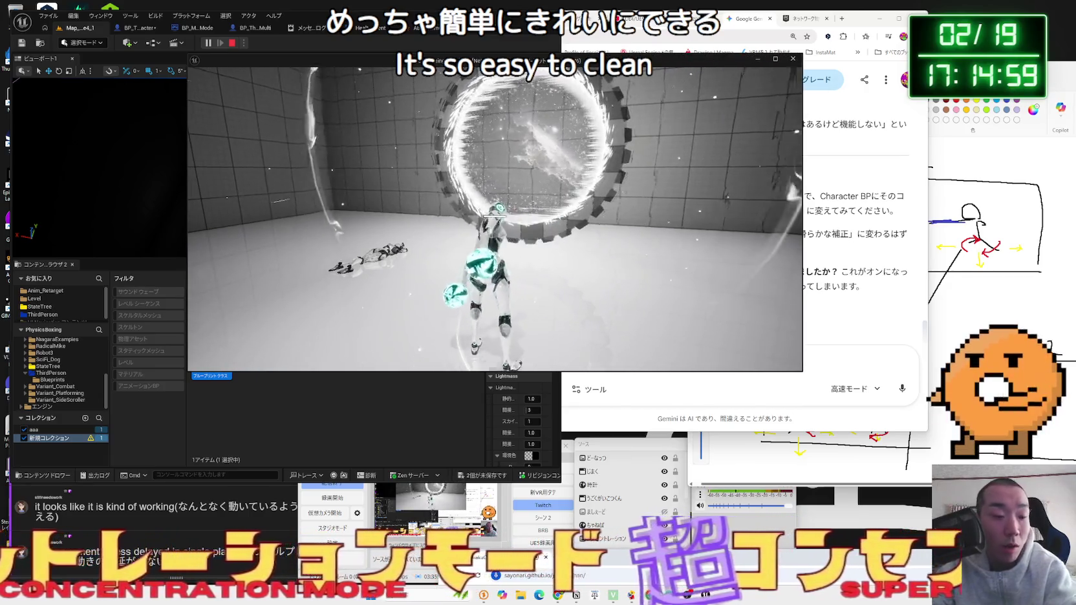
pyautogui.press('Escape')
pyautogui.click(314, 216)
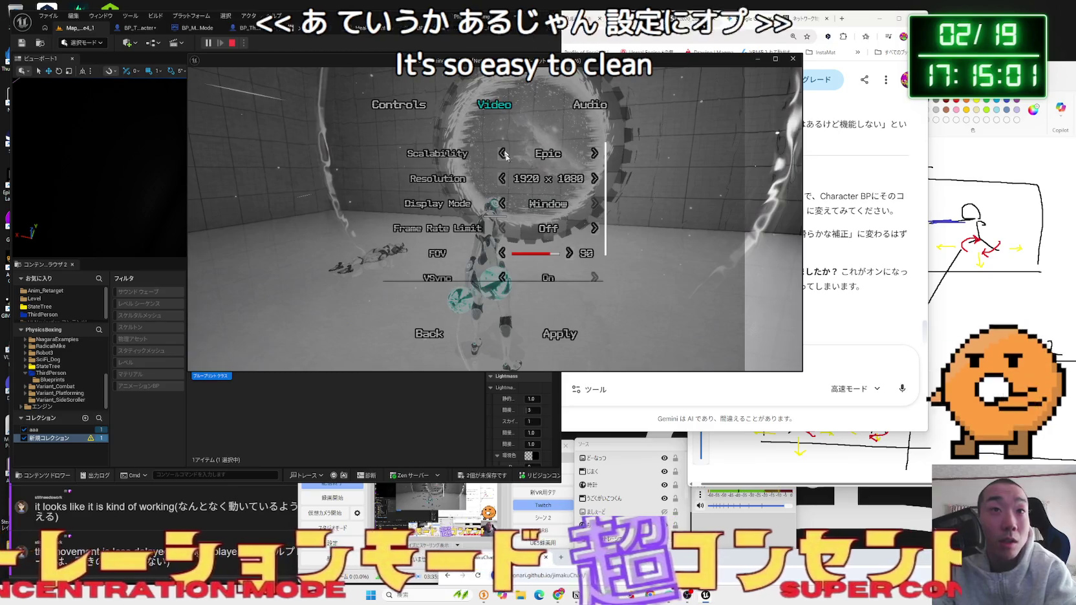
# - Apply the 1920 x 1080 video settings and return to gameplay
pyautogui.click(561, 333)
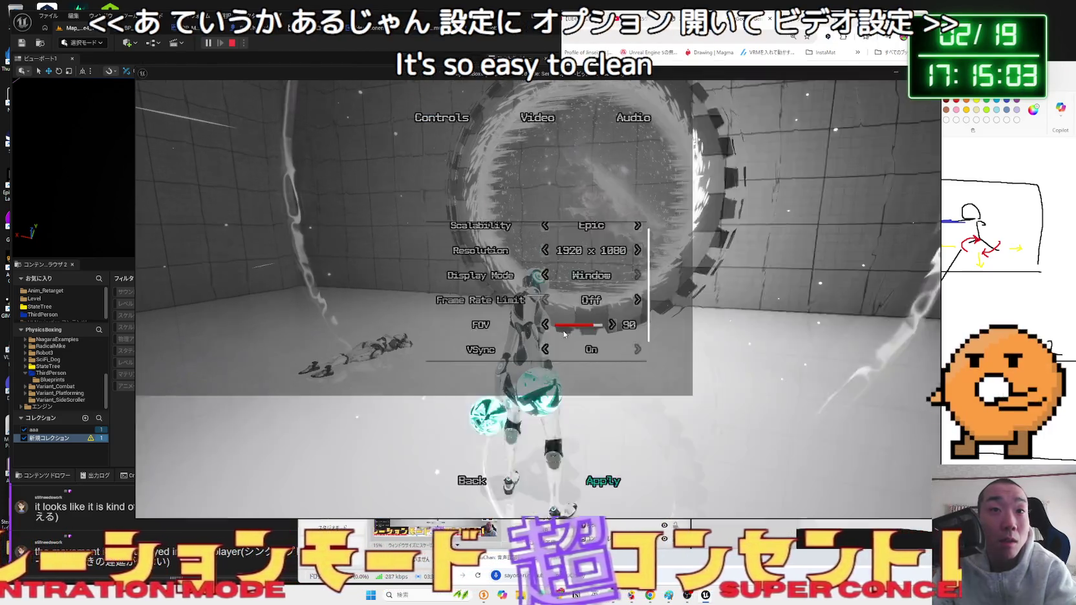
pyautogui.press('Escape')
pyautogui.click(283, 237)
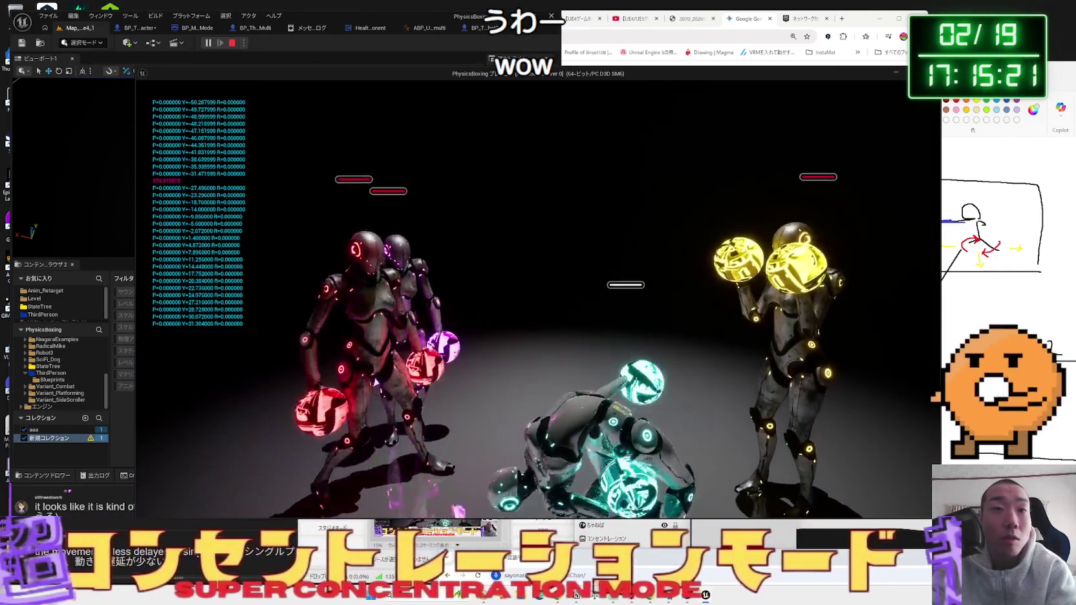
# - In the pause menu's video options, set Frame Rate Limit to 30, then resume play
pyautogui.press('Escape')
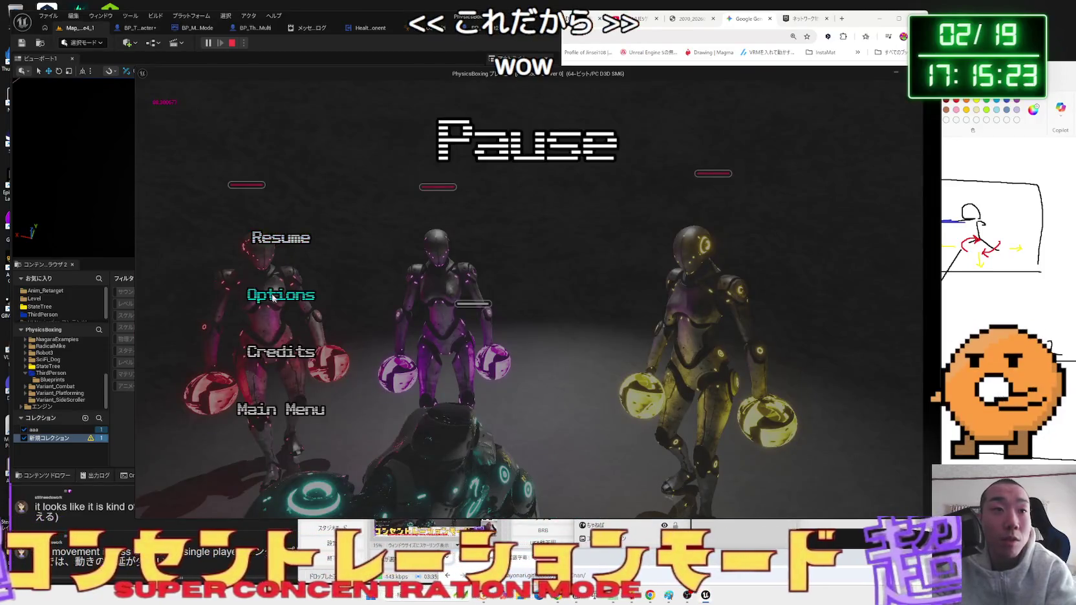
pyautogui.click(275, 298)
pyautogui.click(514, 143)
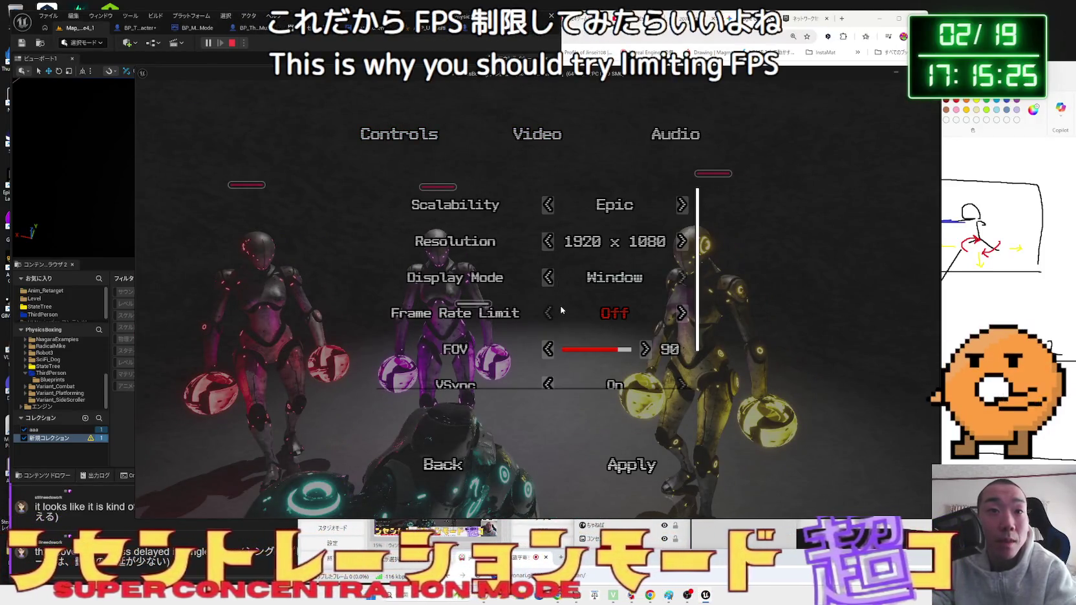
pyautogui.scroll(-1, 666, 366)
pyautogui.click(682, 300)
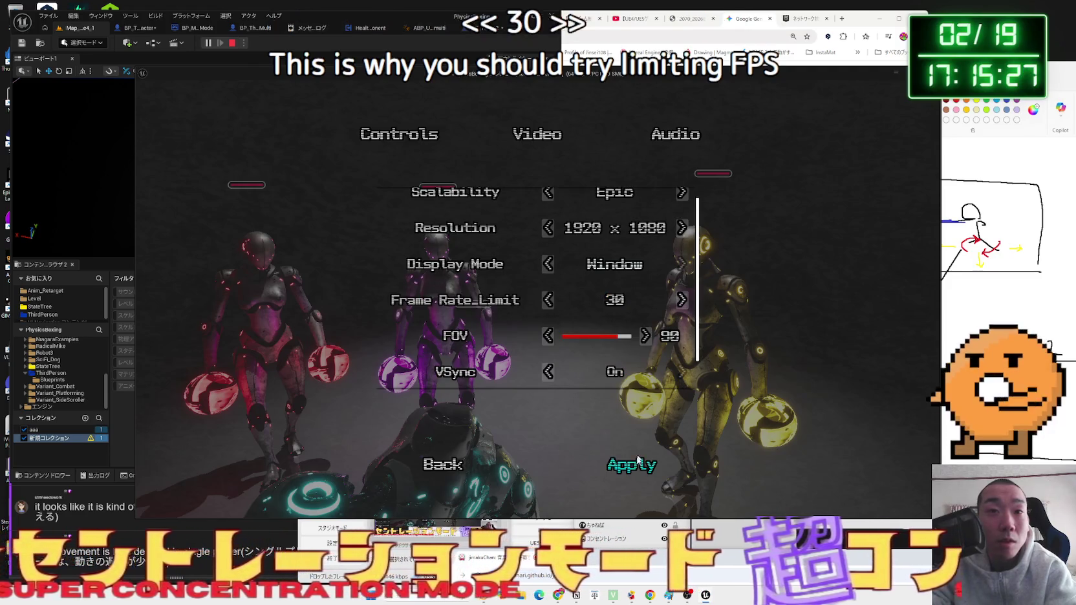
pyautogui.click(432, 466)
pyautogui.press('Escape')
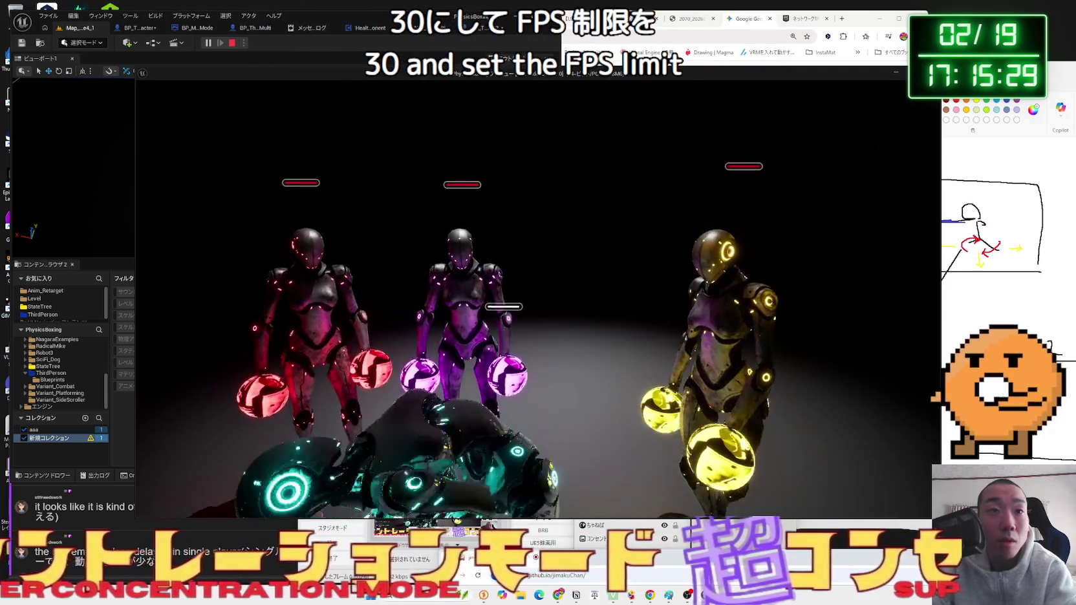
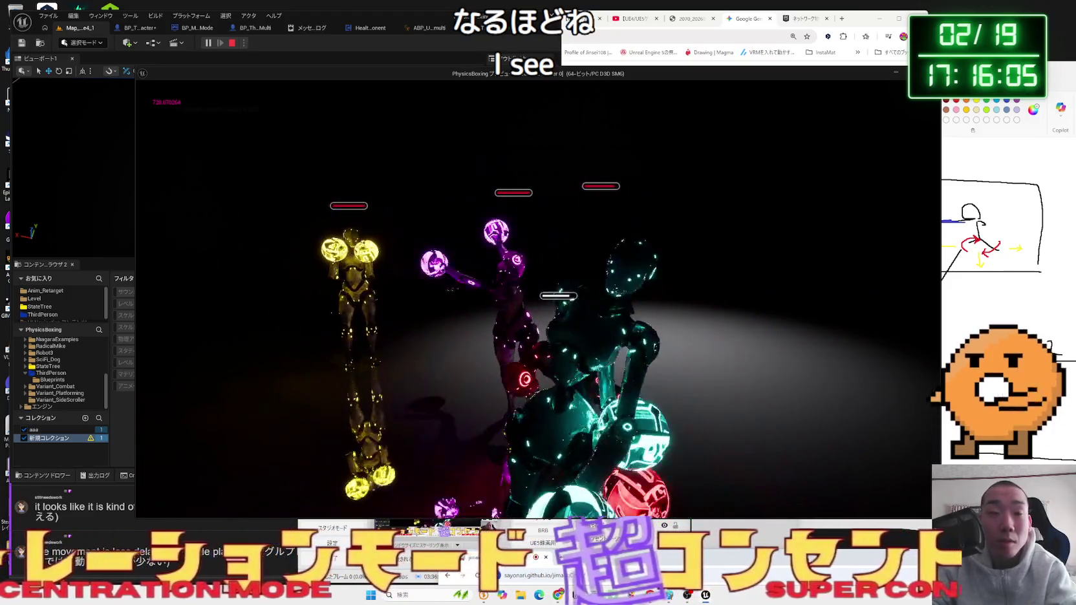
# - Stop the game preview and ask Gemini how to keep physics from changing with FPS, regardless of multiplayer
pyautogui.press('Escape')
pyautogui.click(737, 364)
pyautogui.write('ＦＰＳでぶつりきょどう')
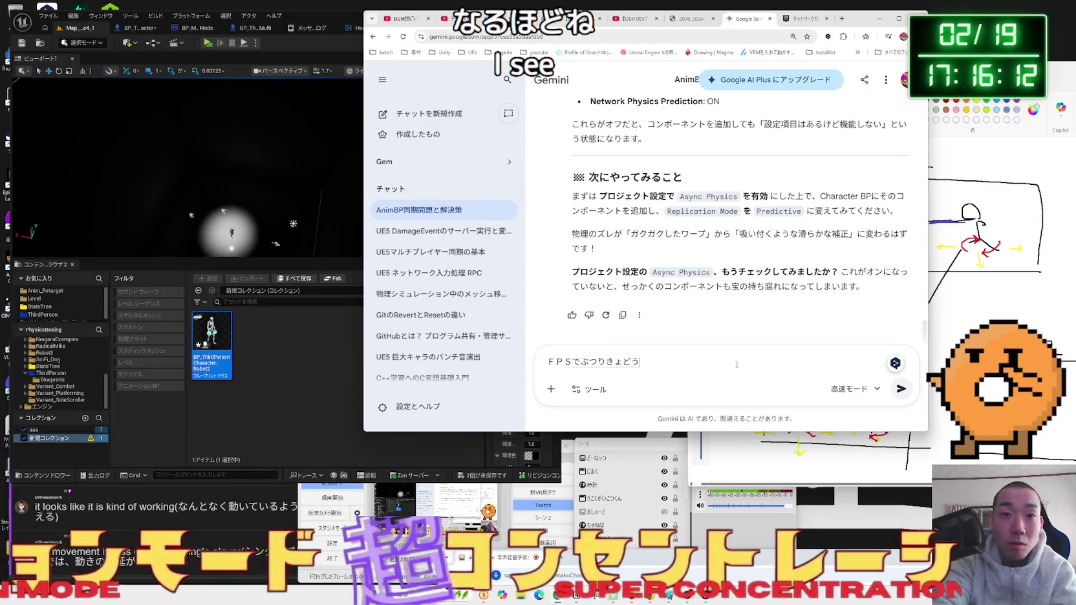
pyautogui.press('space')
pyautogui.write('がかなりかあ')
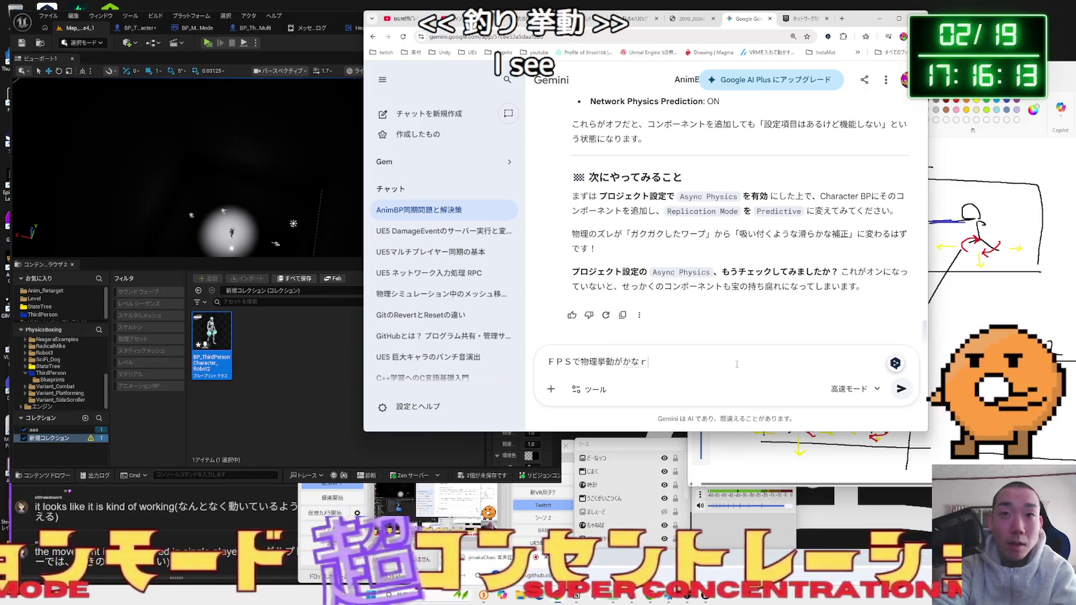
pyautogui.write('ってしまうことに気づいてしまいました。ＦＰＳd')
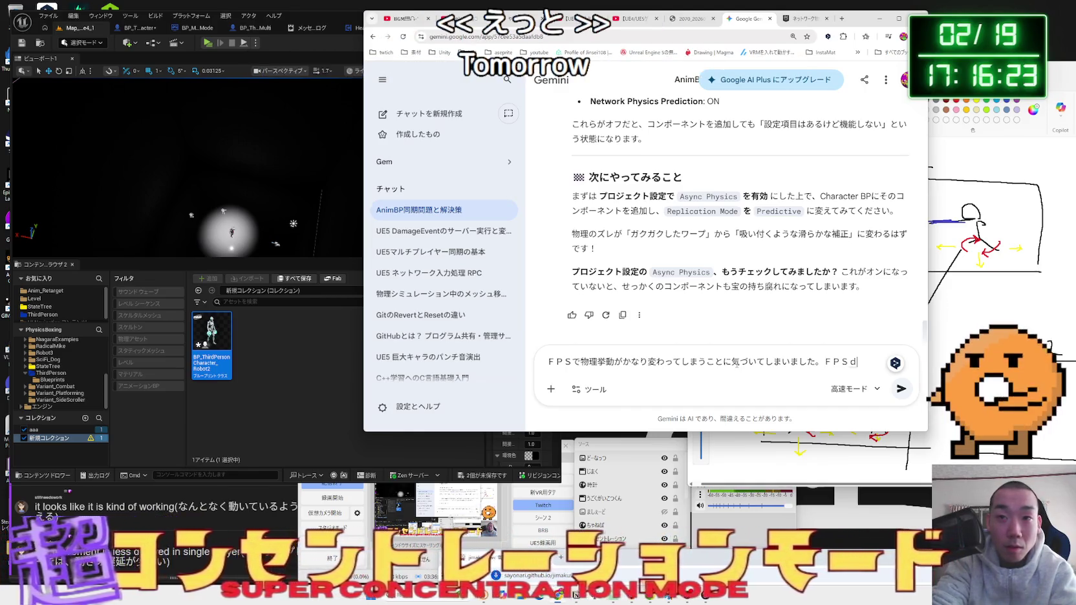
pyautogui.write('ekyoudou')
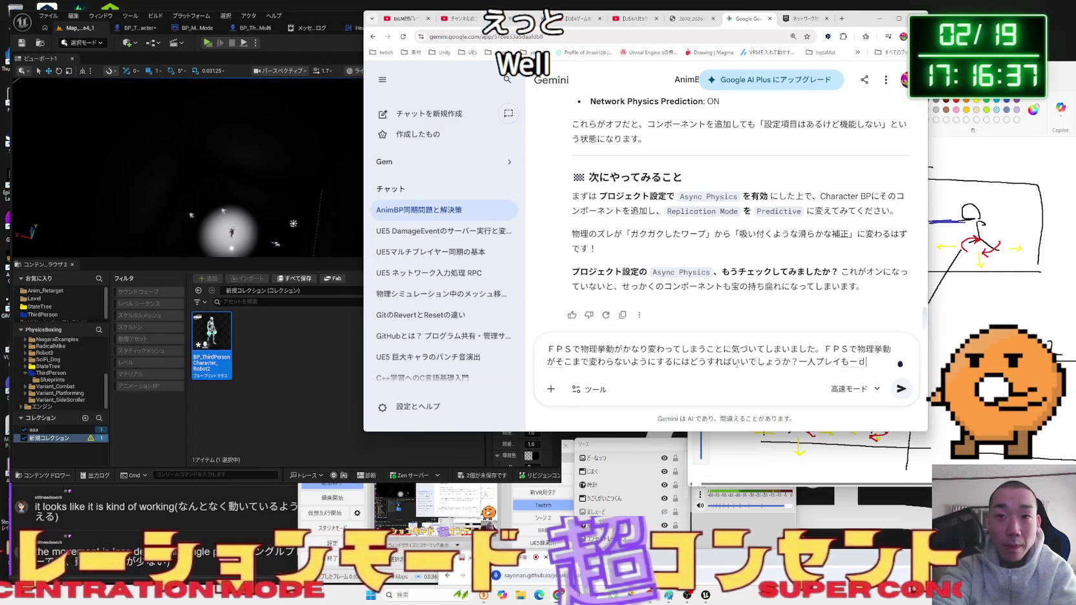
pyautogui.write('gaet')
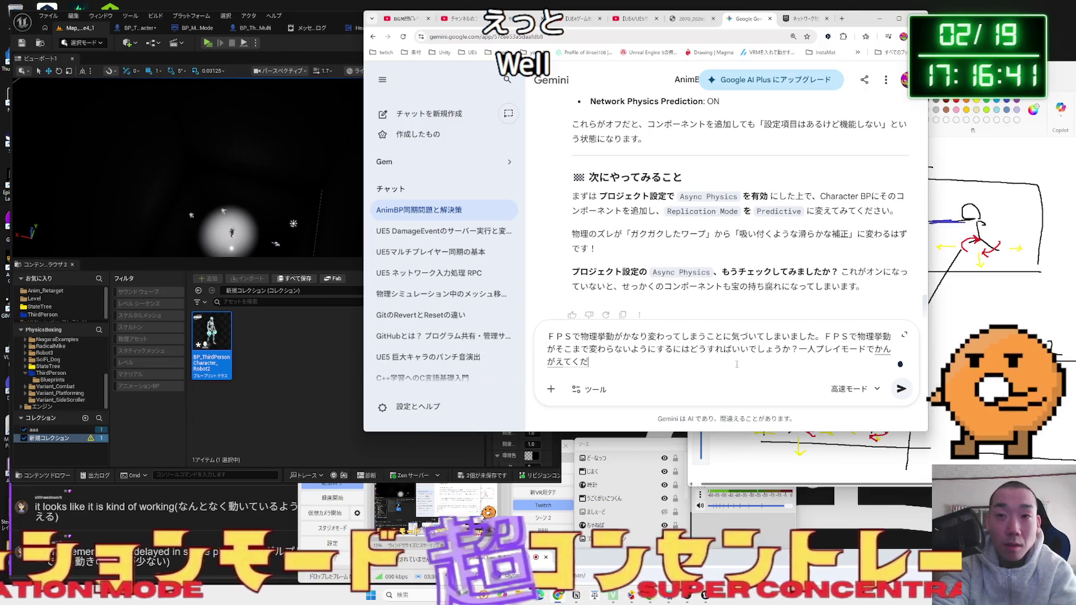
pyautogui.press('BackSpace')
pyautogui.press('BackSpace')
pyautogui.press('BackSpace')
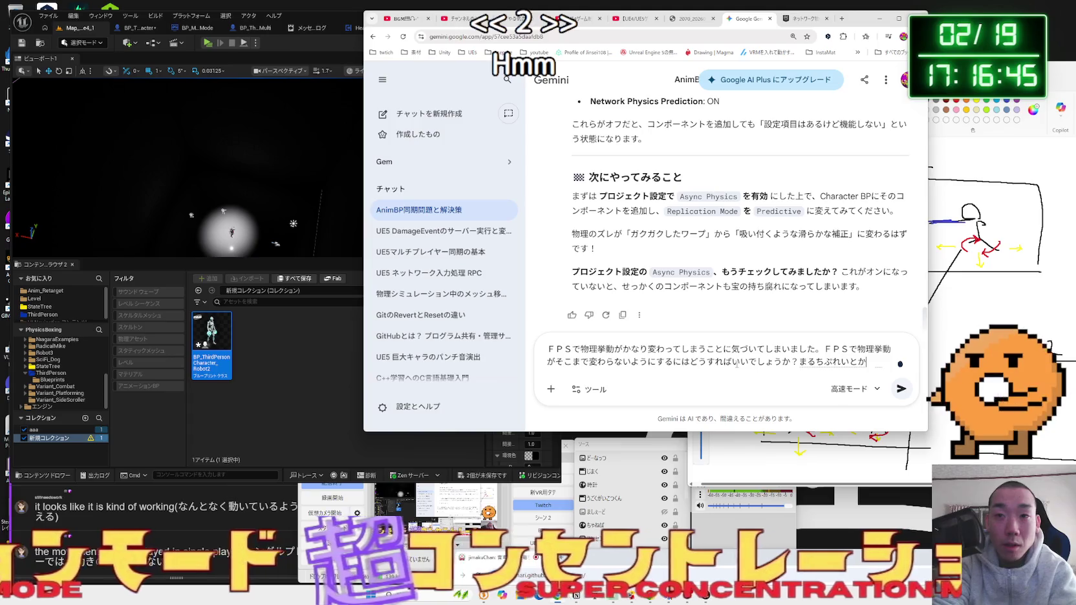
pyautogui.press('BackSpace')
pyautogui.press('BackSpace')
pyautogui.press('BackSpace')
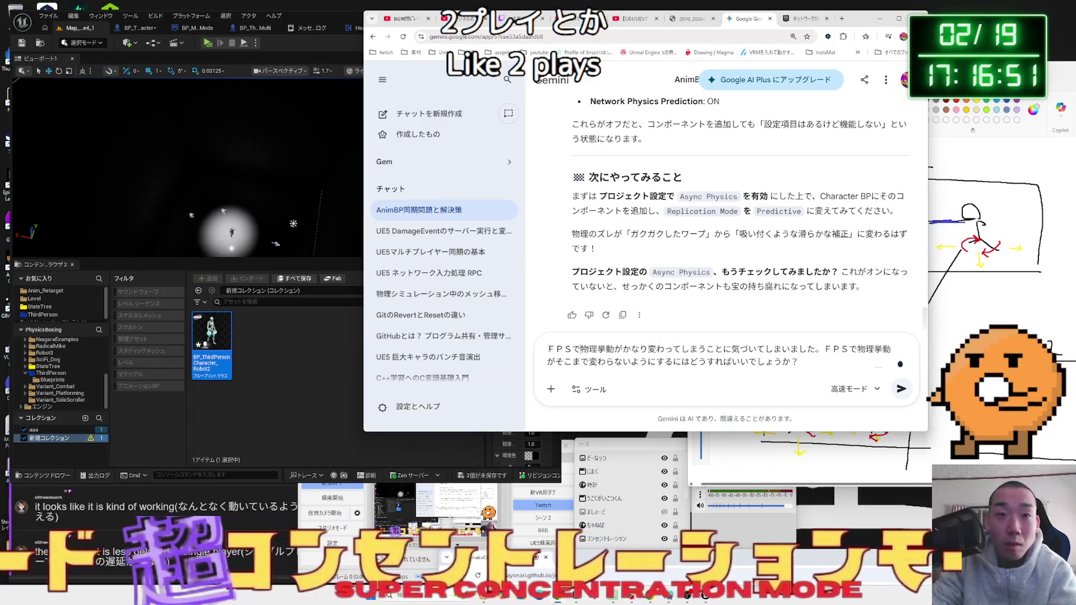
pyautogui.write('まるちぷれい')
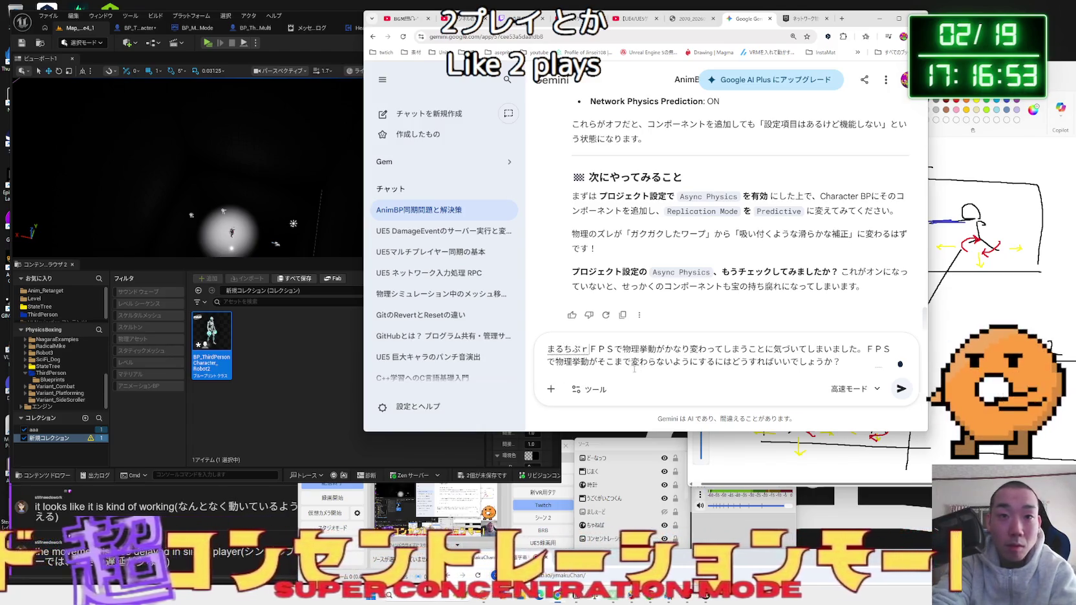
pyautogui.write('にかんけいな')
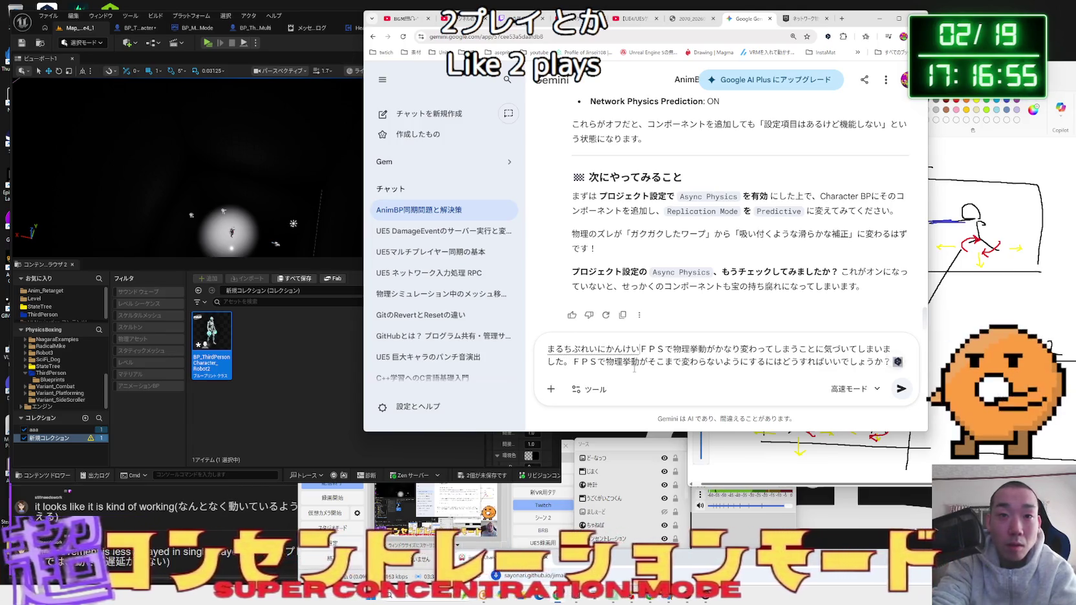
pyautogui.write('く')
pyautogui.press('space')
pyautogui.press('Return')
pyautogui.press('Return')
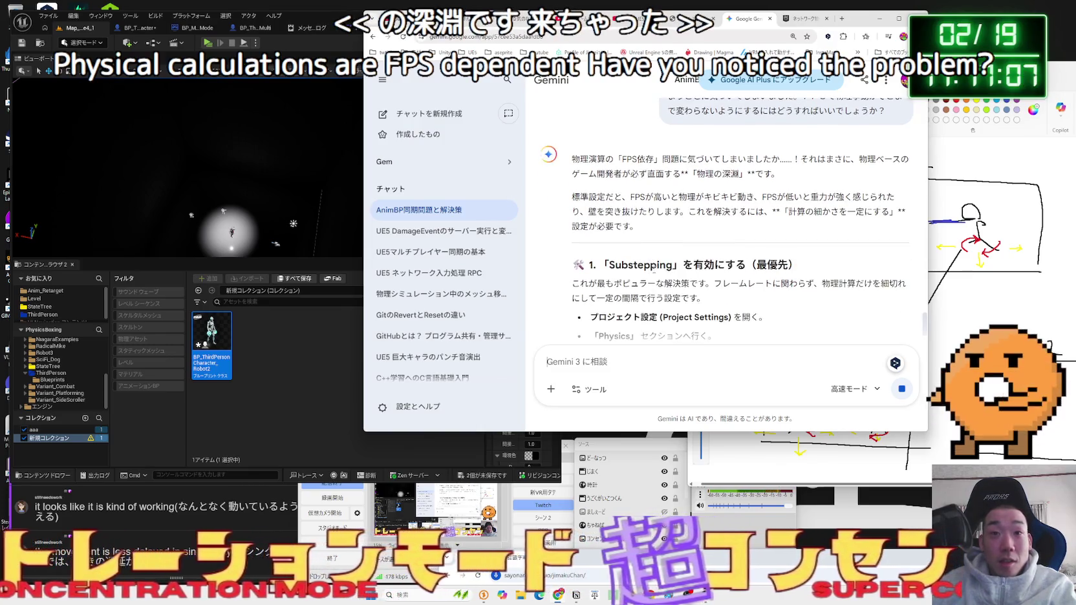
# - Read through Gemini's Substepping advice, including the Max Substep Delta Time explanation
pyautogui.click(666, 274)
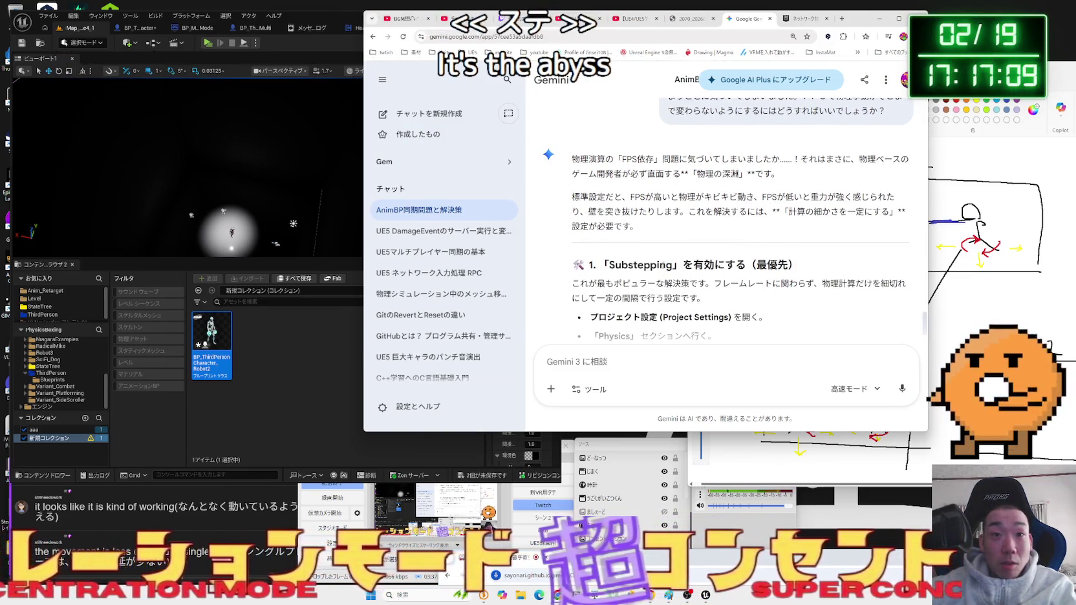
pyautogui.scroll(-1, 711, 275)
pyautogui.scroll(-2, 723, 275)
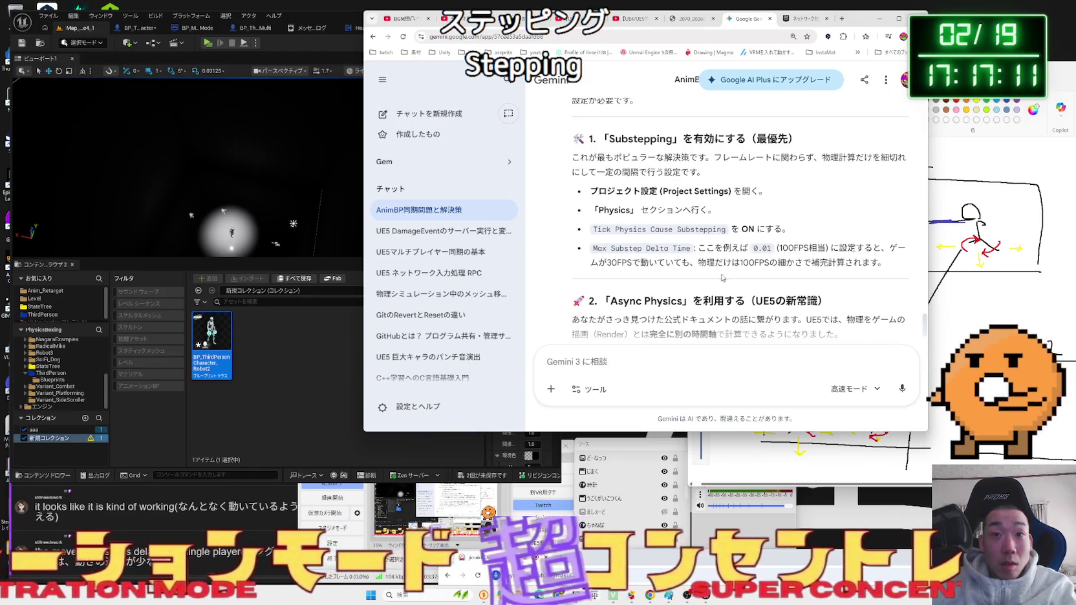
pyautogui.moveTo(880, 263); pyautogui.dragTo(698, 248)
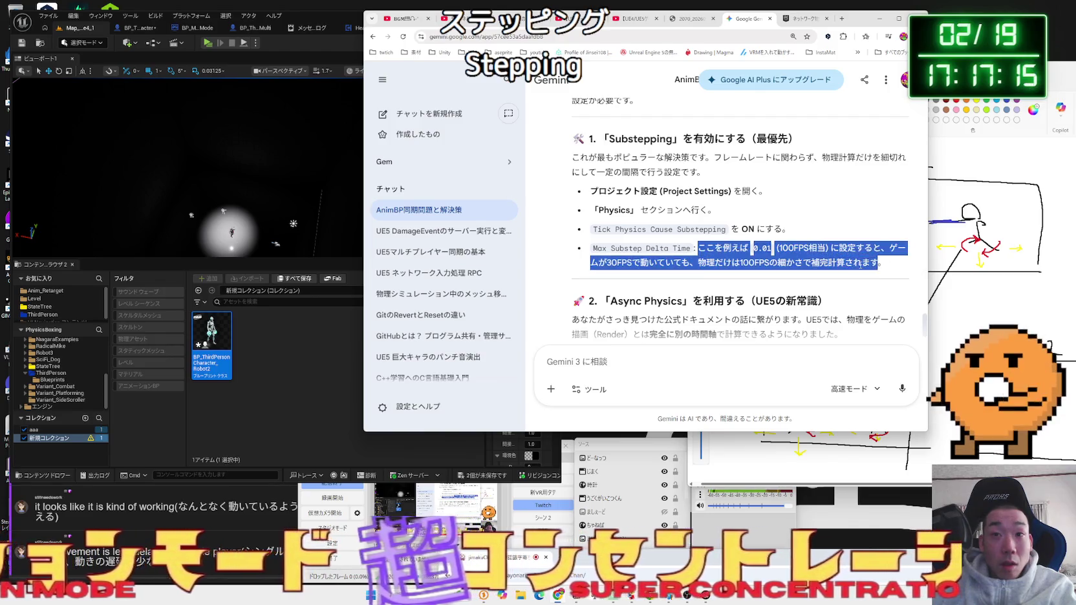
pyautogui.click(774, 256)
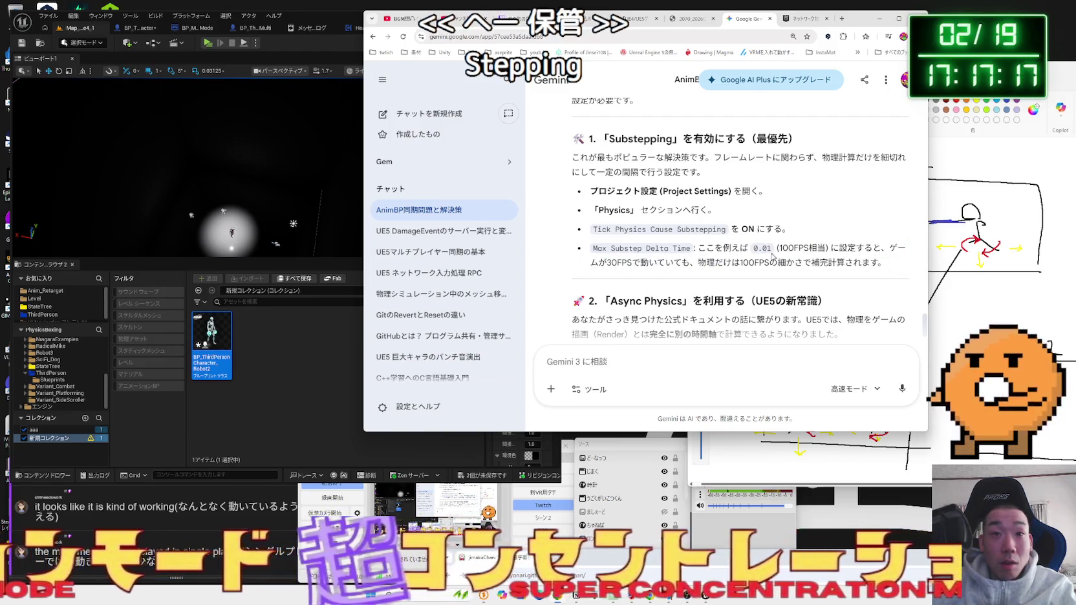
pyautogui.scroll(-2, 770, 256)
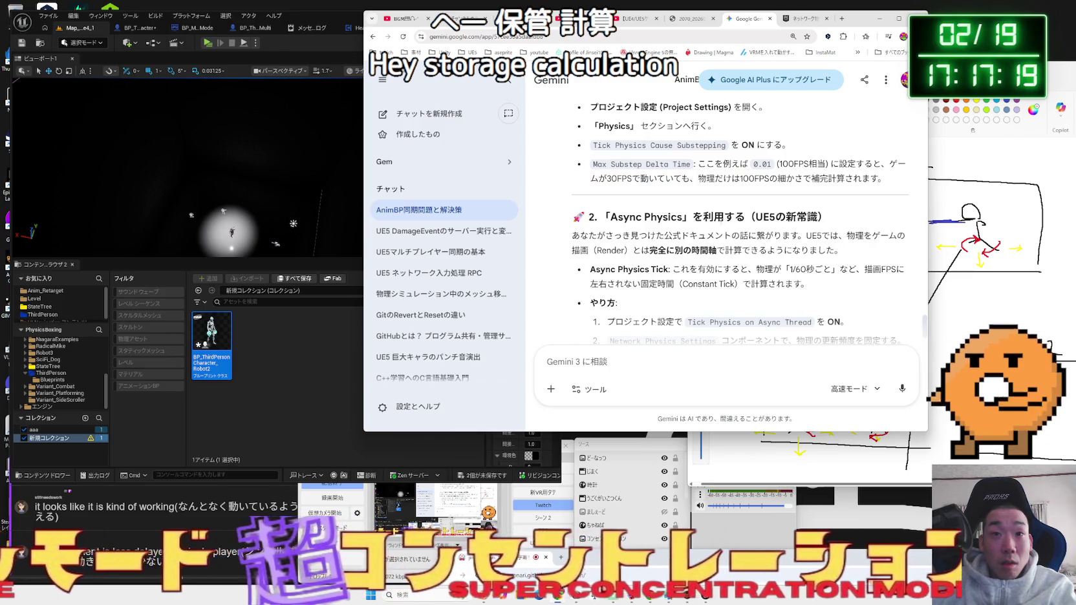
# - Search Google for 'Async Physics' from Gemini's reply
pyautogui.moveTo(610, 217)
pyautogui.mouseDown()
pyautogui.moveTo(692, 217)
pyautogui.moveTo(614, 217)
pyautogui.moveTo(683, 217)
pyautogui.mouseUp()
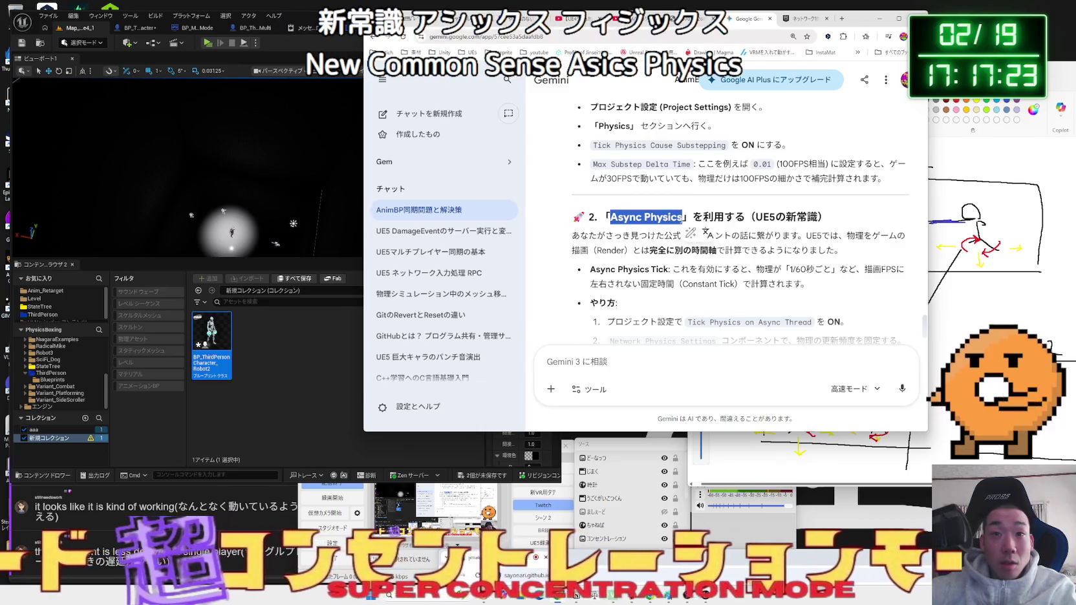
pyautogui.rightClick(679, 223)
pyautogui.click(719, 259)
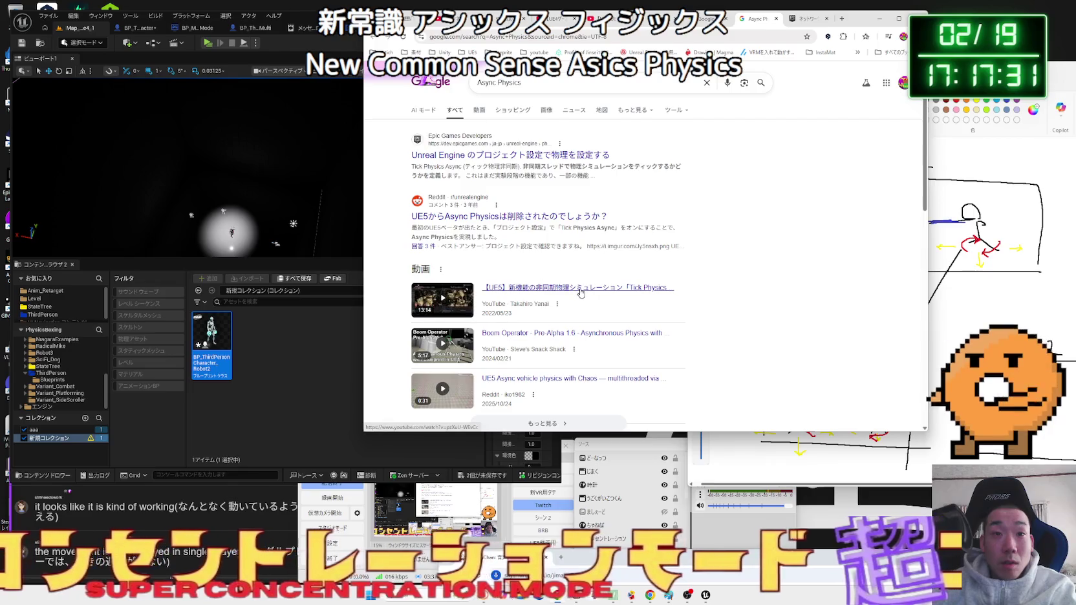
pyautogui.scroll(-5, 578, 289)
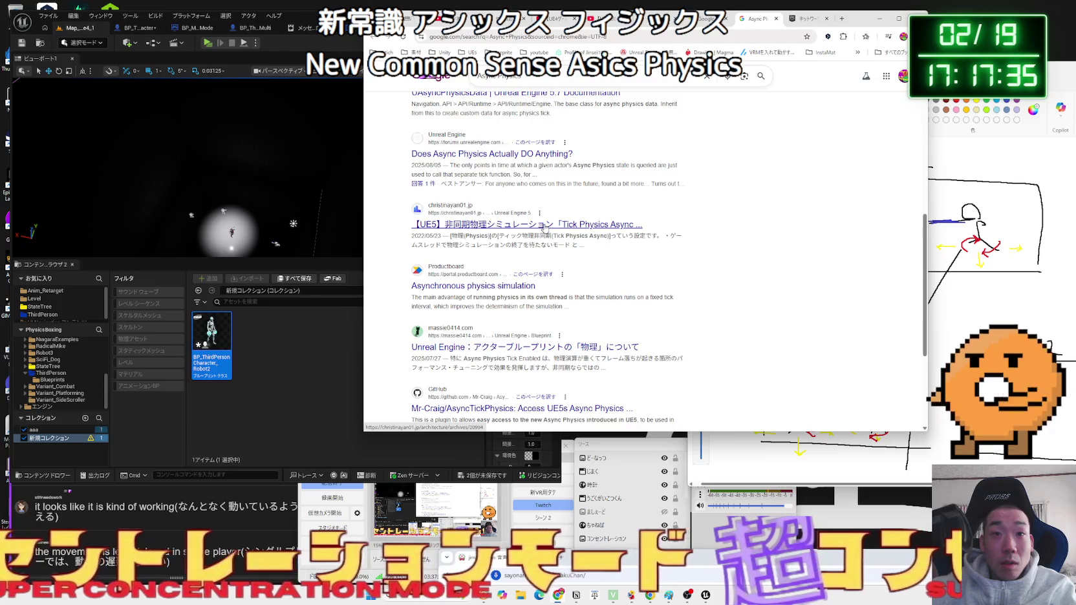
pyautogui.scroll(-3, 545, 226)
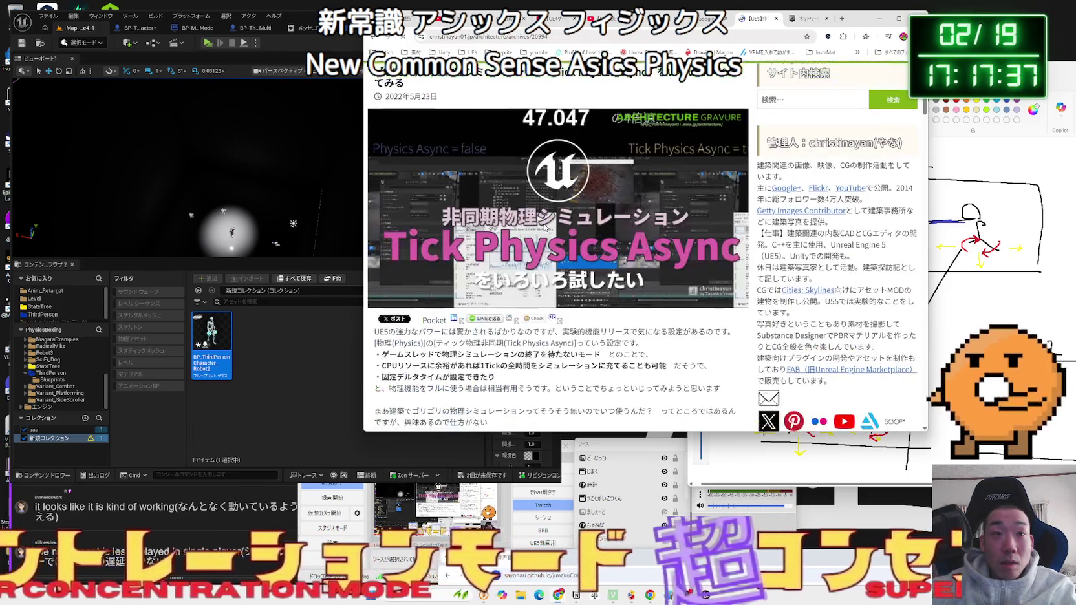
pyautogui.scroll(-5, 545, 227)
pyautogui.click(545, 227)
pyautogui.click(399, 253)
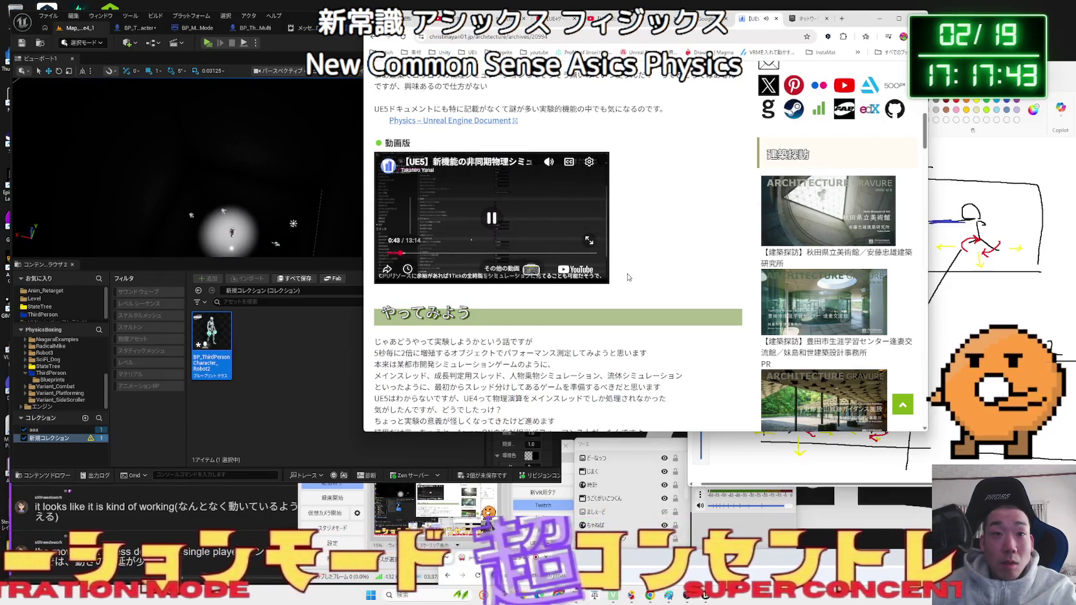
pyautogui.click(394, 253)
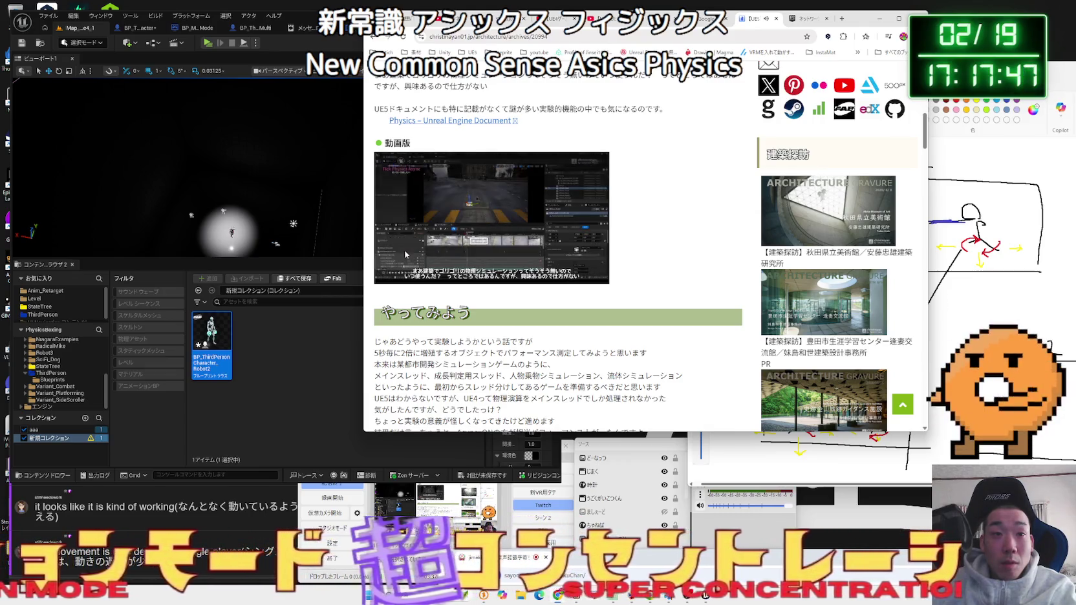
pyautogui.click(406, 253)
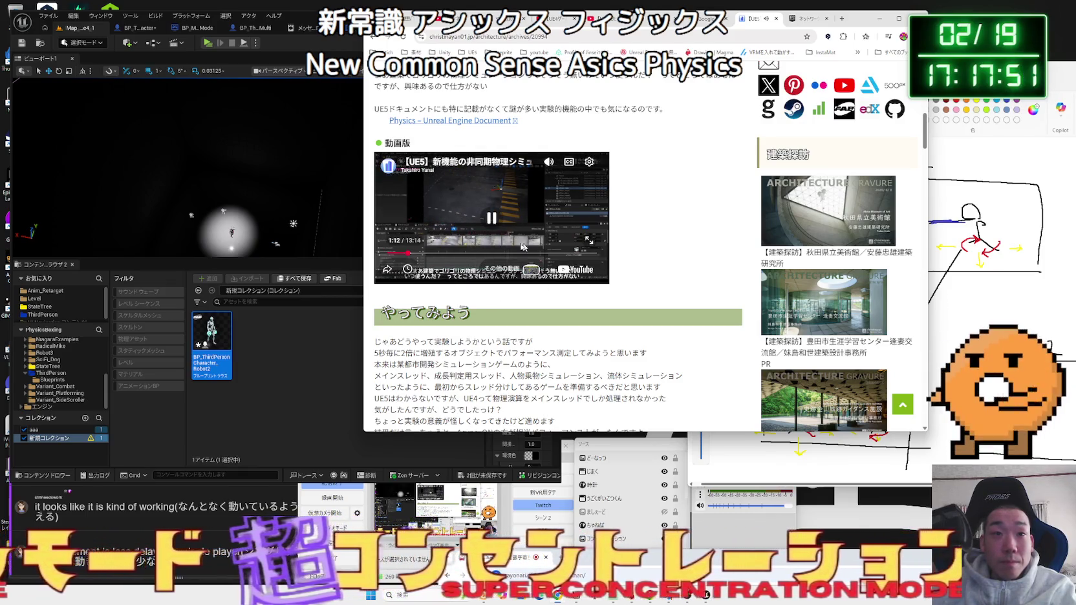
pyautogui.click(441, 253)
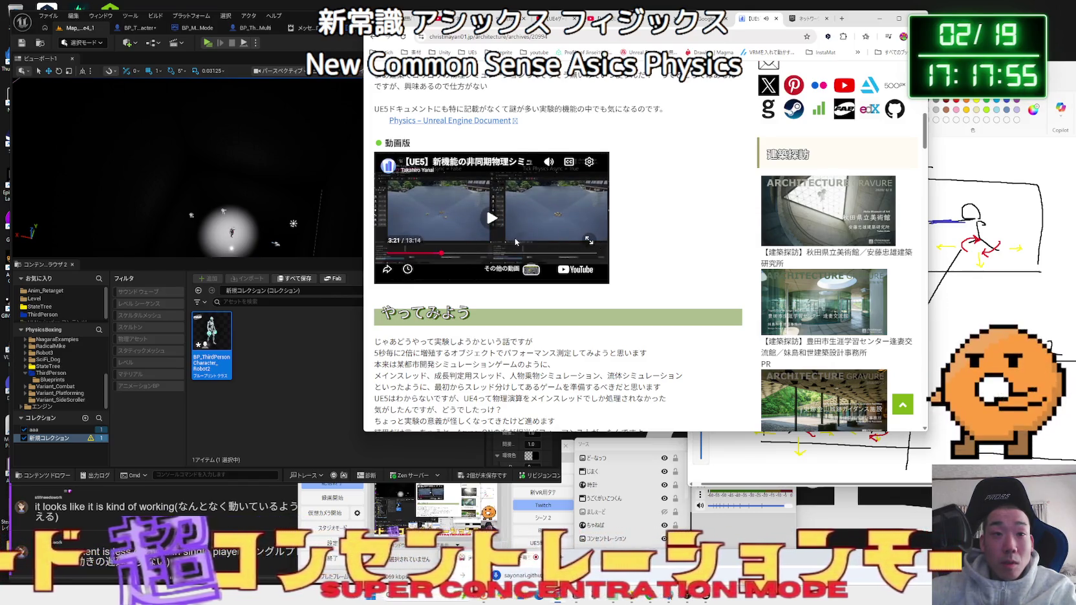
pyautogui.hotkey('alt', 'Left')
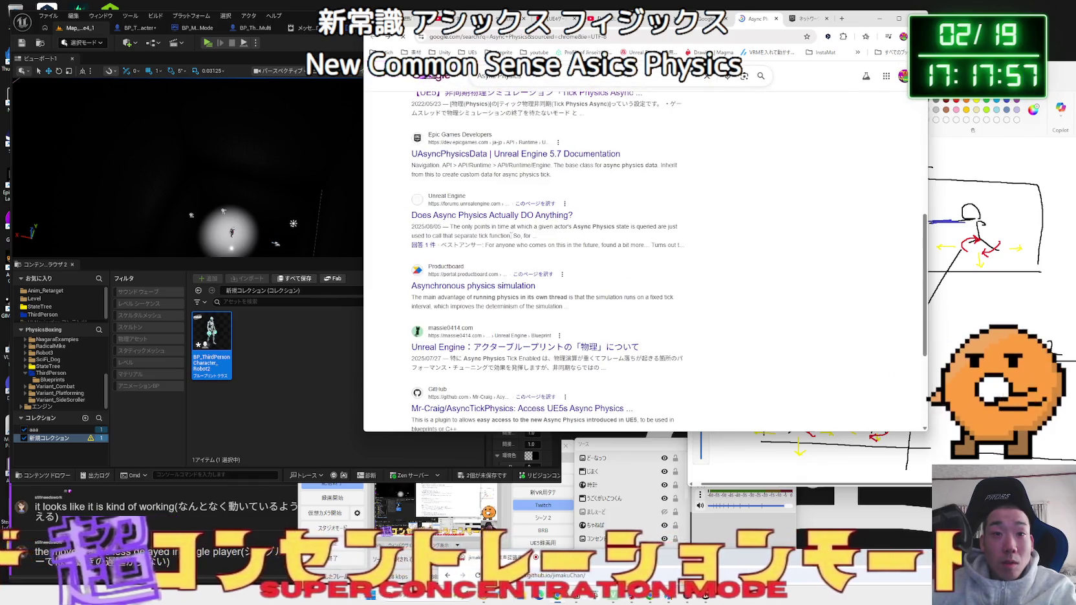
# - Look over the Epic documentation on project physics settings from the Async Physics results
pyautogui.scroll(6, 505, 194)
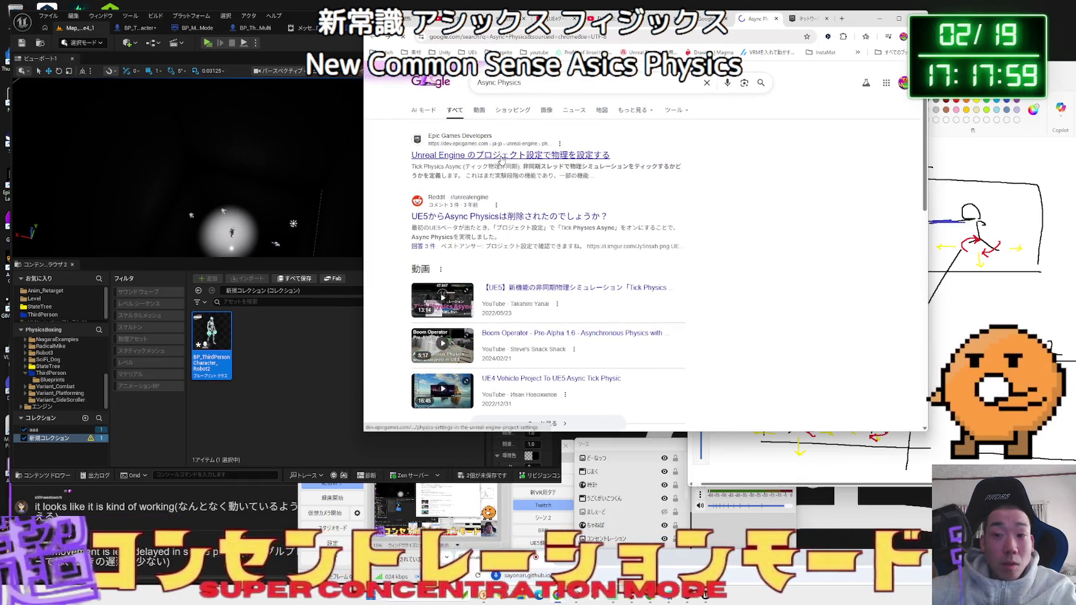
pyautogui.click(502, 159)
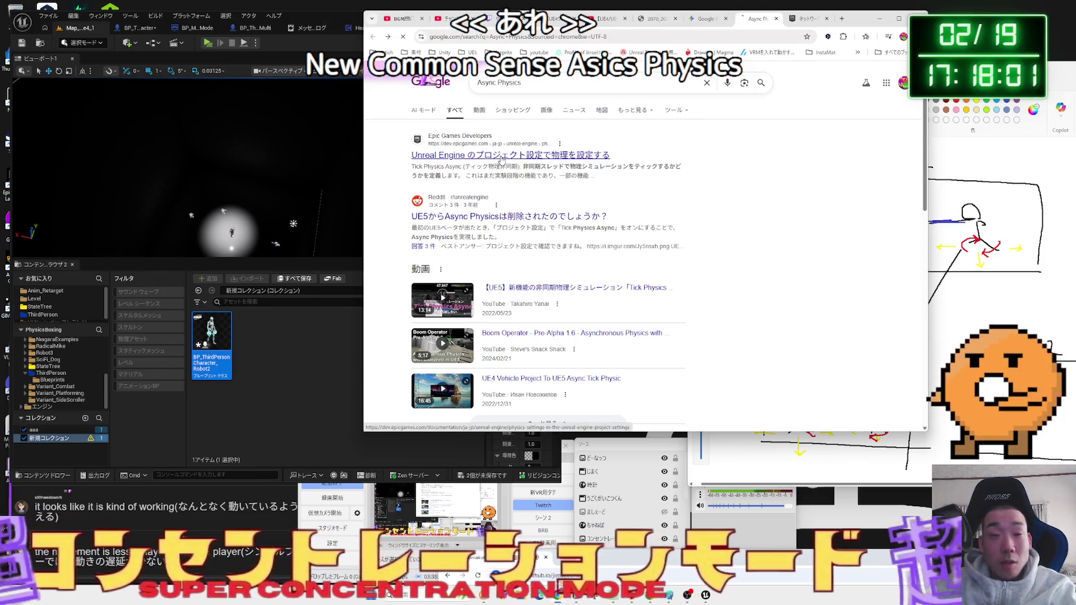
pyautogui.scroll(-10, 676, 251)
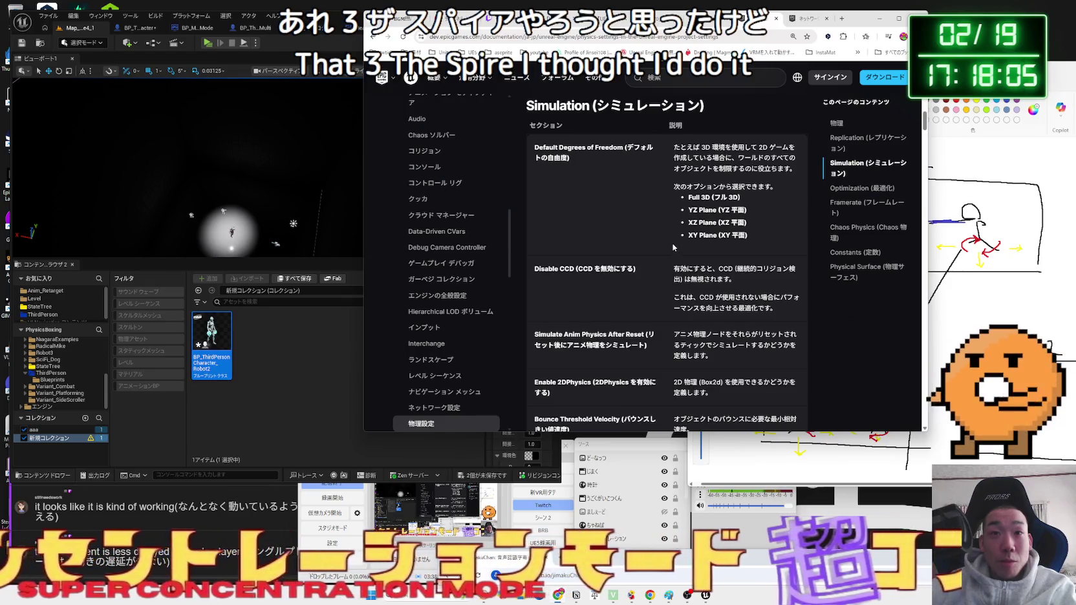
pyautogui.hotkey('alt', 'Left')
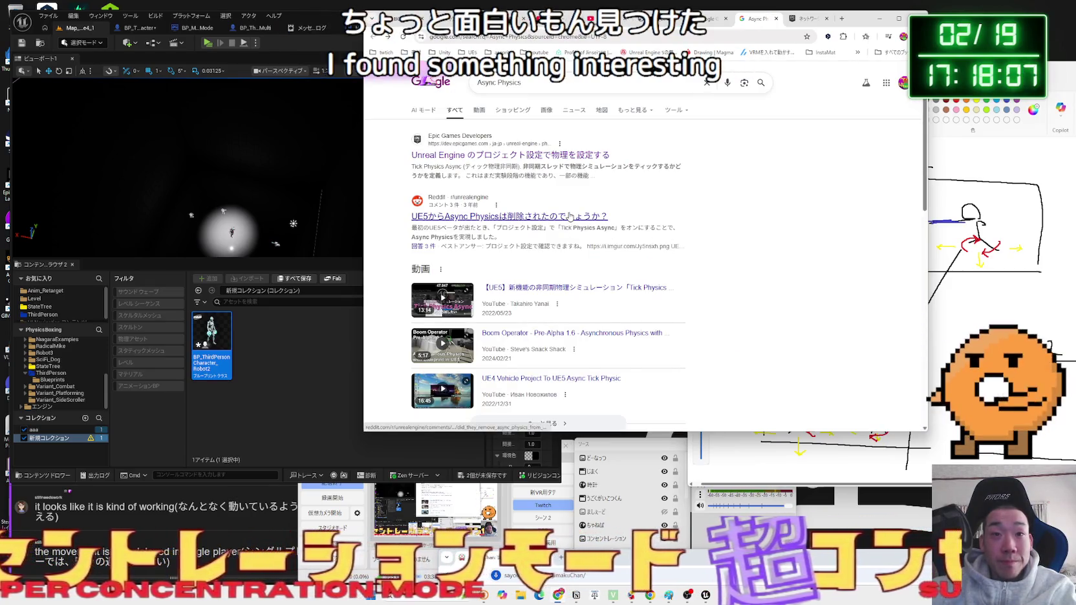
# - Read the Reddit thread about Async Physics and turning on Tick Physics Async
pyautogui.click(569, 217)
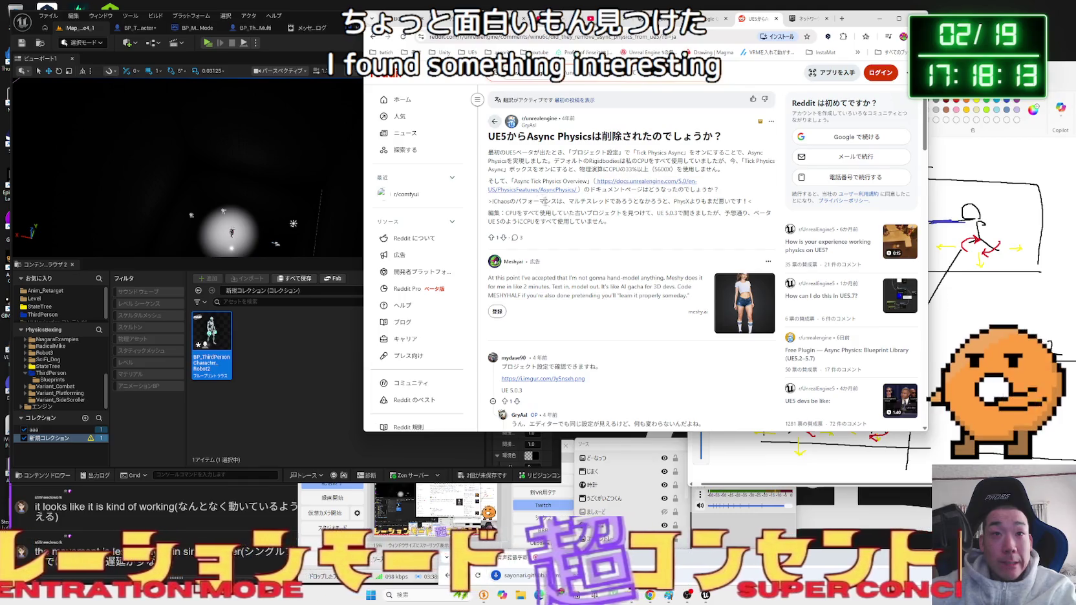
pyautogui.moveTo(534, 153); pyautogui.dragTo(671, 169)
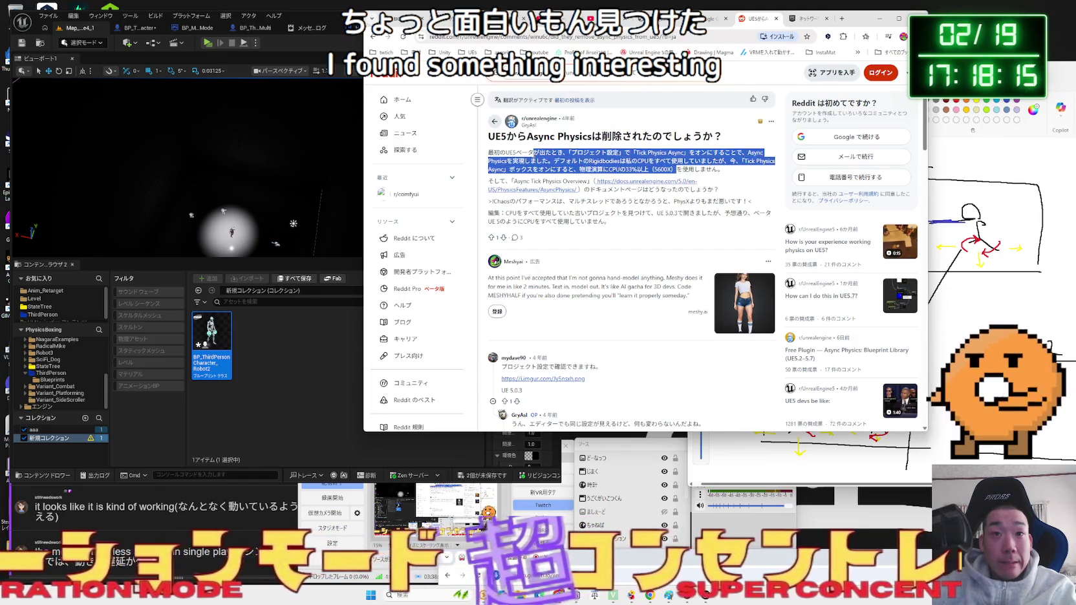
pyautogui.moveTo(534, 153); pyautogui.dragTo(671, 169)
pyautogui.moveTo(554, 161); pyautogui.dragTo(620, 161)
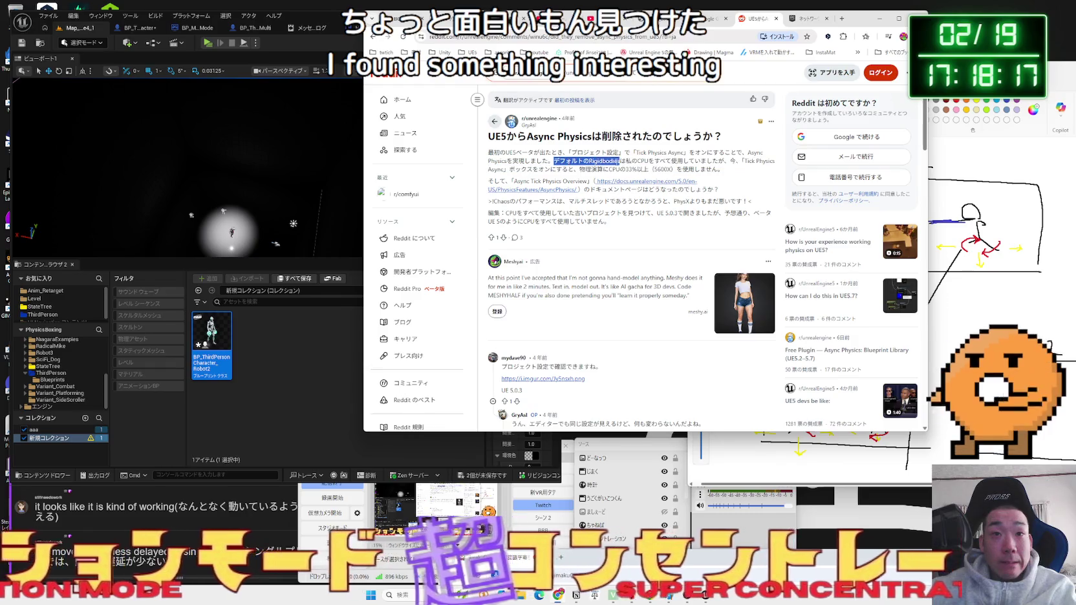
pyautogui.moveTo(554, 161); pyautogui.dragTo(769, 169)
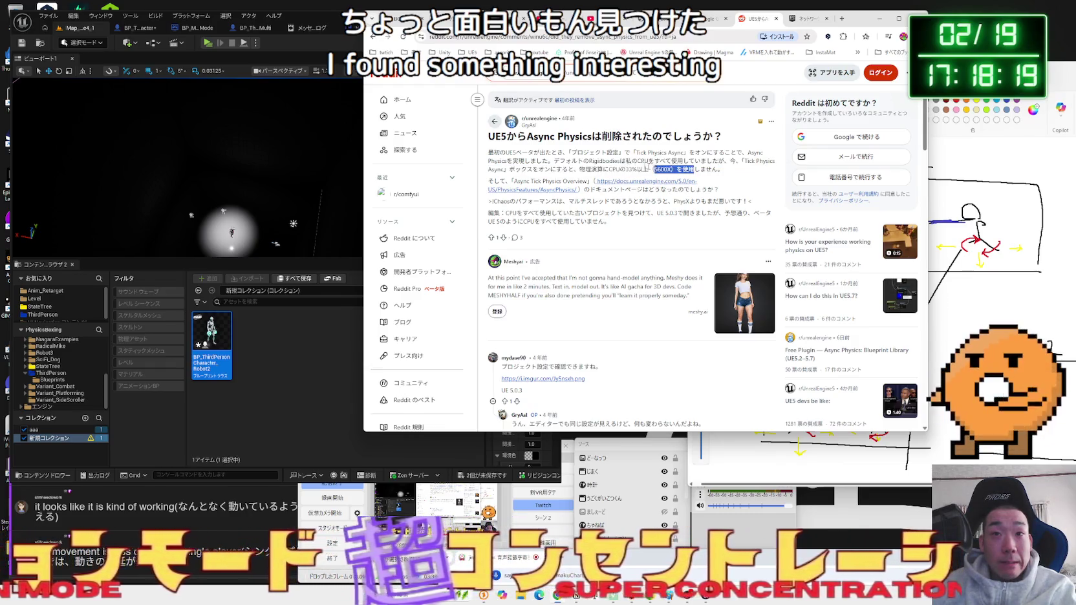
pyautogui.moveTo(554, 161); pyautogui.dragTo(647, 161)
pyautogui.click(619, 238)
pyautogui.scroll(-1, 619, 238)
pyautogui.scroll(-3, 619, 238)
# - Check the second page of Async Physics results, then search for 'UE5 物理演算 GPU'
pyautogui.hotkey('alt', 'Left')
pyautogui.scroll(-15, 619, 236)
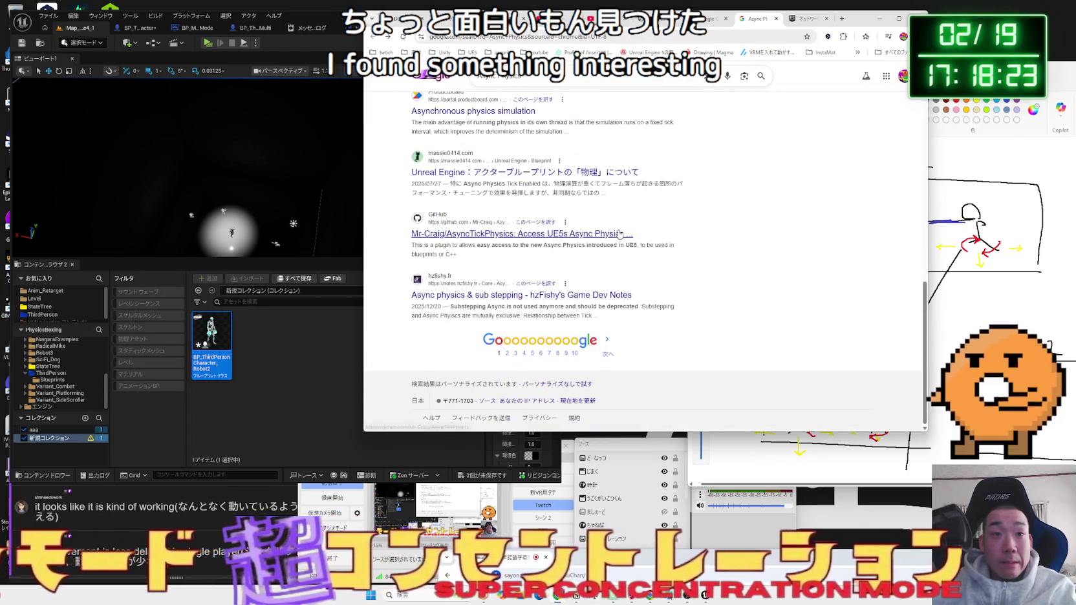
pyautogui.click(508, 353)
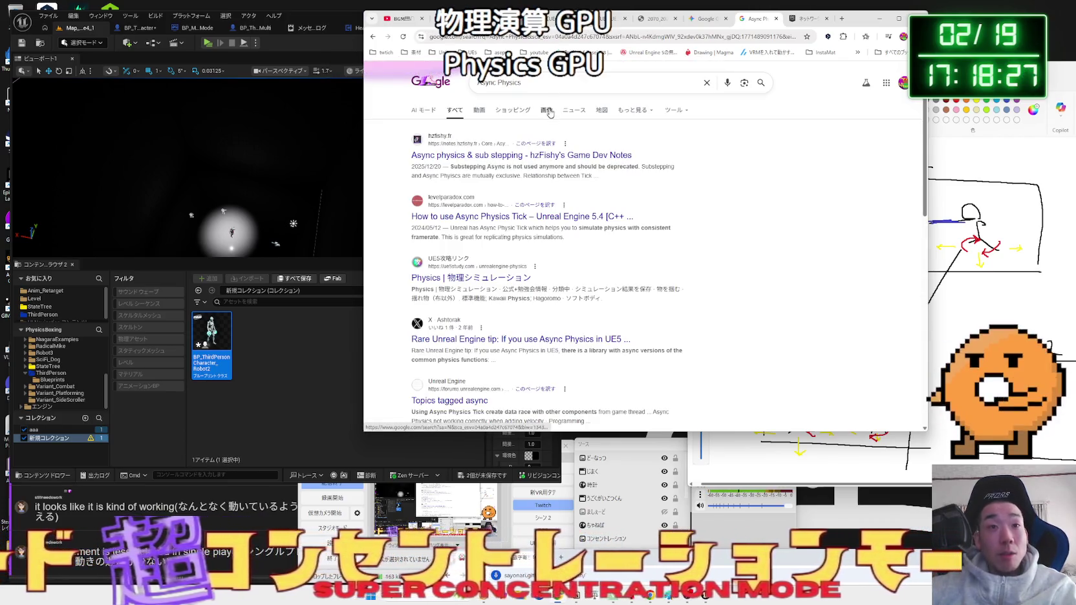
pyautogui.moveTo(521, 82); pyautogui.dragTo(451, 82)
pyautogui.write('UE5')
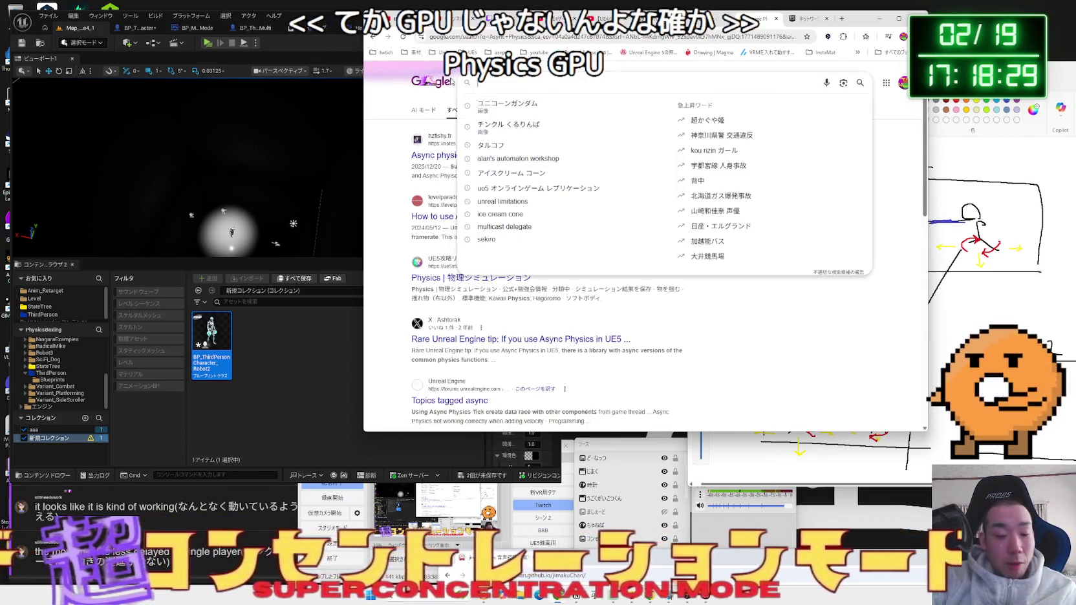
pyautogui.write(' 物理演算')
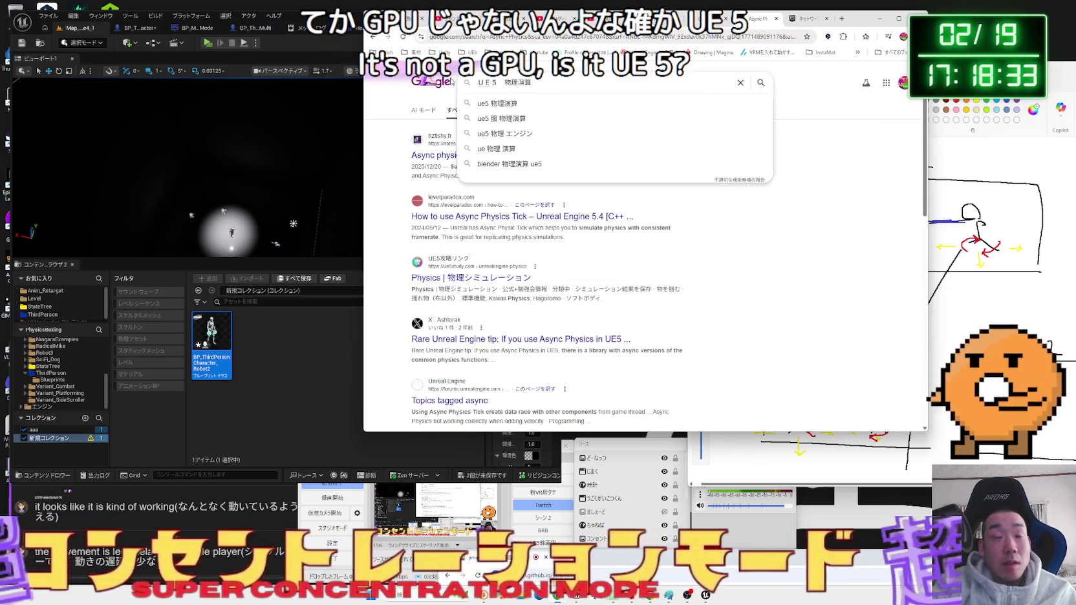
pyautogui.write('PU')
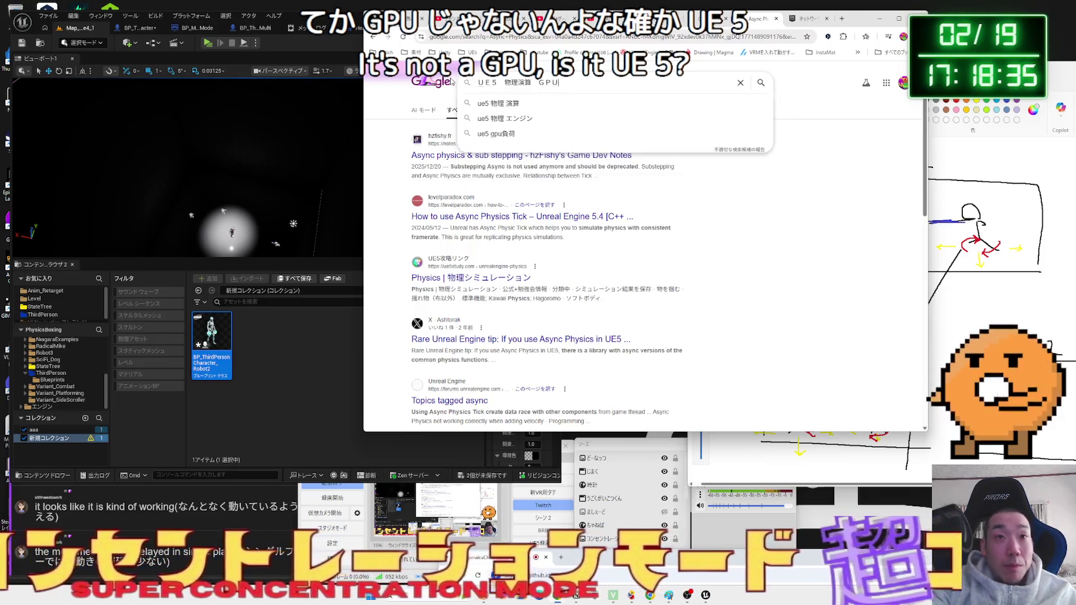
pyautogui.press('Return')
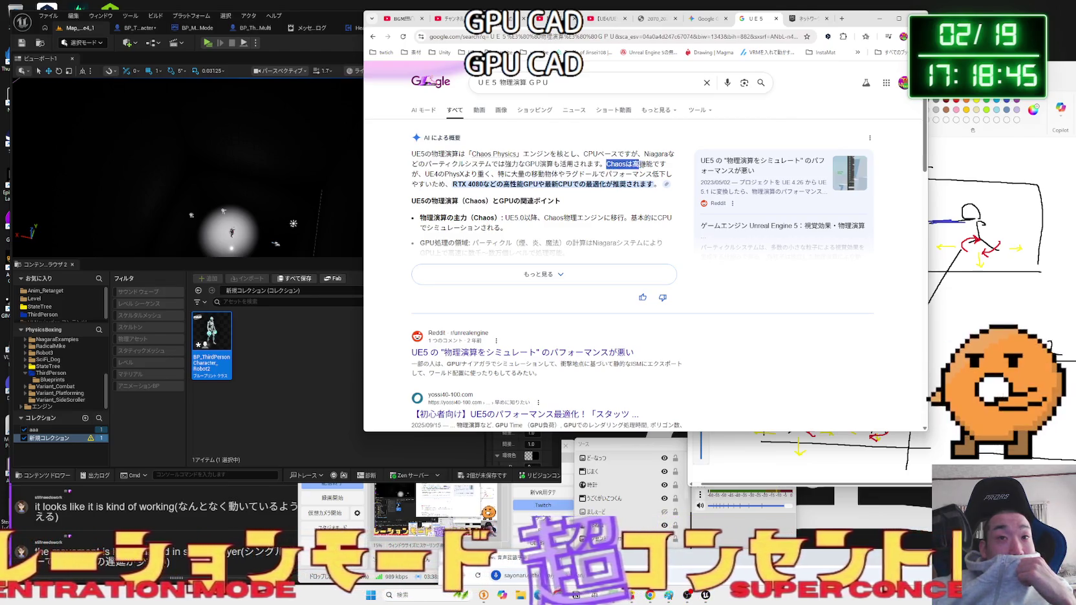
# - Expand the AI overview on Chaos physics and GPUs, then open the yossi40 optimization article
pyautogui.moveTo(444, 174); pyautogui.dragTo(560, 173)
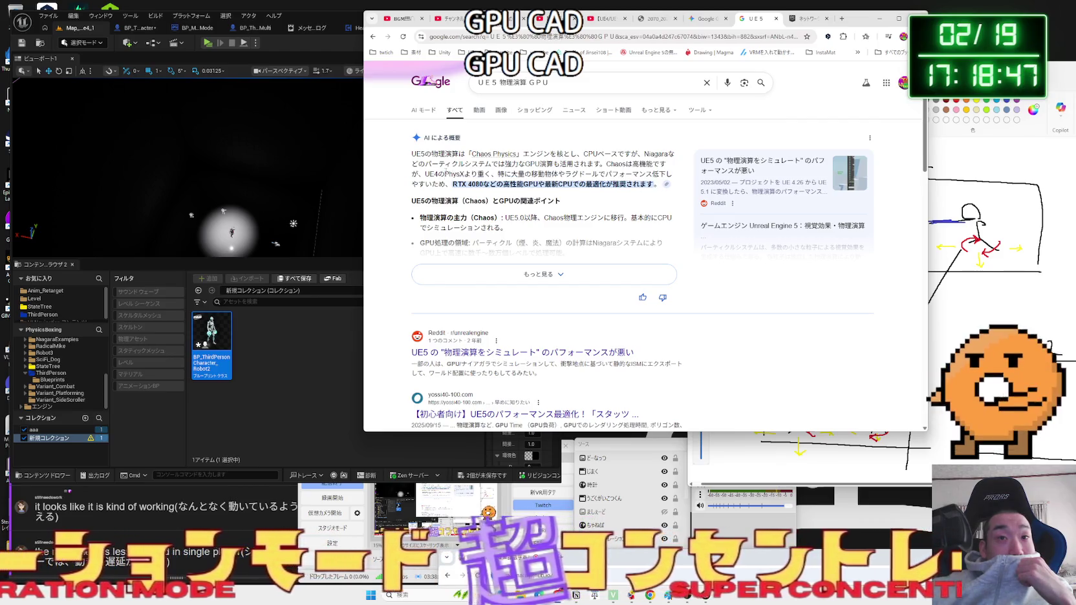
pyautogui.moveTo(444, 173); pyautogui.dragTo(607, 184)
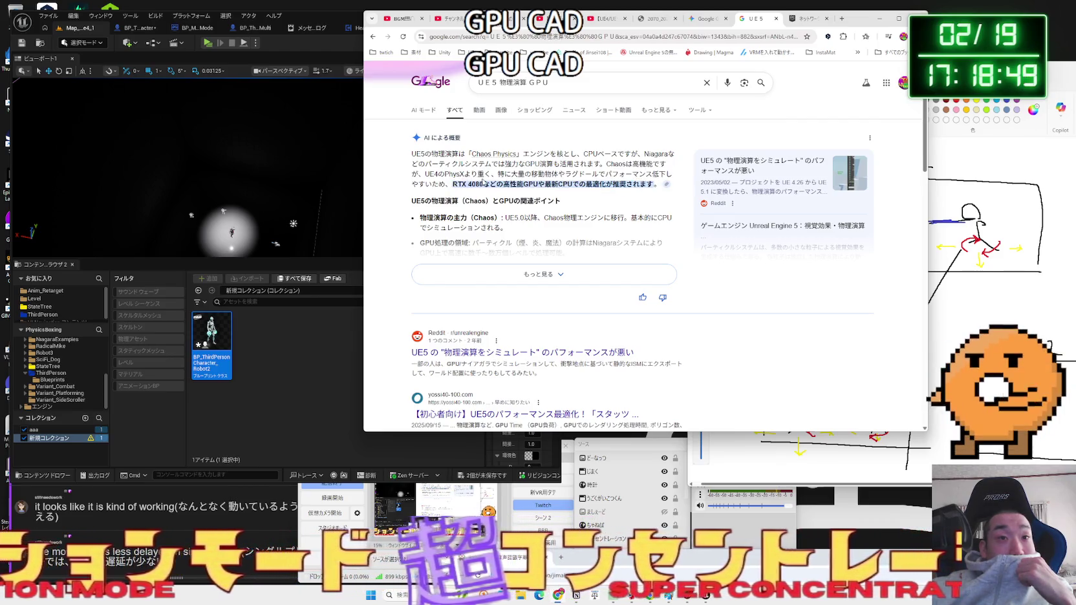
pyautogui.click(544, 275)
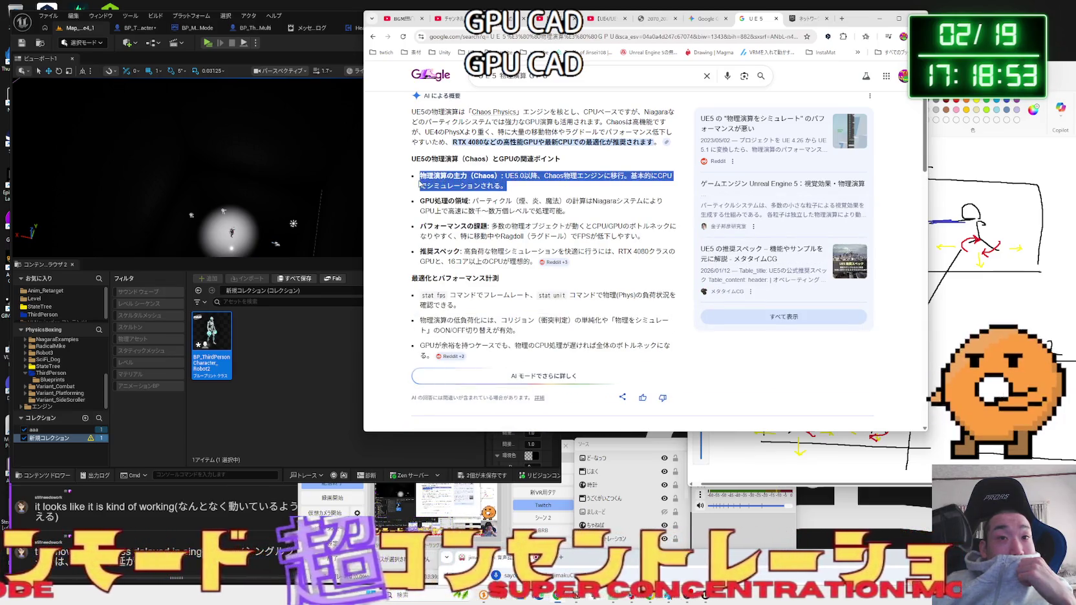
pyautogui.scroll(-4, 525, 196)
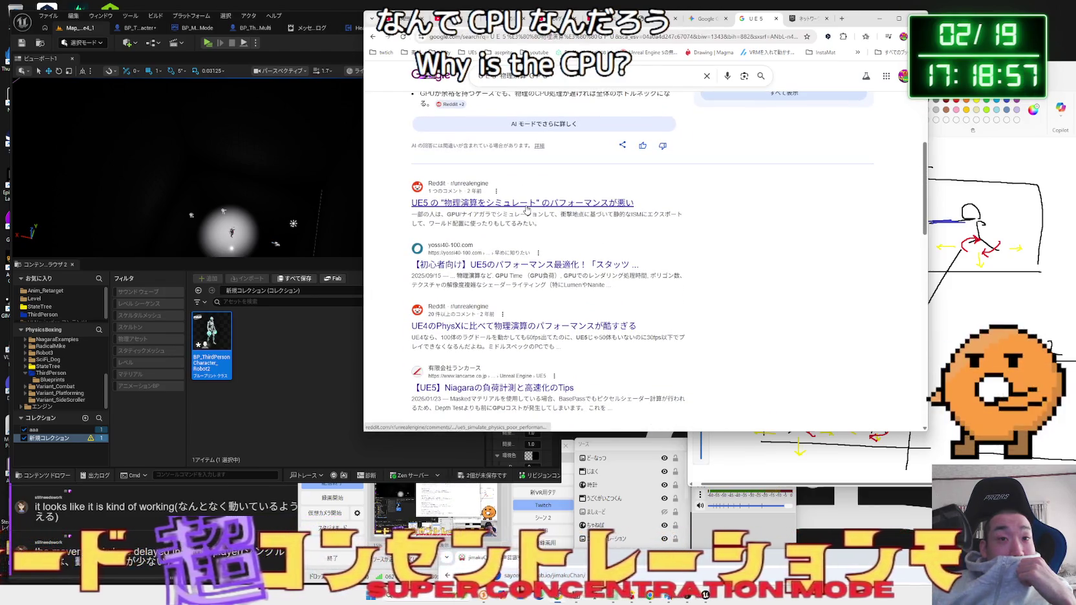
pyautogui.scroll(-1, 529, 213)
pyautogui.click(527, 223)
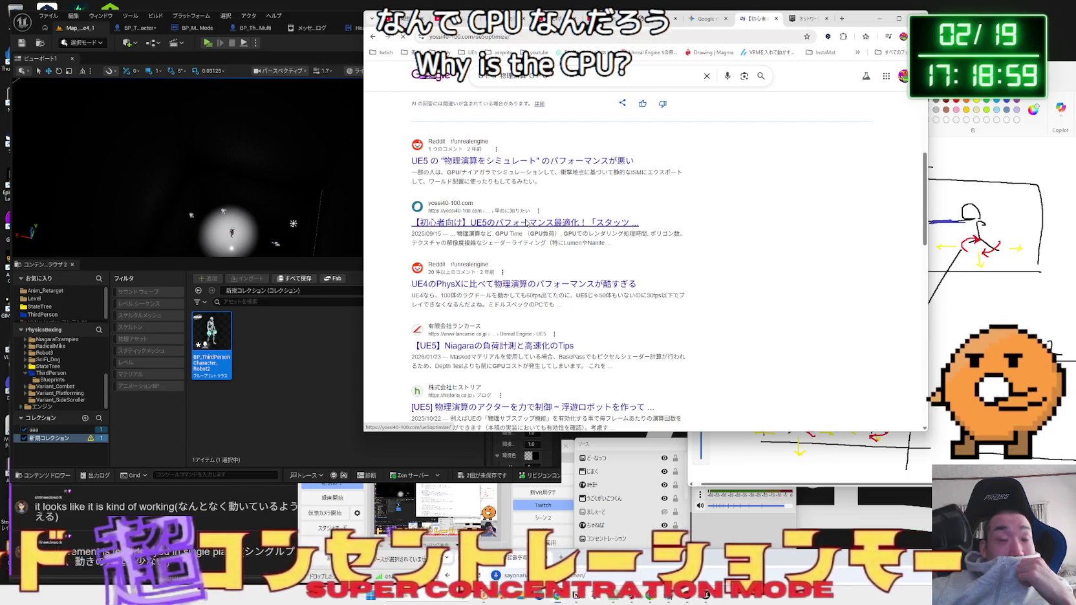
# - Skim the yossi40 article's recommended improvements section and return to the results
pyautogui.scroll(-4, 525, 217)
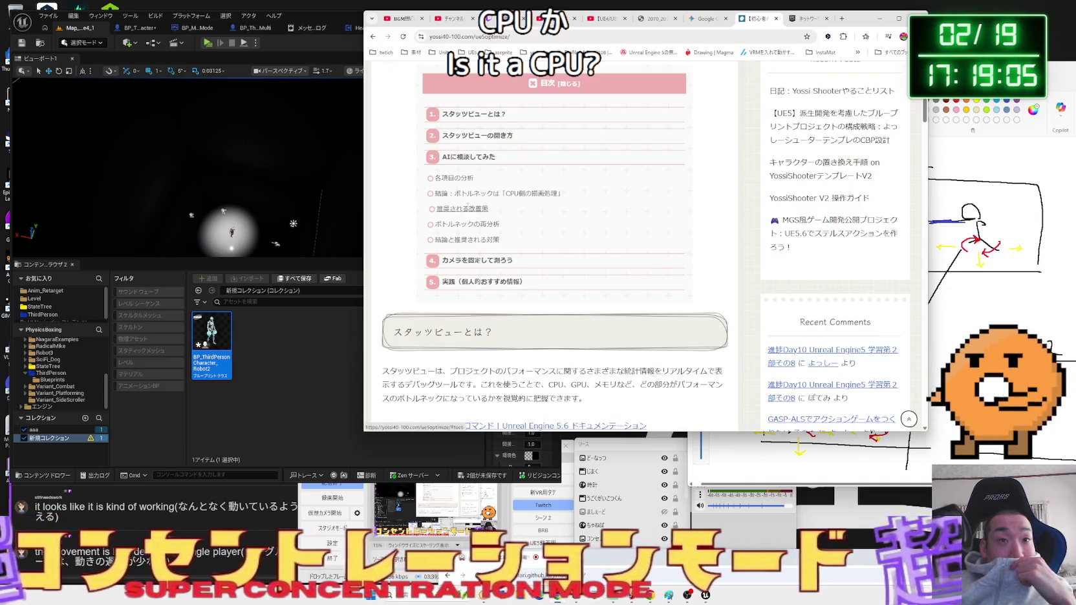
pyautogui.click(467, 208)
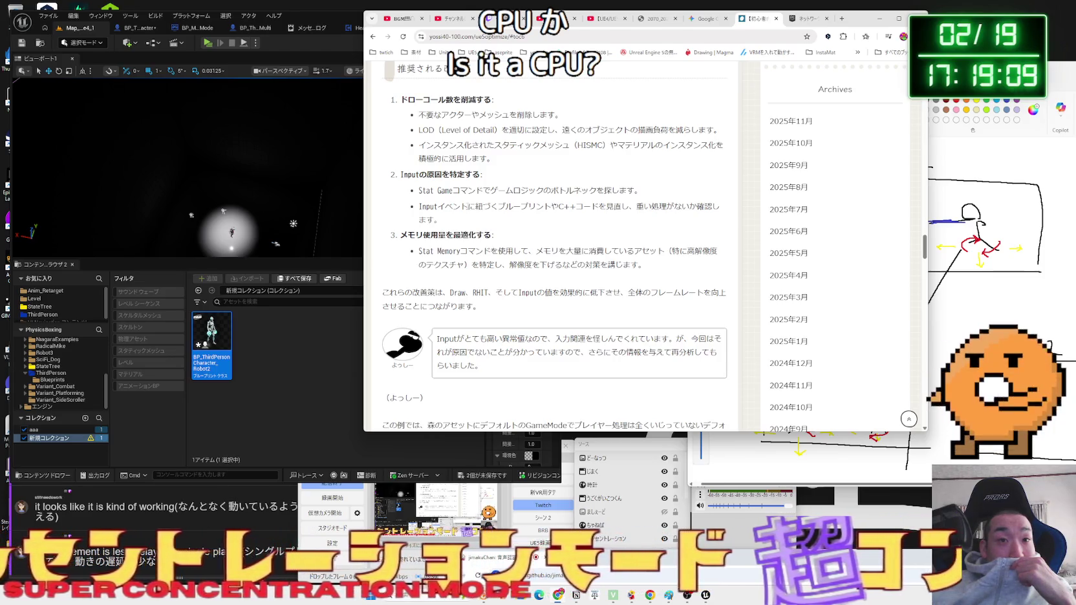
pyautogui.scroll(-3, 470, 208)
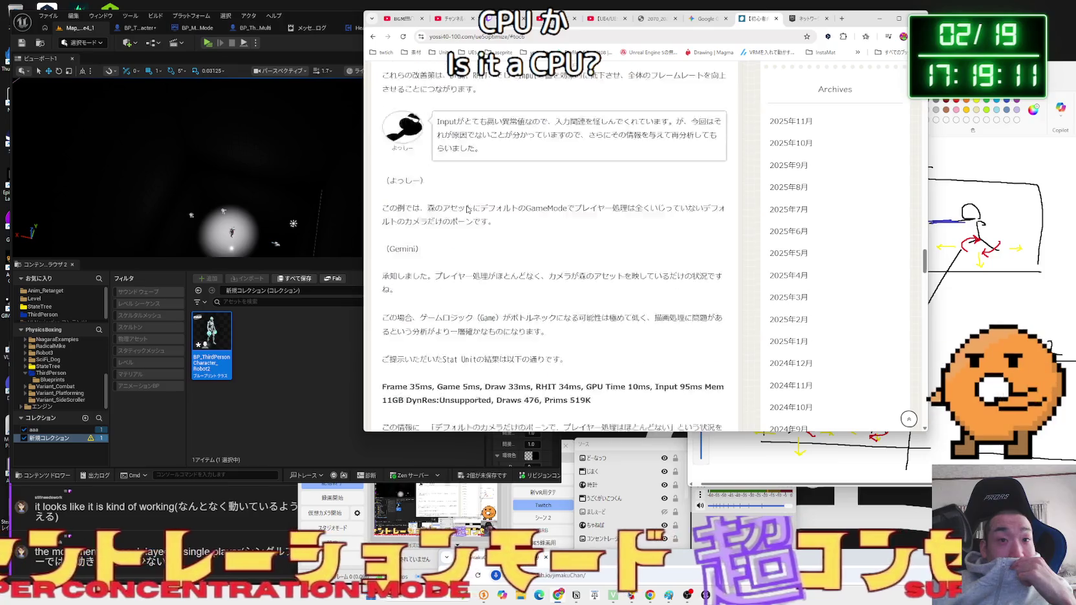
pyautogui.hotkey('alt', 'Left')
pyautogui.hotkey('alt', 'Left')
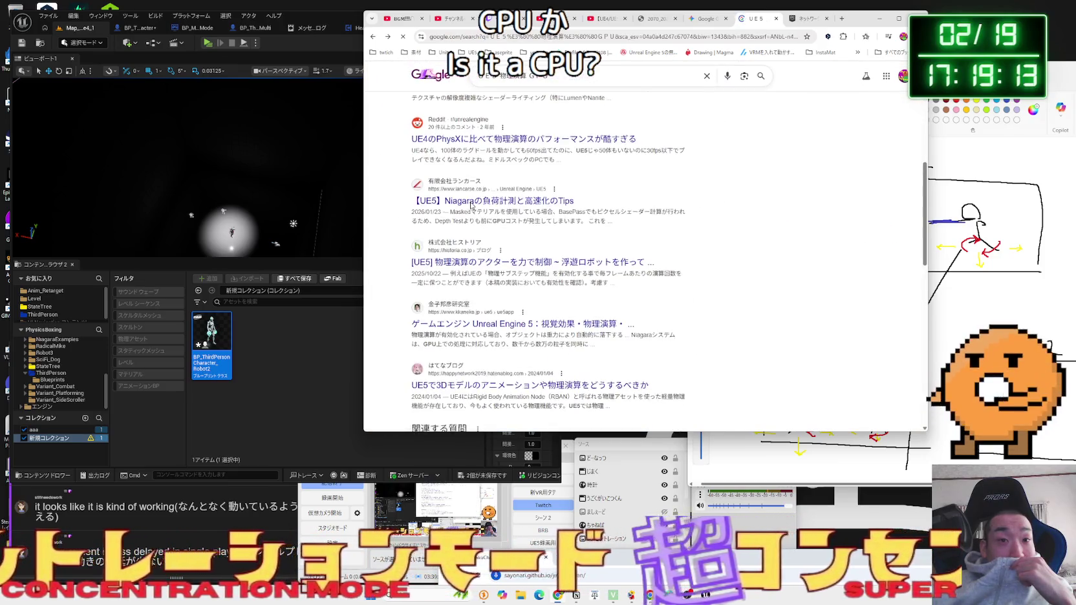
# - Read the physics-enabled snippet text in the UE5 GPU search results
pyautogui.moveTo(435, 209); pyautogui.dragTo(495, 209)
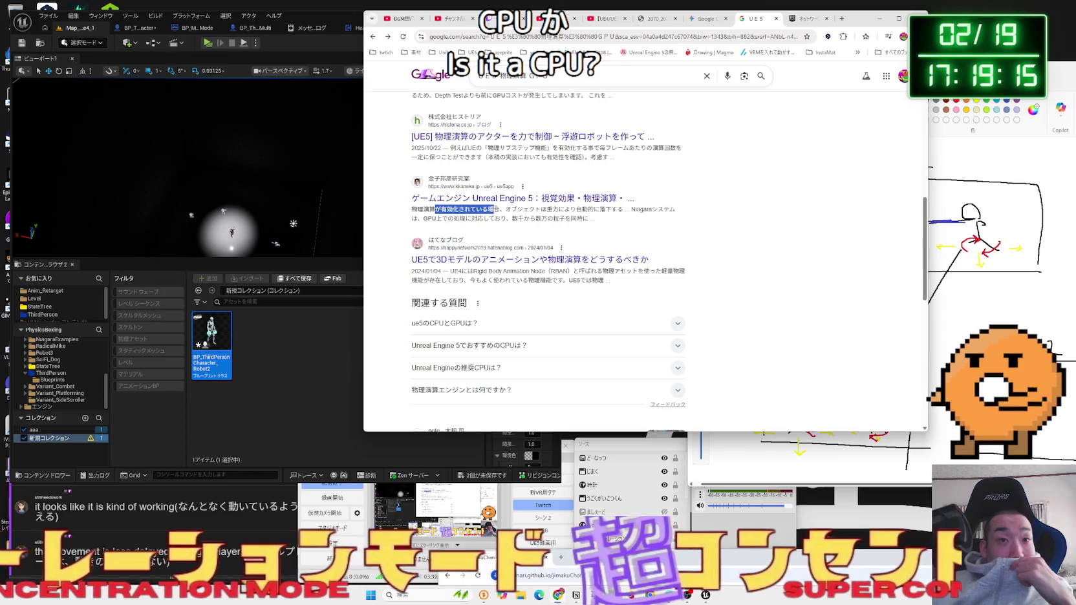
pyautogui.moveTo(619, 212)
pyautogui.mouseDown()
pyautogui.moveTo(411, 210)
pyautogui.moveTo(587, 218)
pyautogui.moveTo(486, 209)
pyautogui.mouseUp()
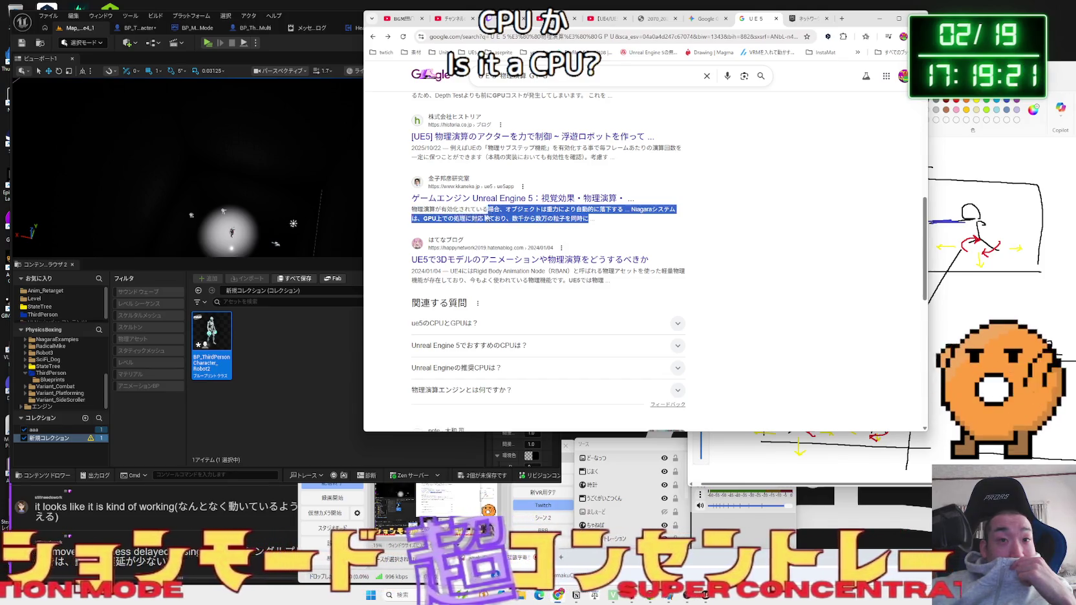
pyautogui.click(424, 216)
pyautogui.scroll(-1, 578, 219)
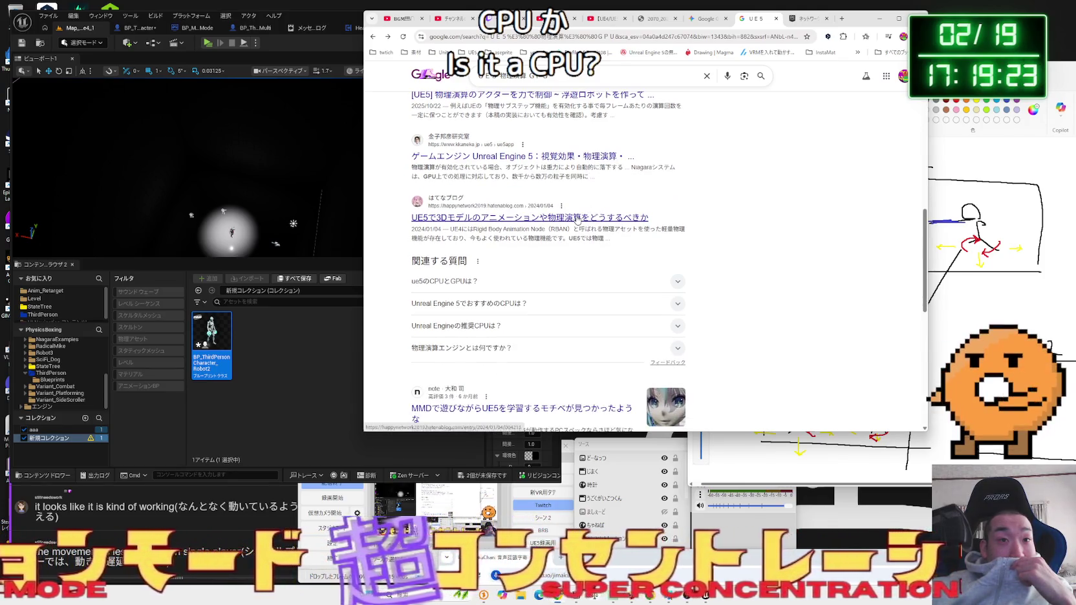
# - Browse the blog post on UE5 animation and physics, playing its embedded X video
pyautogui.click(578, 218)
pyautogui.scroll(-2, 575, 218)
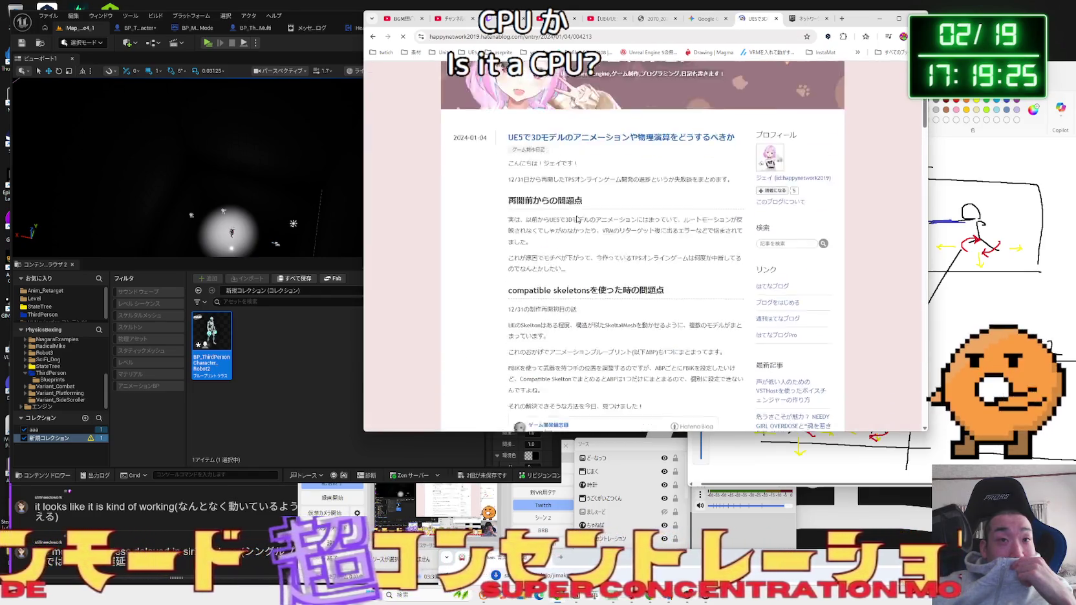
pyautogui.scroll(-6, 575, 217)
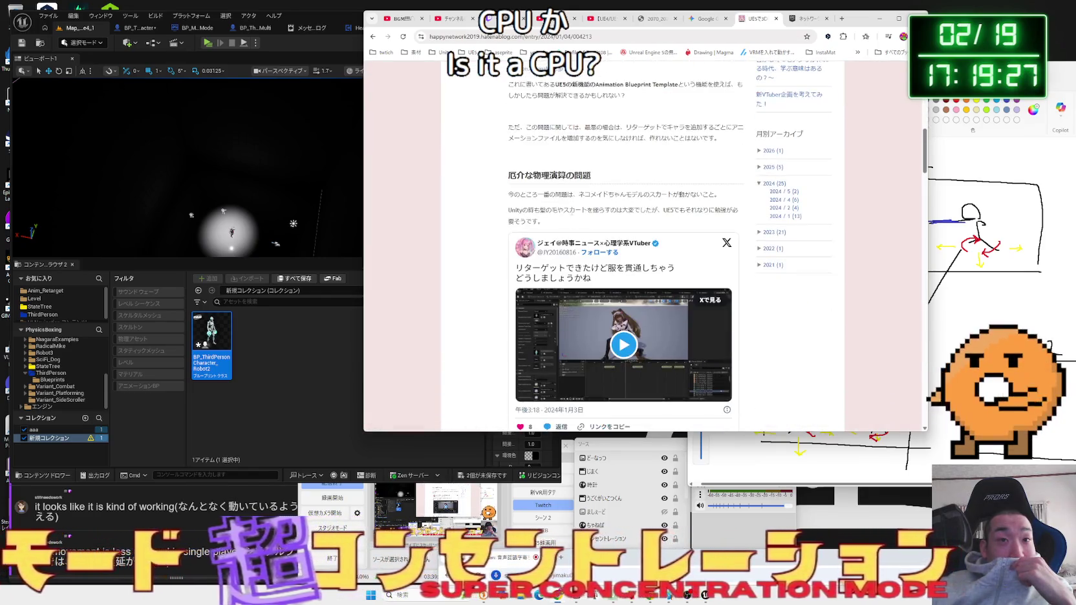
pyautogui.scroll(-1, 571, 212)
pyautogui.click(621, 255)
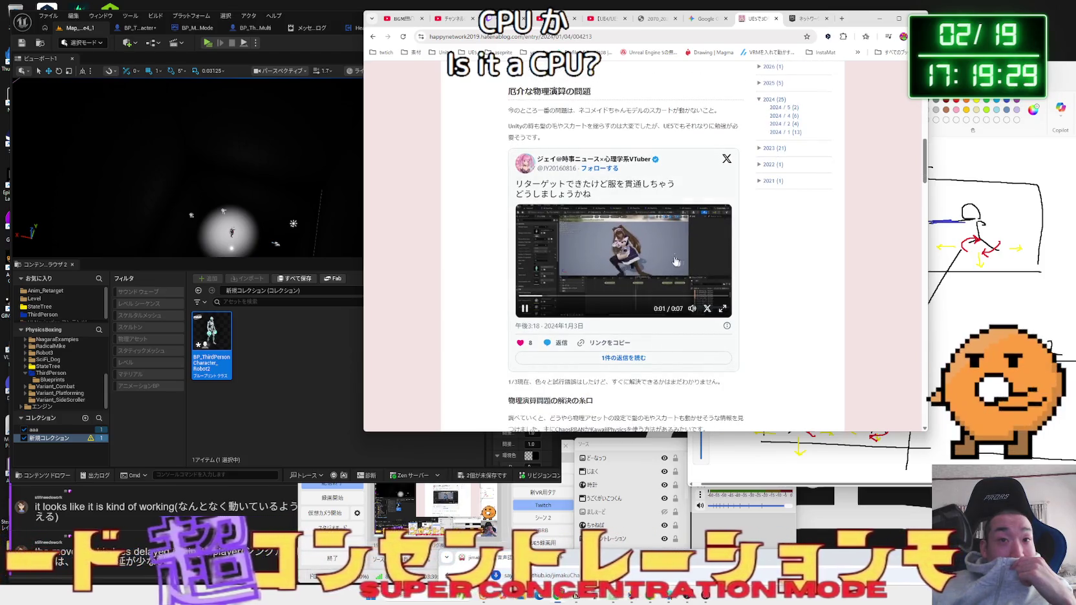
pyautogui.scroll(-10, 663, 258)
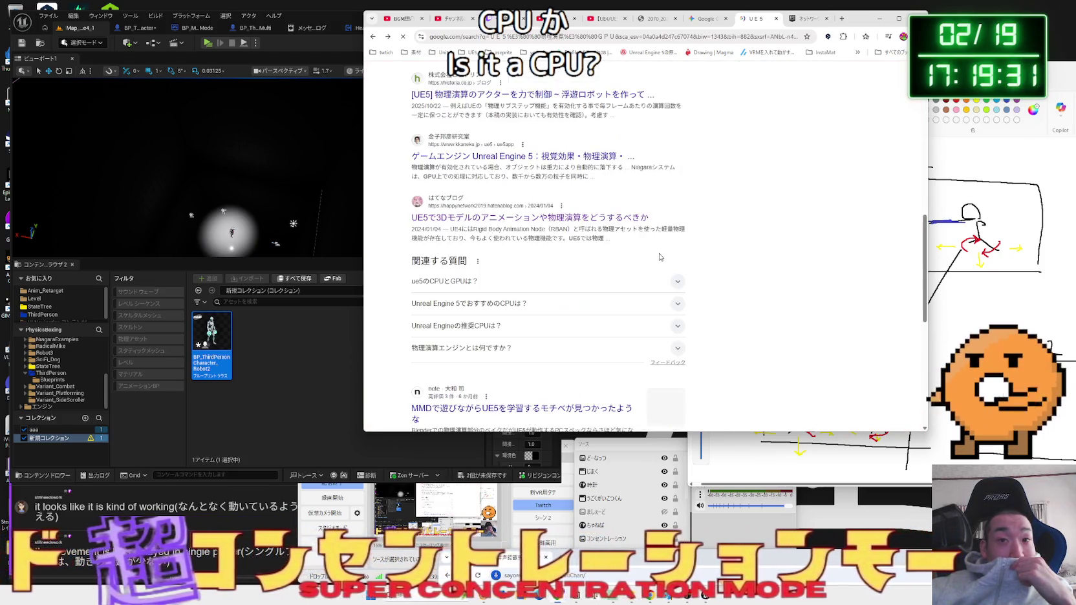
pyautogui.hotkey('alt', 'Left')
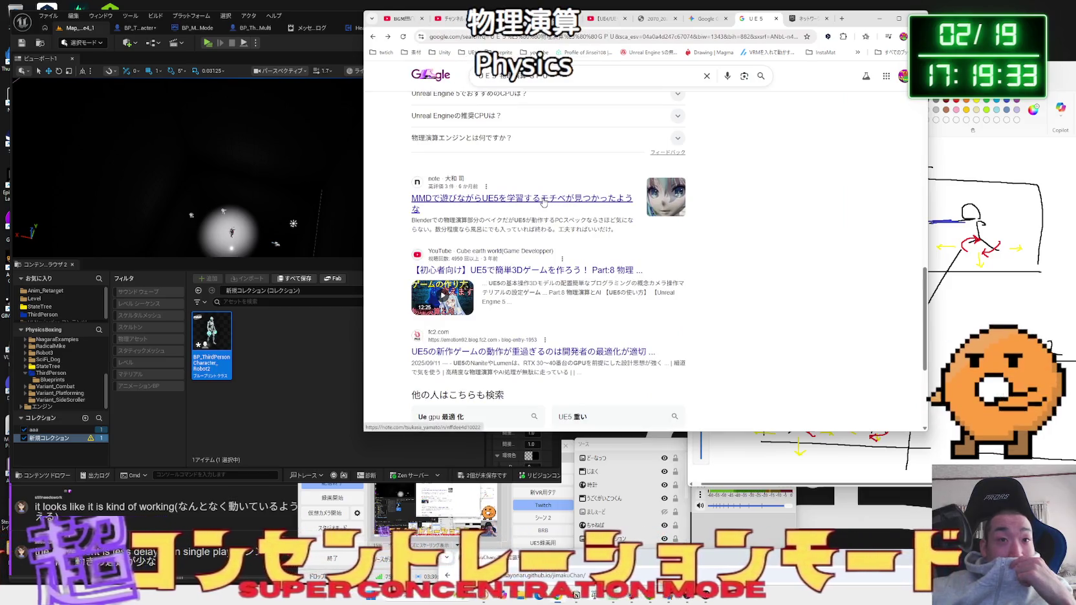
# - Close the UE5 results tab and scroll Gemini's answer to the Add Force tip
pyautogui.scroll(-3, 544, 202)
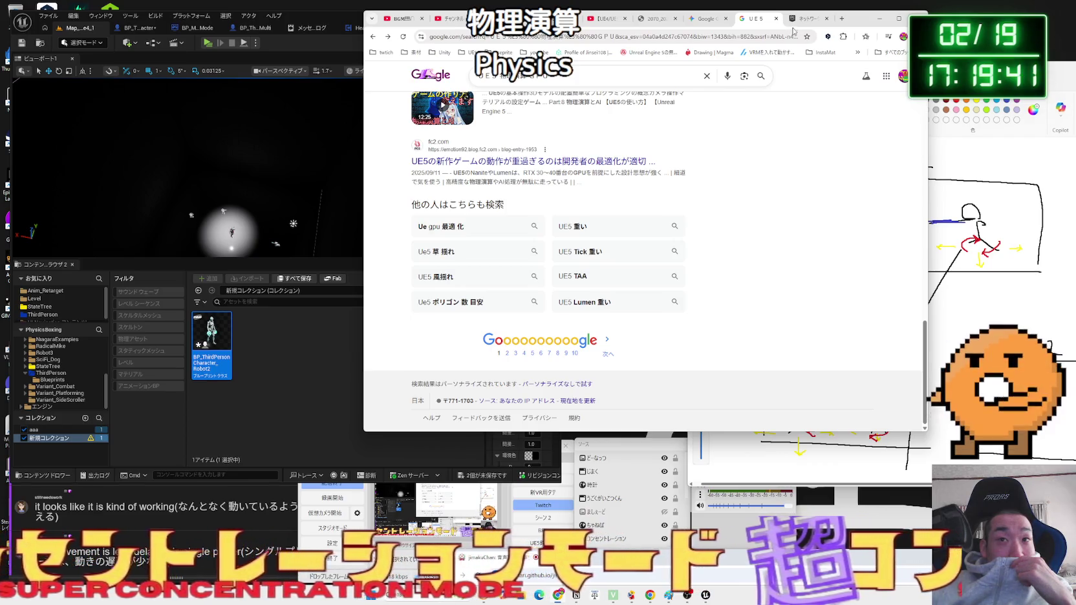
pyautogui.click(777, 19)
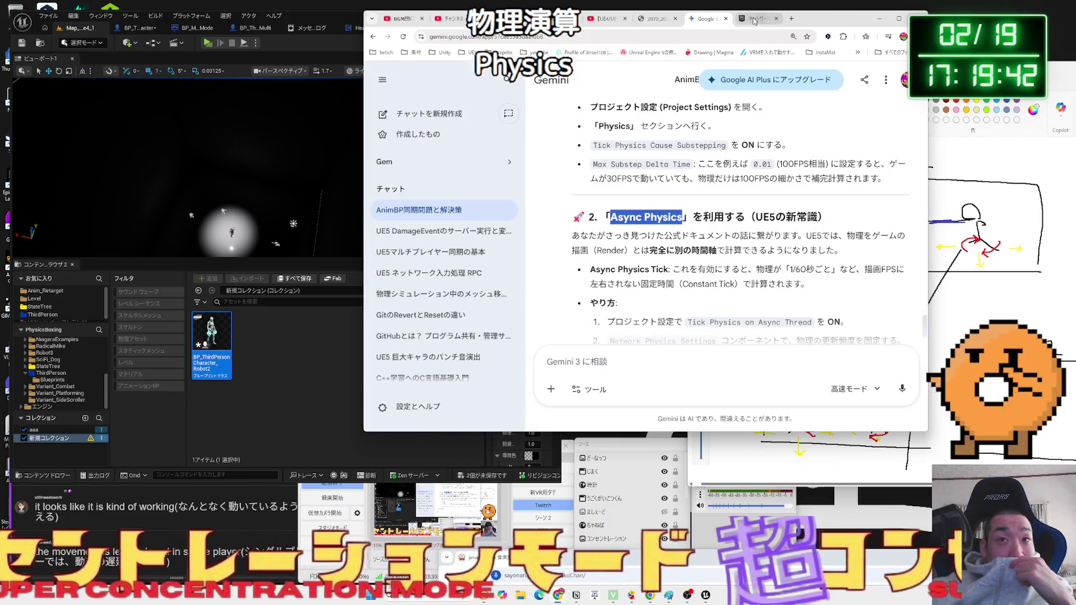
pyautogui.click(687, 203)
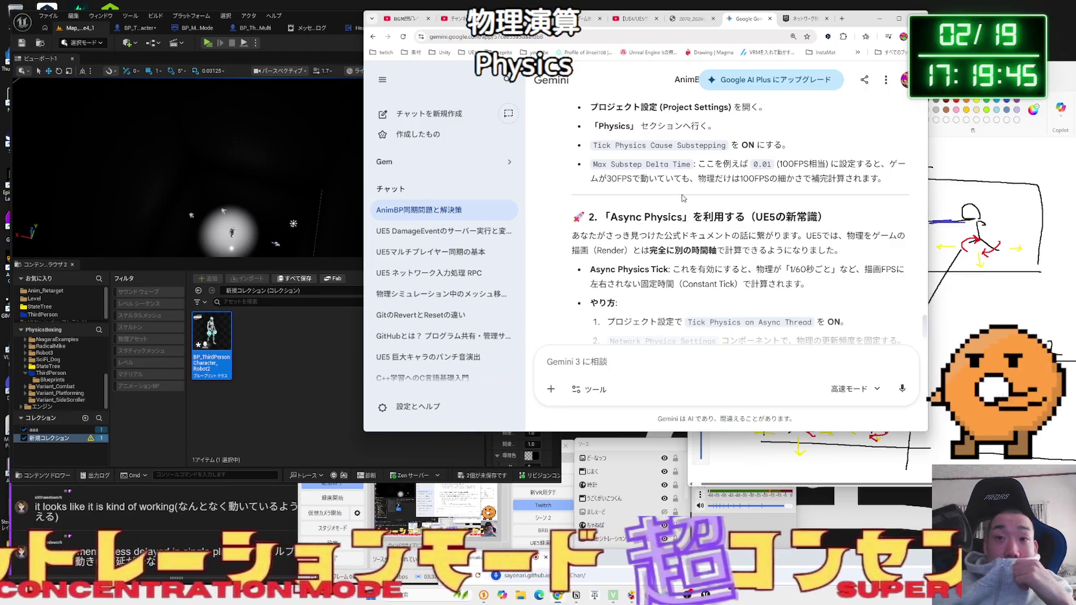
pyautogui.scroll(-2, 683, 198)
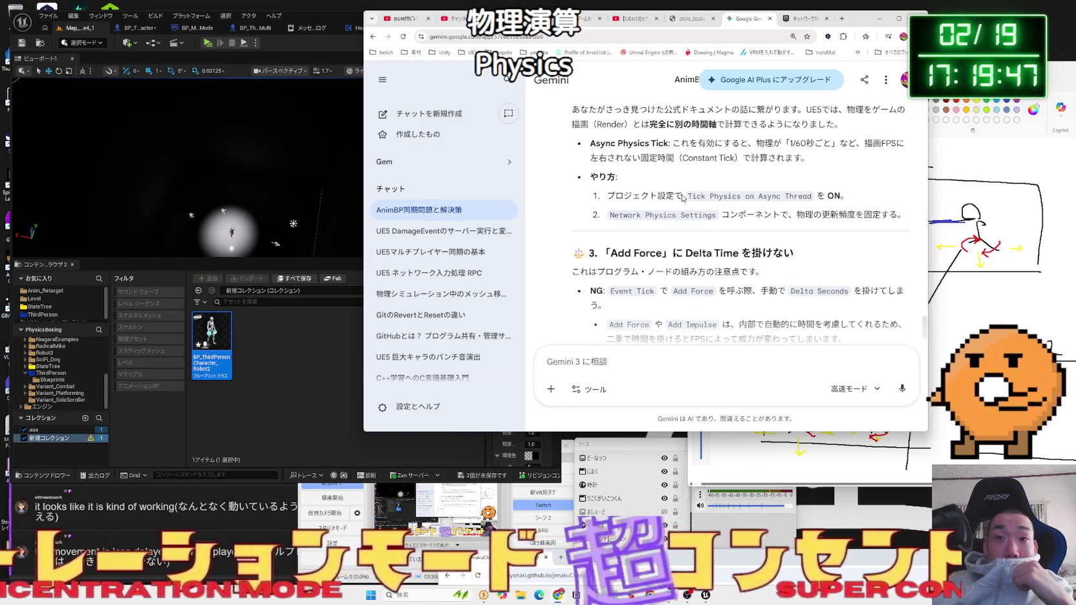
pyautogui.click(248, 342)
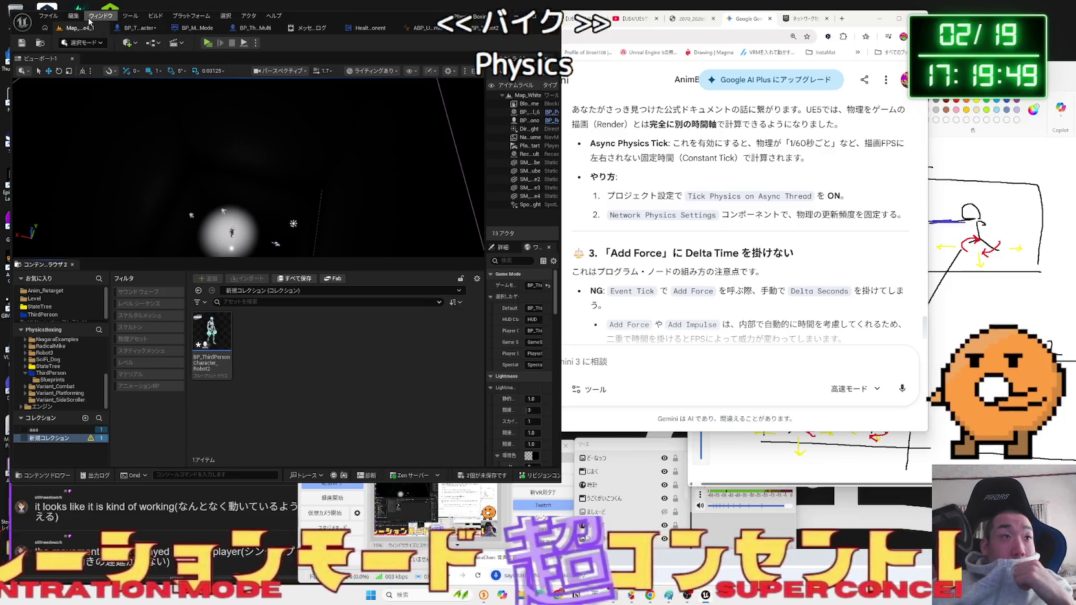
# - Open Project Settings via Edit, try an 'async' search, and go to Engine – Physics
pyautogui.click(78, 17)
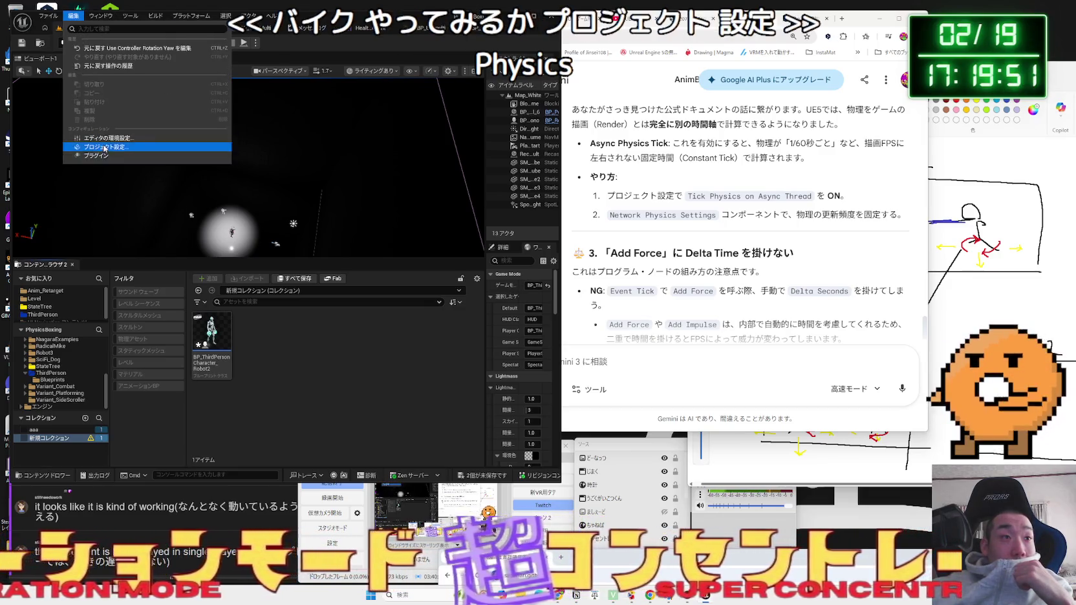
pyautogui.click(107, 146)
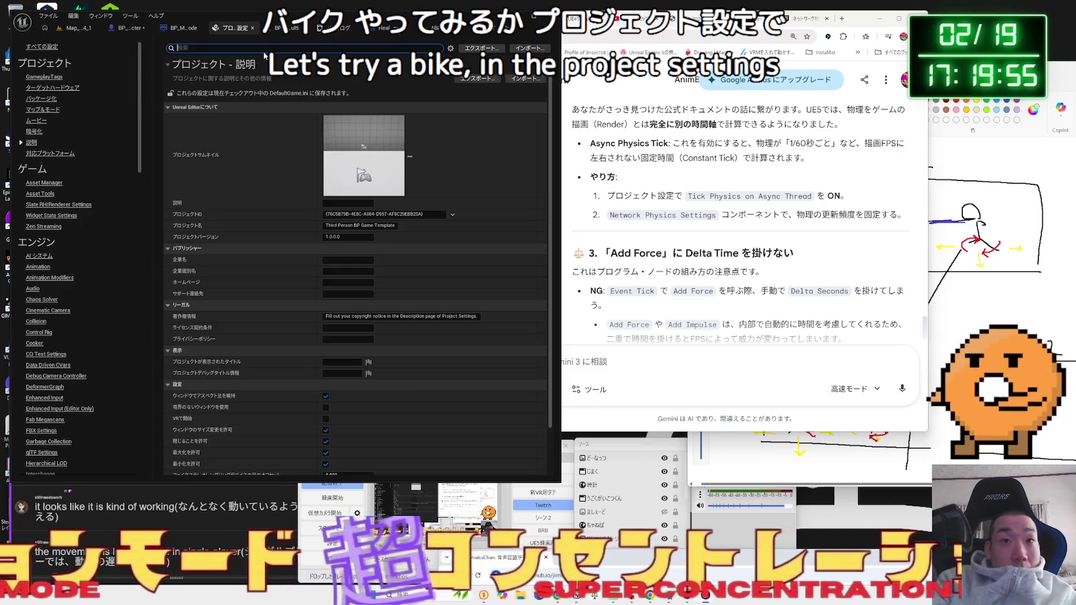
pyautogui.write('async')
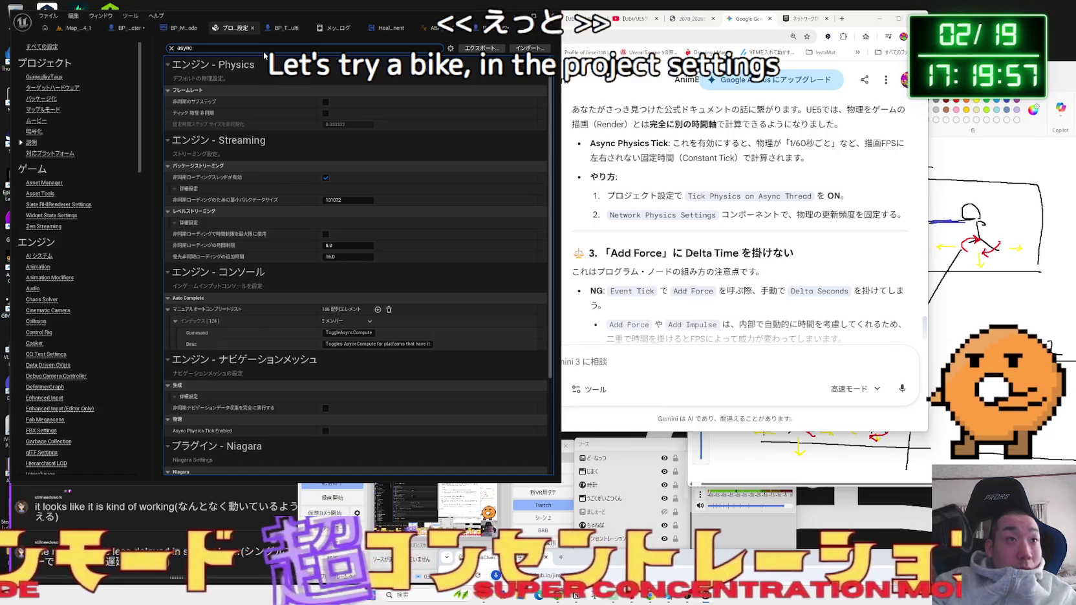
pyautogui.press('BackSpace')
pyautogui.press('BackSpace')
pyautogui.press('BackSpace')
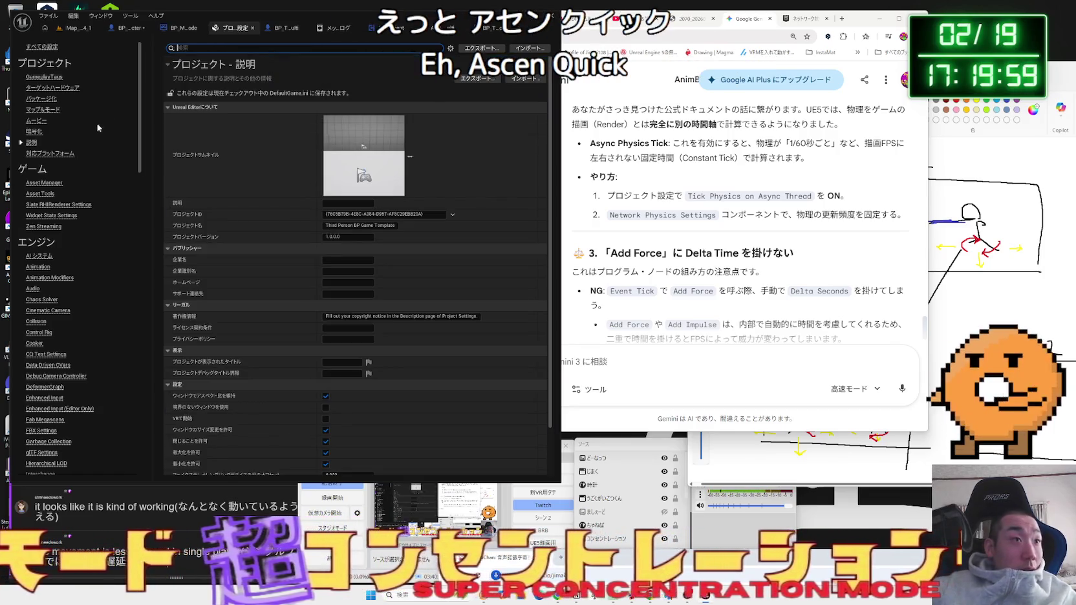
pyautogui.scroll(-3, 61, 286)
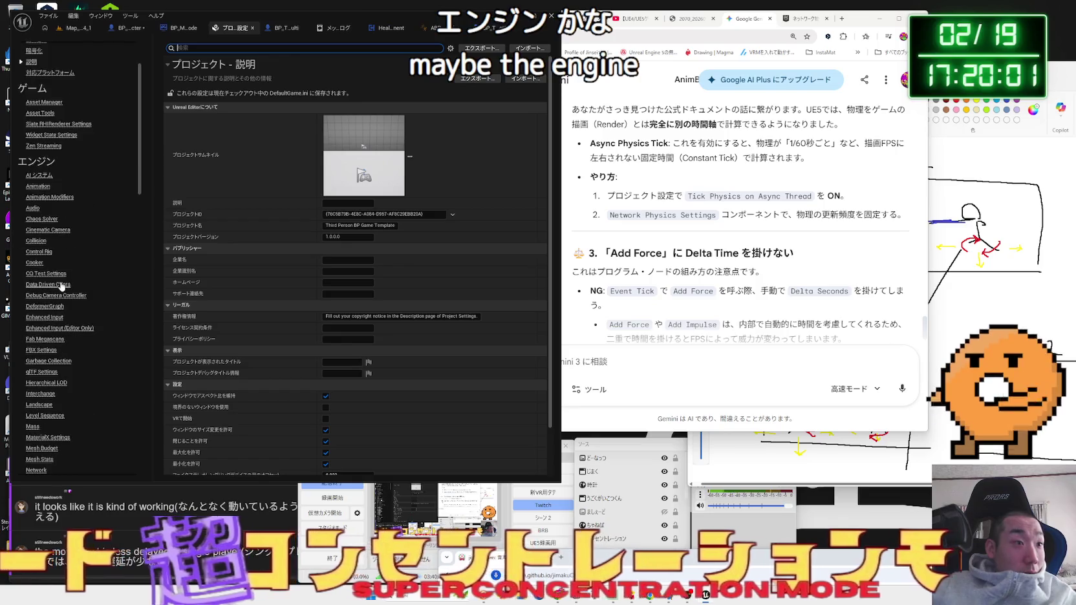
pyautogui.scroll(-8, 61, 287)
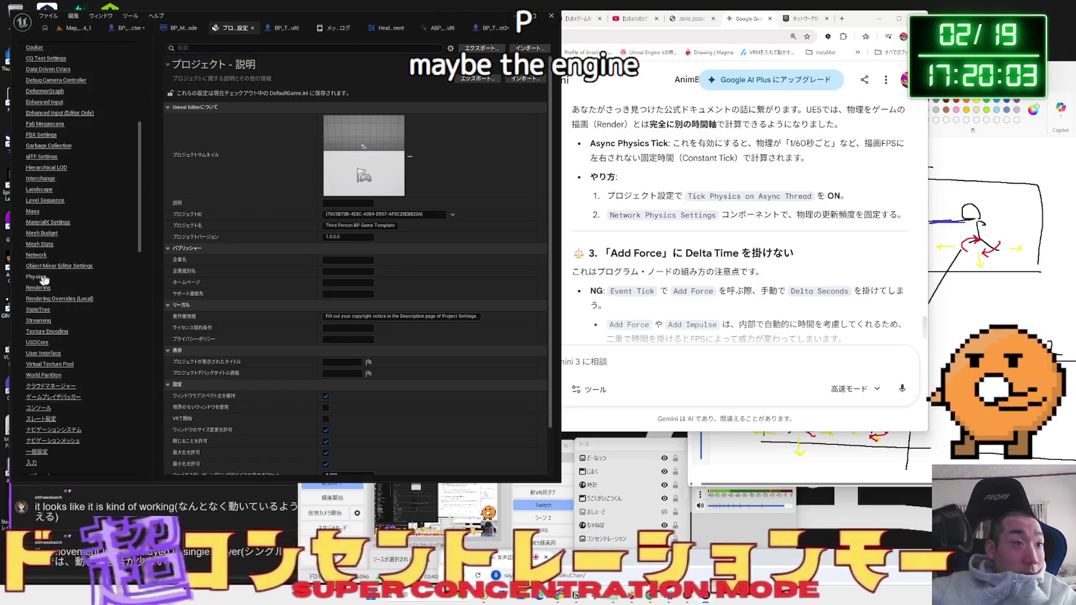
pyautogui.click(35, 277)
pyautogui.click(752, 16)
pyautogui.click(634, 18)
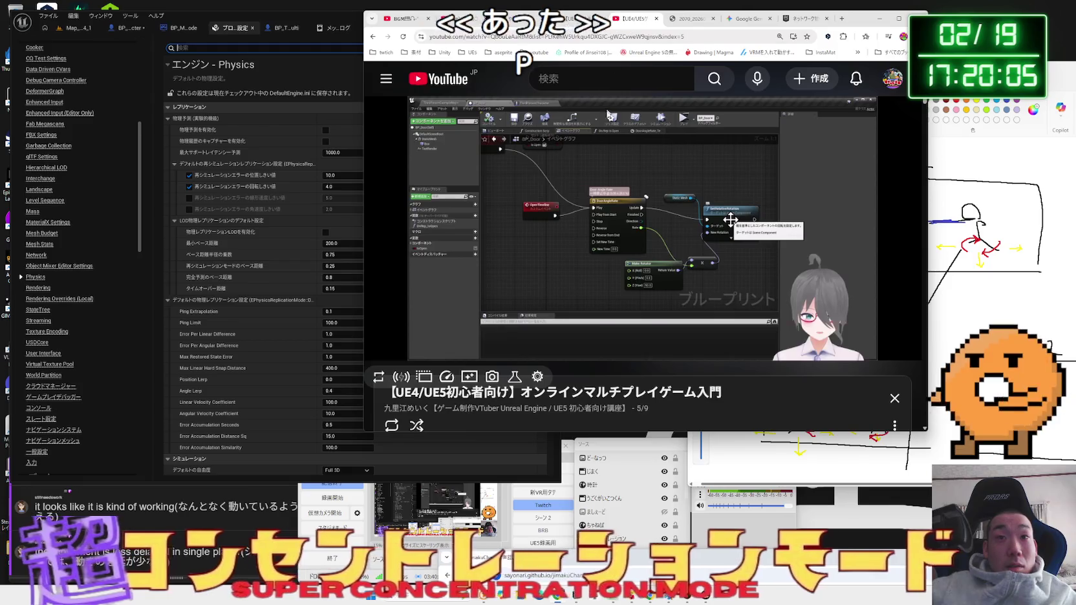
# - Start the 光と風の街 (City of Light and Wind) Celtic BGM video playing
pyautogui.click(461, 20)
pyautogui.click(404, 18)
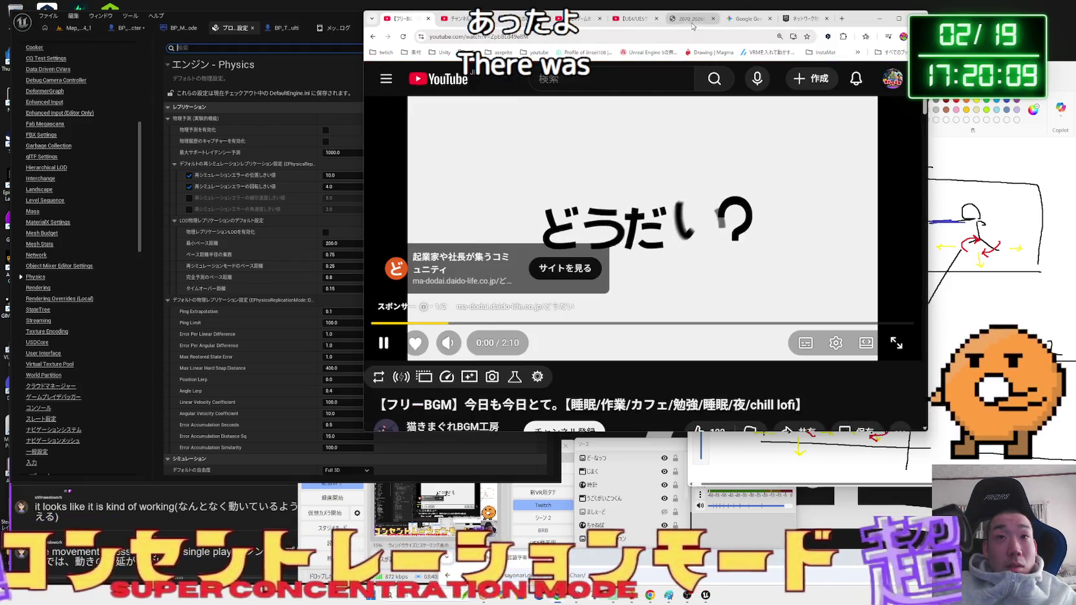
pyautogui.scroll(-10, 590, 168)
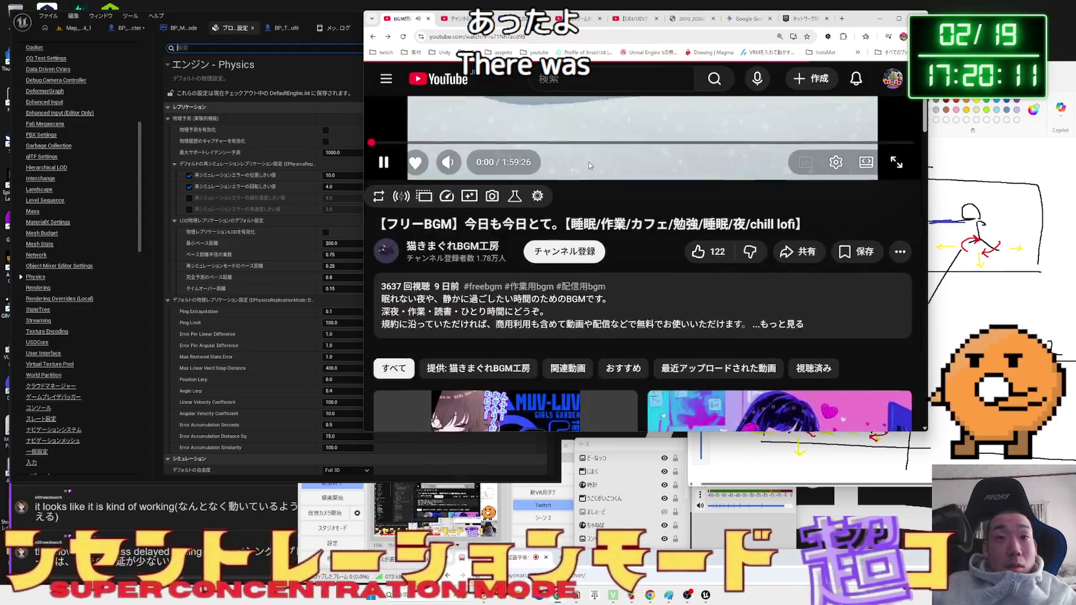
pyautogui.scroll(-2, 585, 168)
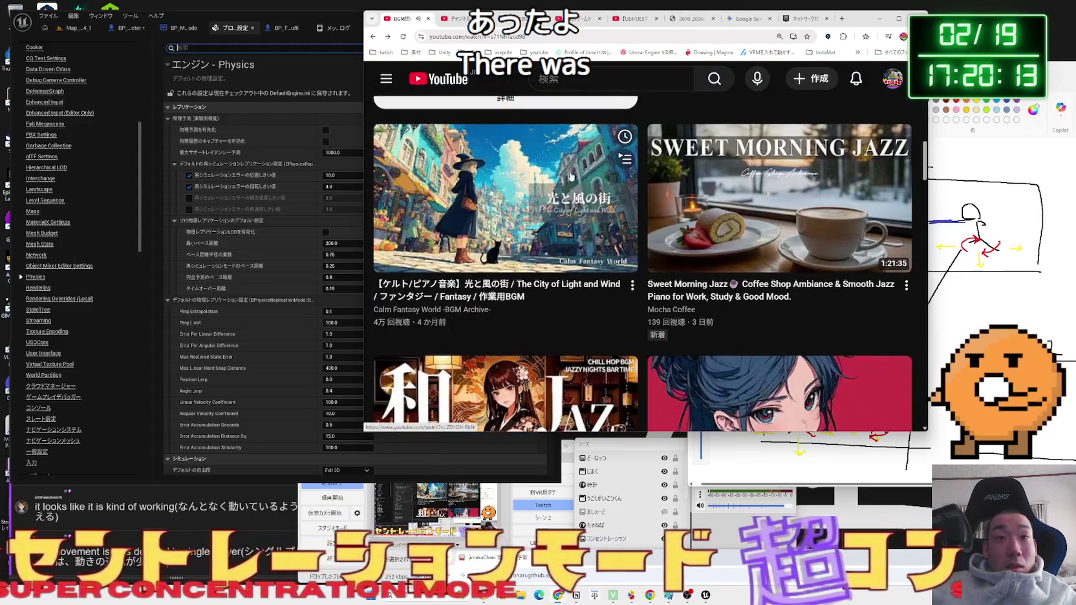
pyautogui.click(564, 178)
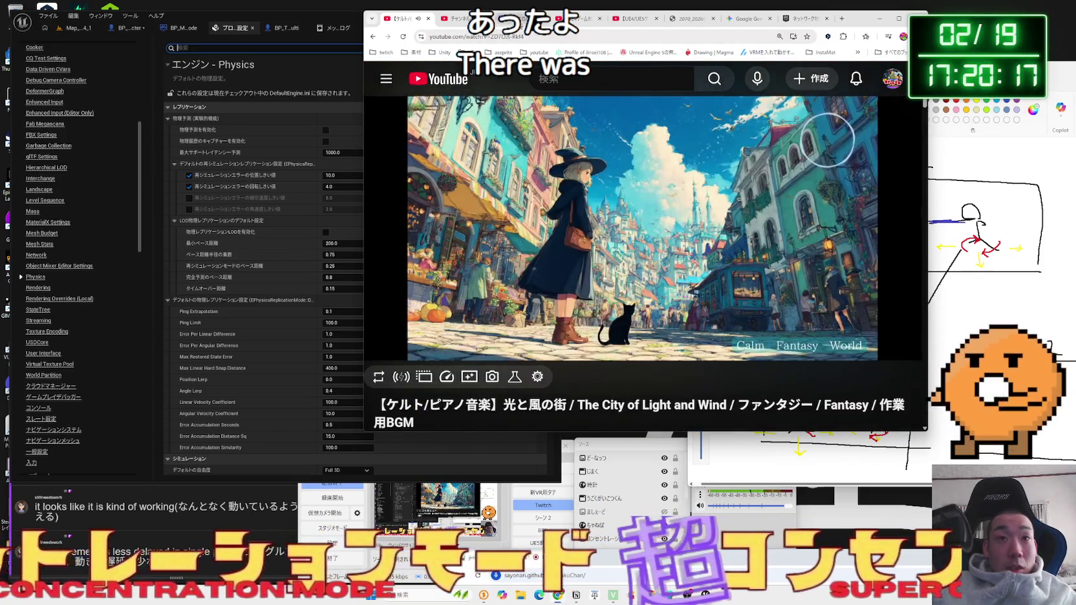
# - Switch over to the beginner UE online multiplayer tutorial video
pyautogui.hotkey('ctrl', 'Tab')
pyautogui.hotkey('ctrl', 'shift', 'Tab')
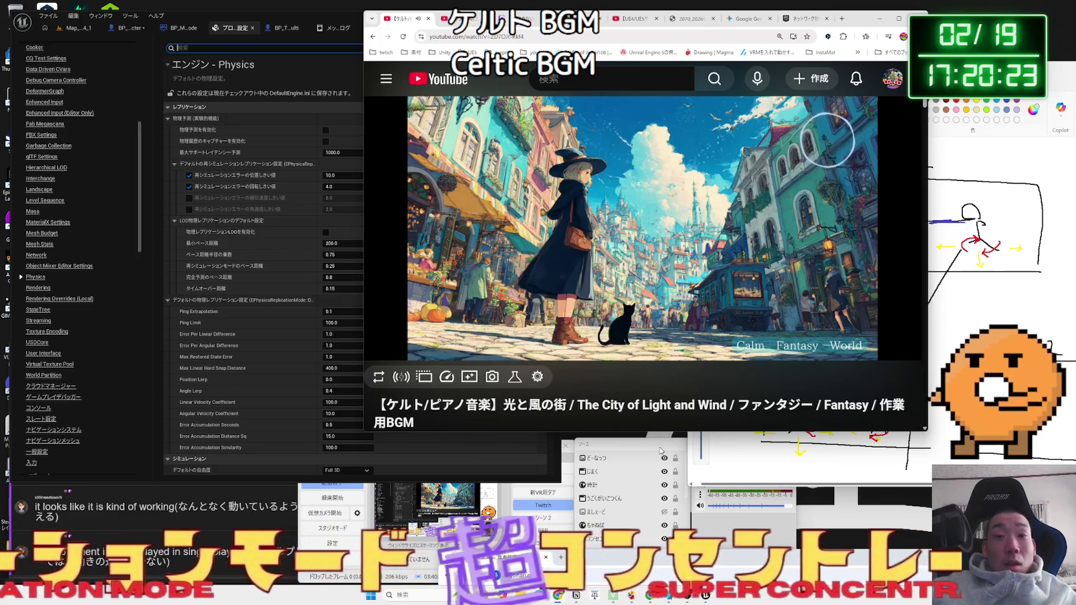
pyautogui.hotkey('alt', 'Tab')
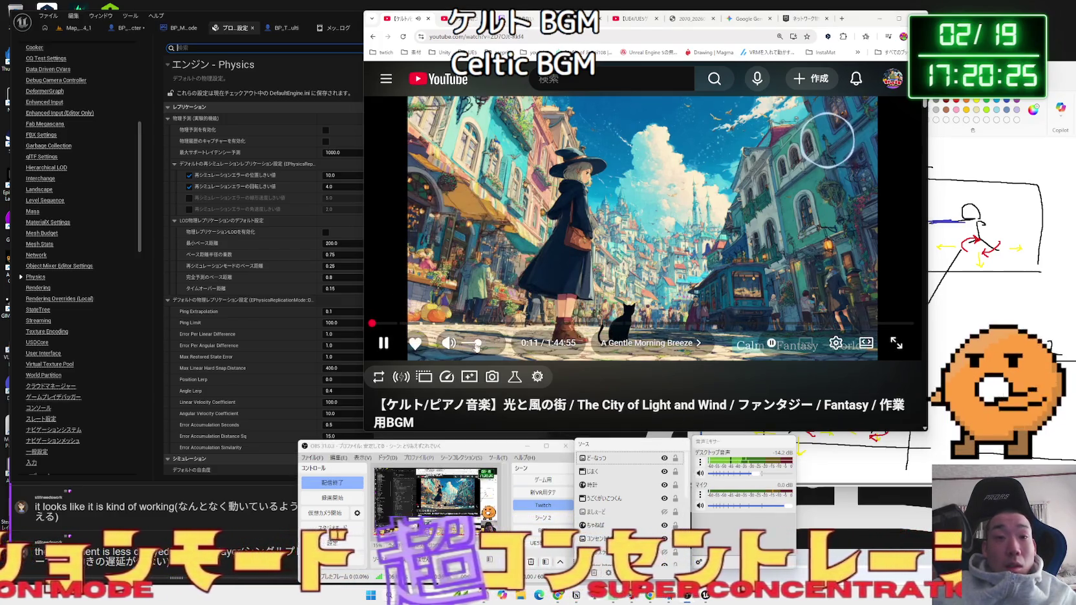
pyautogui.hotkey('alt', 'Tab')
pyautogui.hotkey('alt', 'Left')
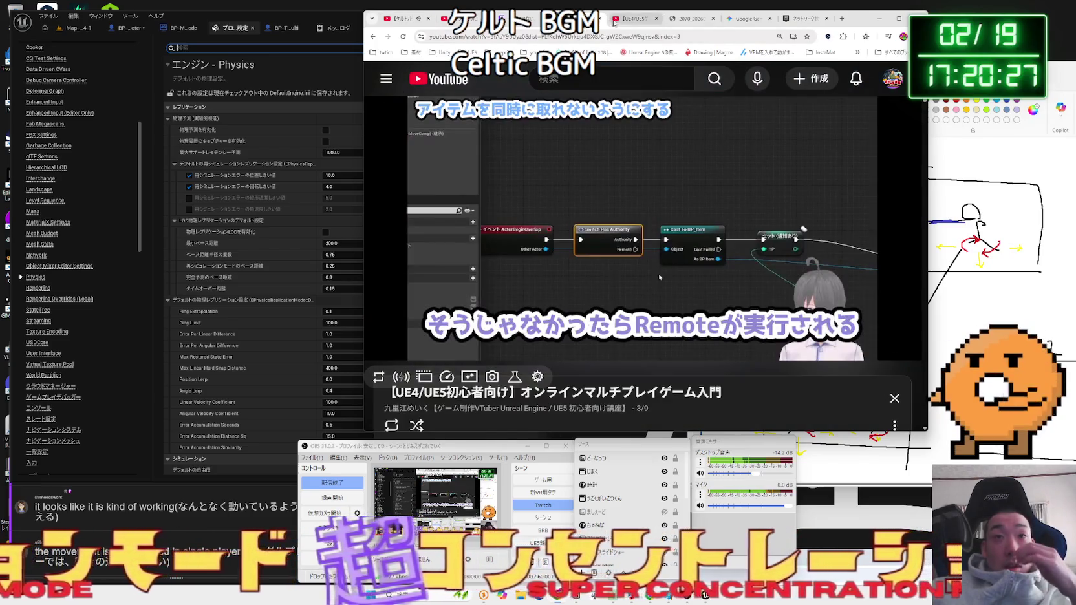
# - Move the browser aside so the Unreal Physics settings are visible
pyautogui.click(691, 18)
pyautogui.click(743, 18)
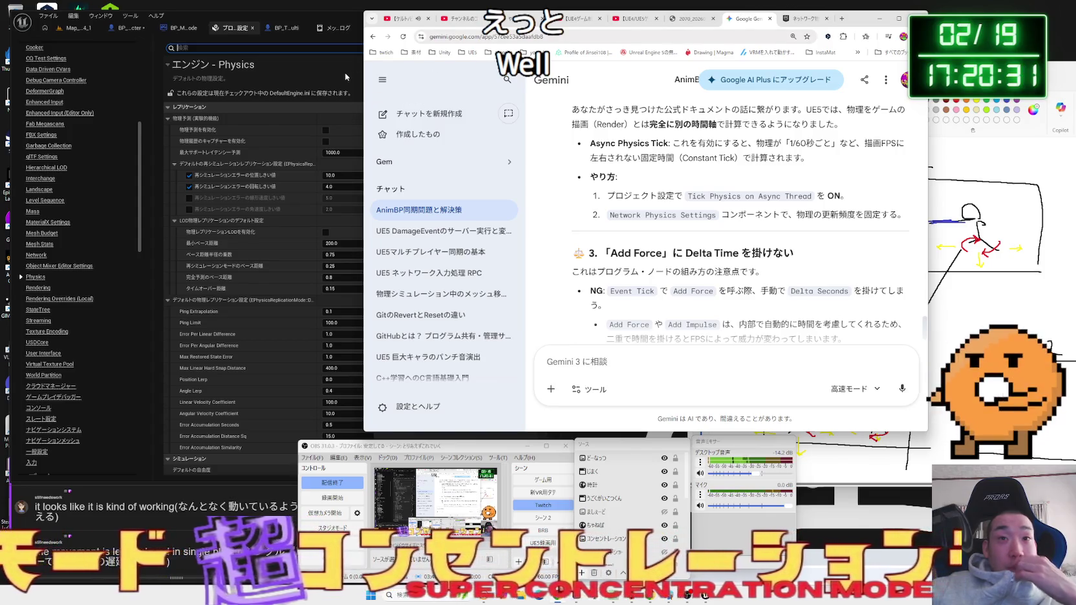
pyautogui.moveTo(763, 23); pyautogui.dragTo(879, 23)
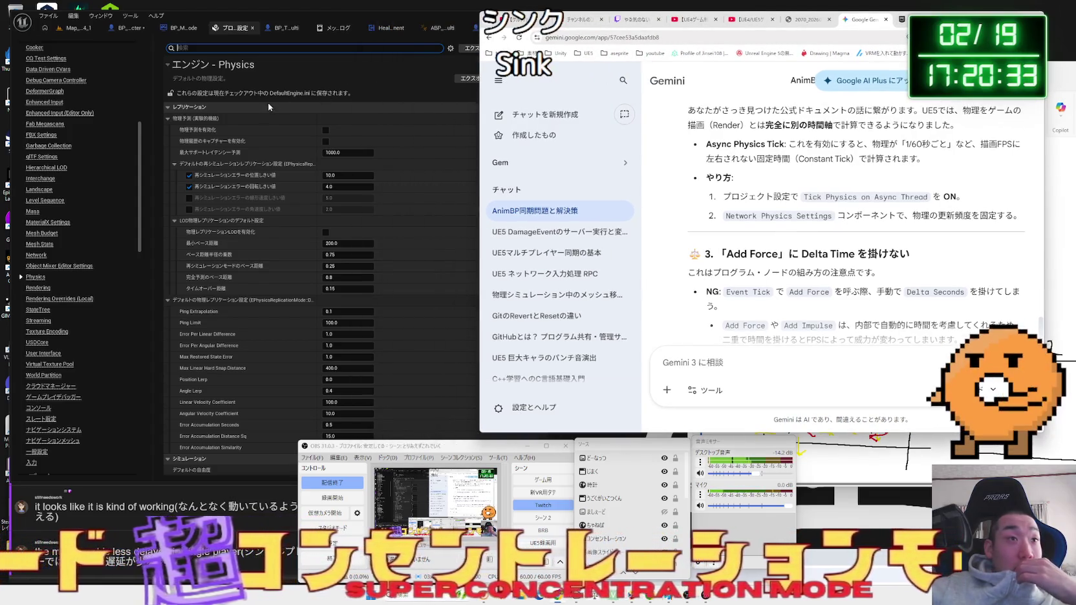
pyautogui.click(271, 92)
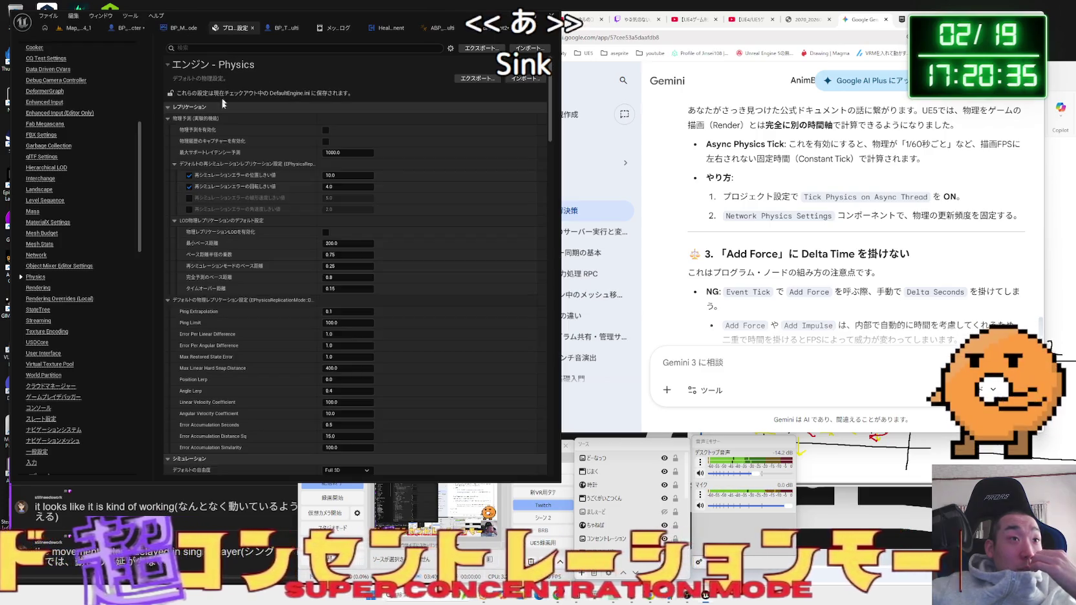
# - Collapse Replication, Simulation, Broadphase, Chaos and Constants, then re-expand Chaos Physics
pyautogui.click(169, 106)
pyautogui.click(170, 118)
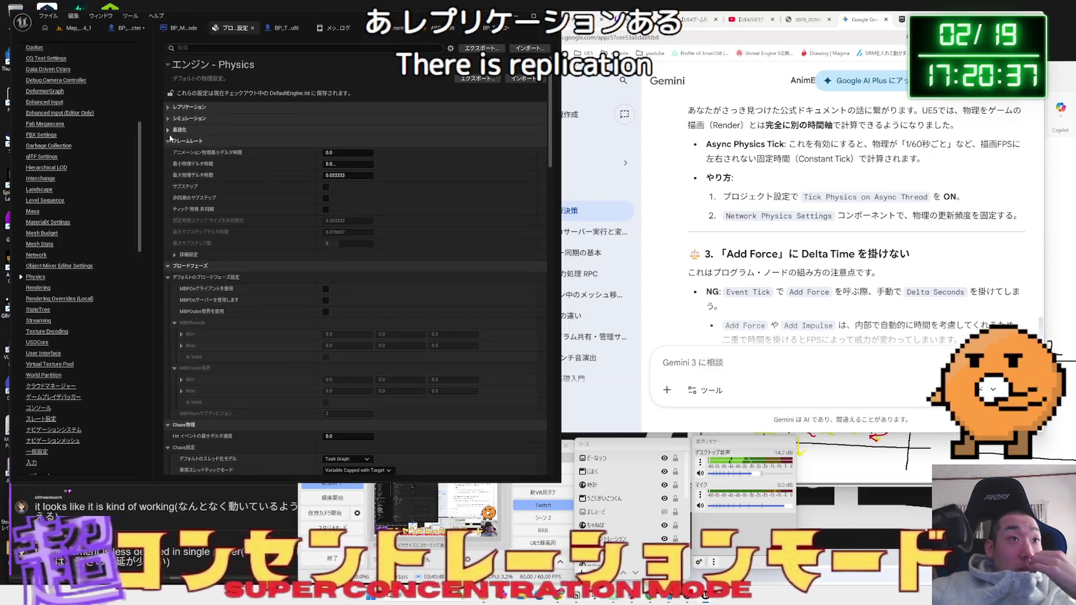
pyautogui.click(170, 152)
pyautogui.click(168, 163)
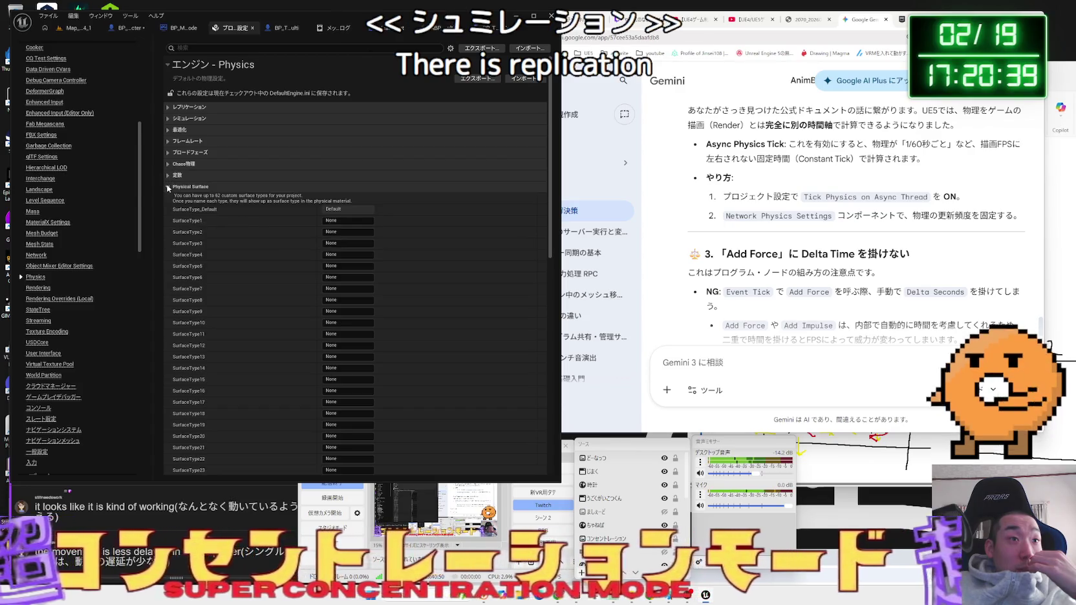
pyautogui.click(168, 175)
pyautogui.click(168, 188)
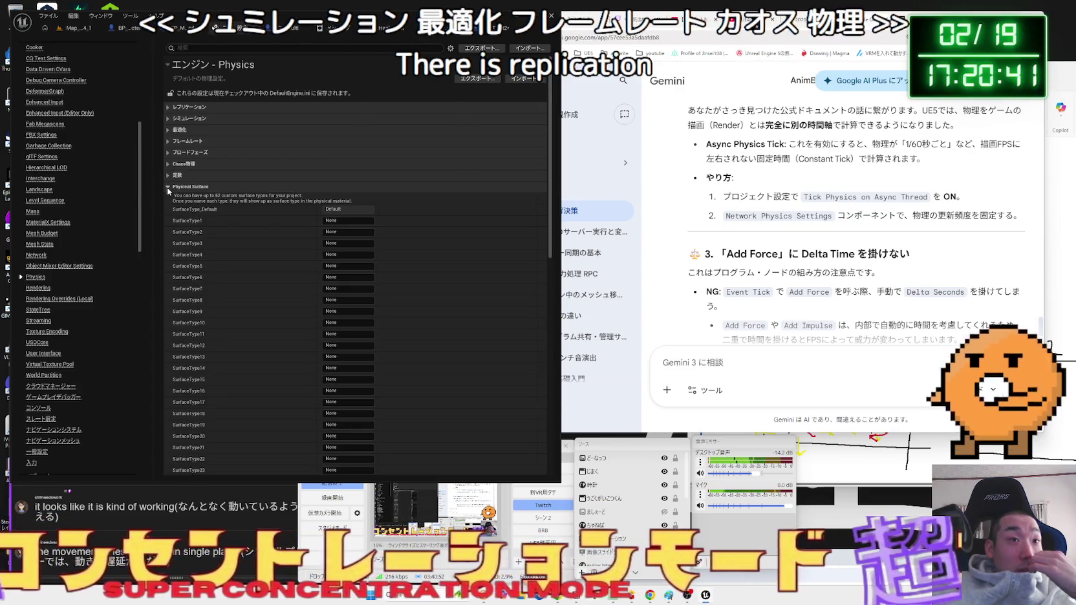
pyautogui.click(167, 187)
pyautogui.click(168, 164)
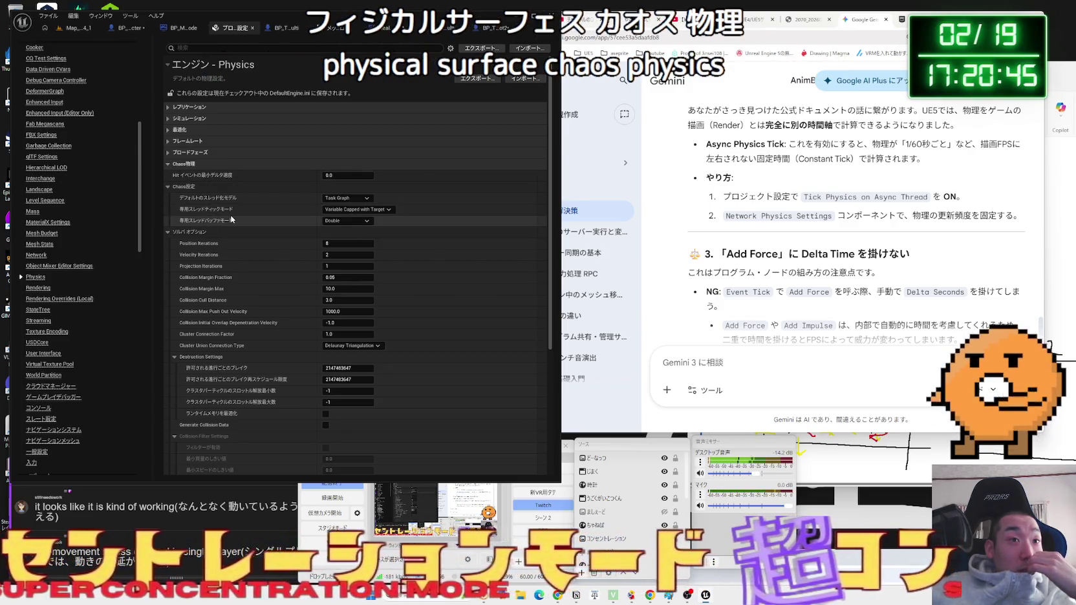
# - Collapse Solver Options, Chaos Physics and Broadphase, and expand the Framerate category
pyautogui.scroll(-4, 205, 201)
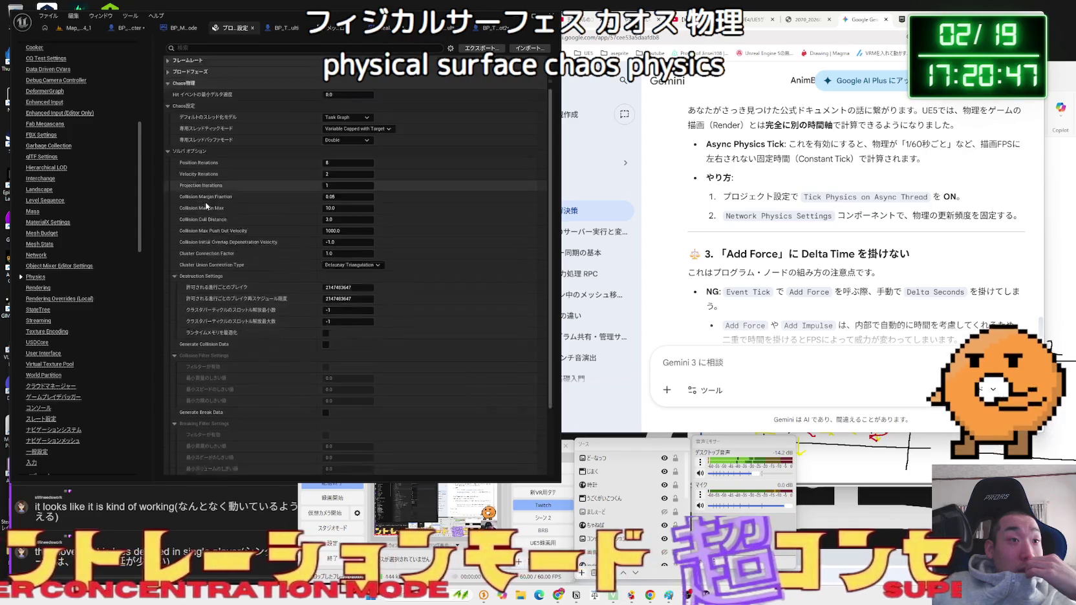
pyautogui.scroll(-2, 219, 206)
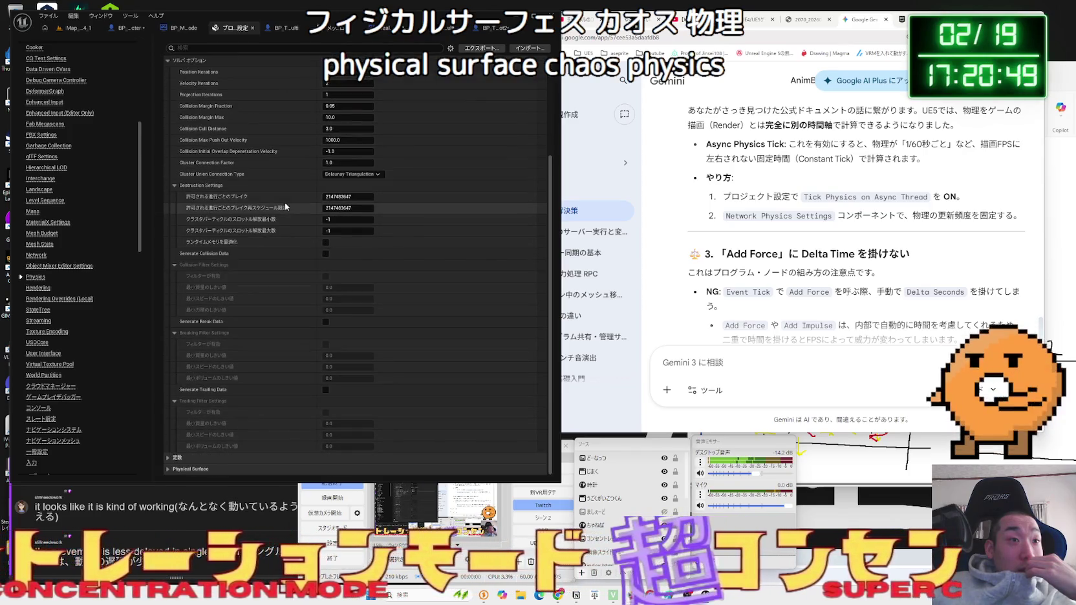
pyautogui.scroll(3, 205, 200)
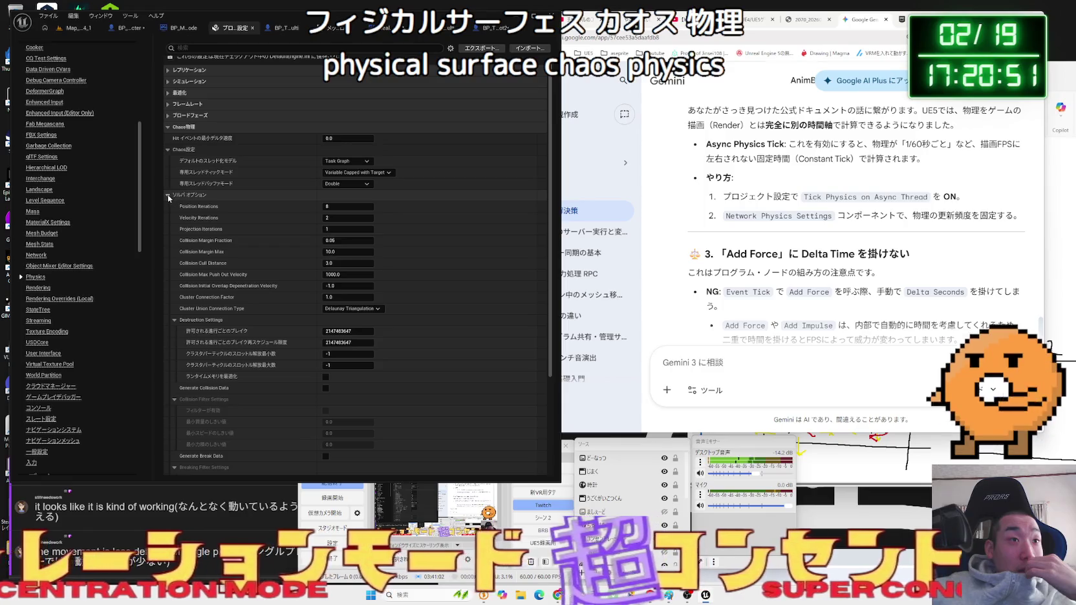
pyautogui.click(169, 182)
pyautogui.click(169, 165)
pyautogui.click(169, 153)
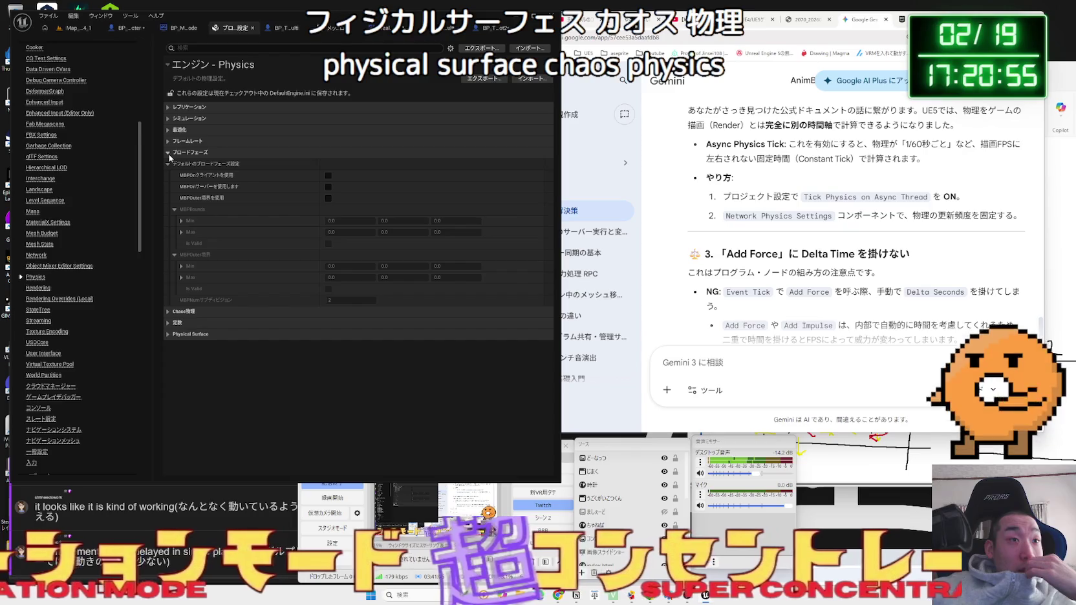
pyautogui.click(168, 153)
pyautogui.click(169, 145)
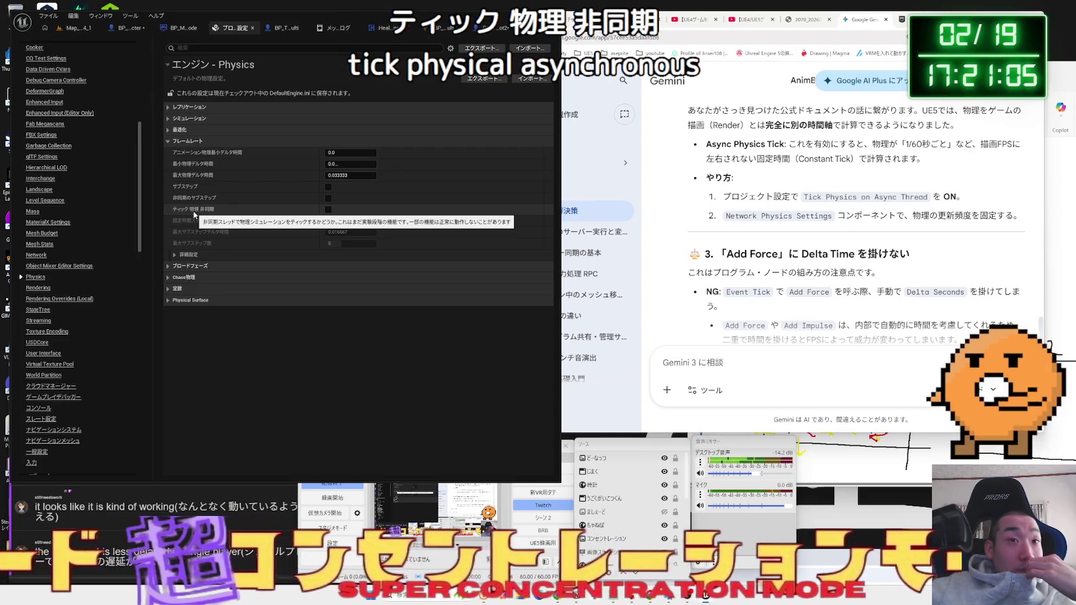
# - Inspect the advanced Framerate options, then expand Replication and collapse its prediction and default groups
pyautogui.click(176, 255)
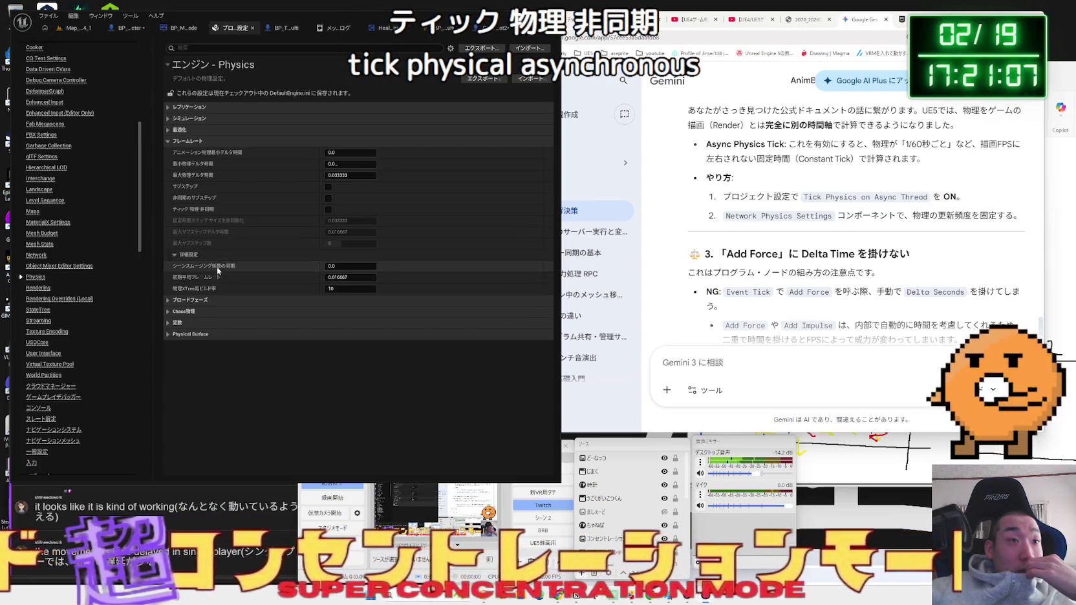
pyautogui.click(175, 256)
pyautogui.click(170, 141)
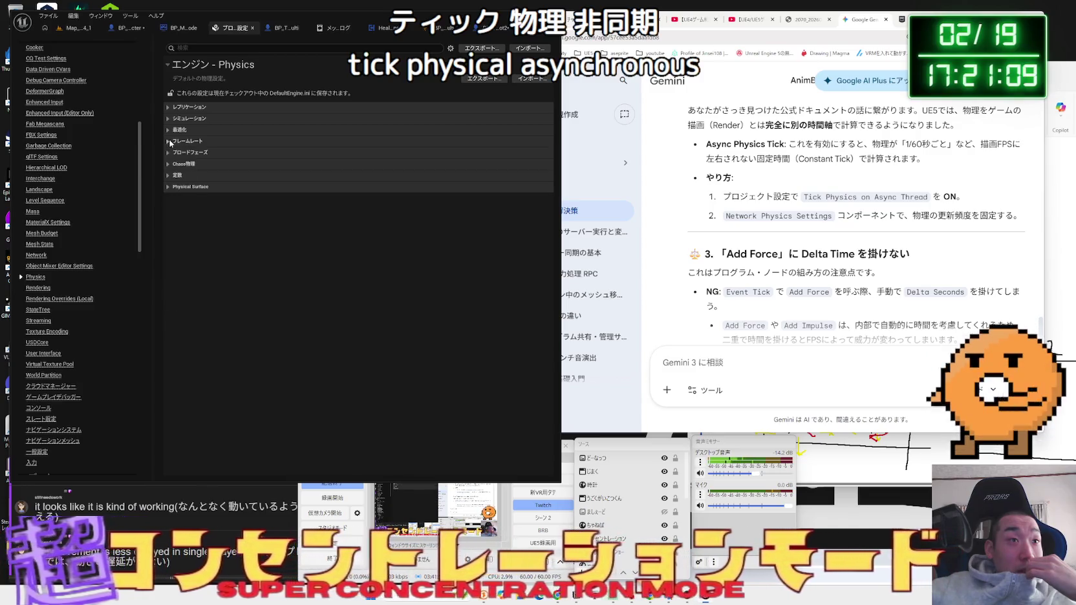
pyautogui.click(167, 107)
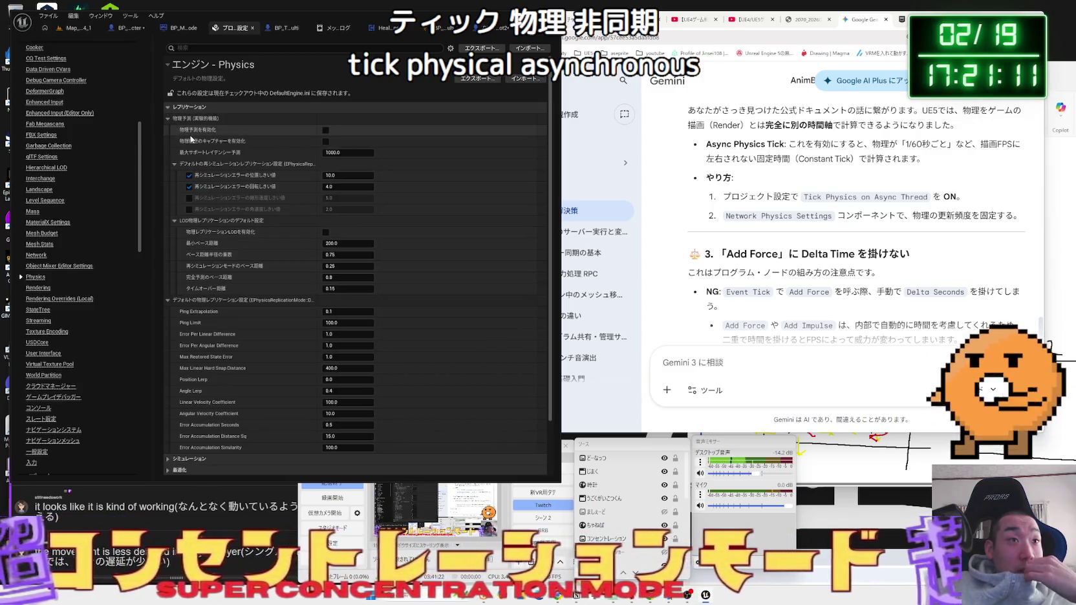
pyautogui.moveTo(198, 133)
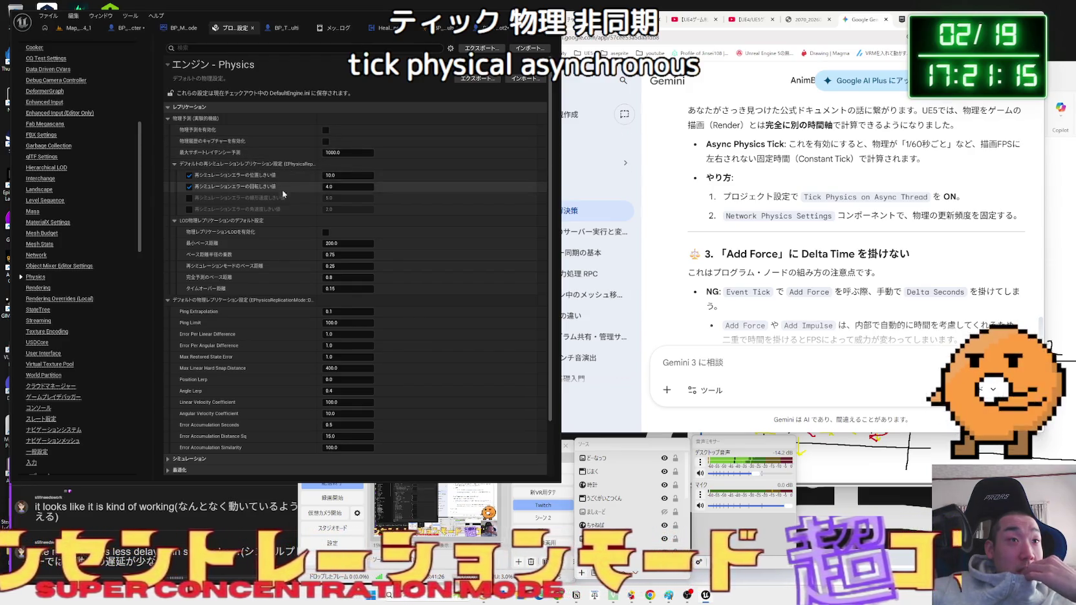
pyautogui.scroll(-1, 277, 201)
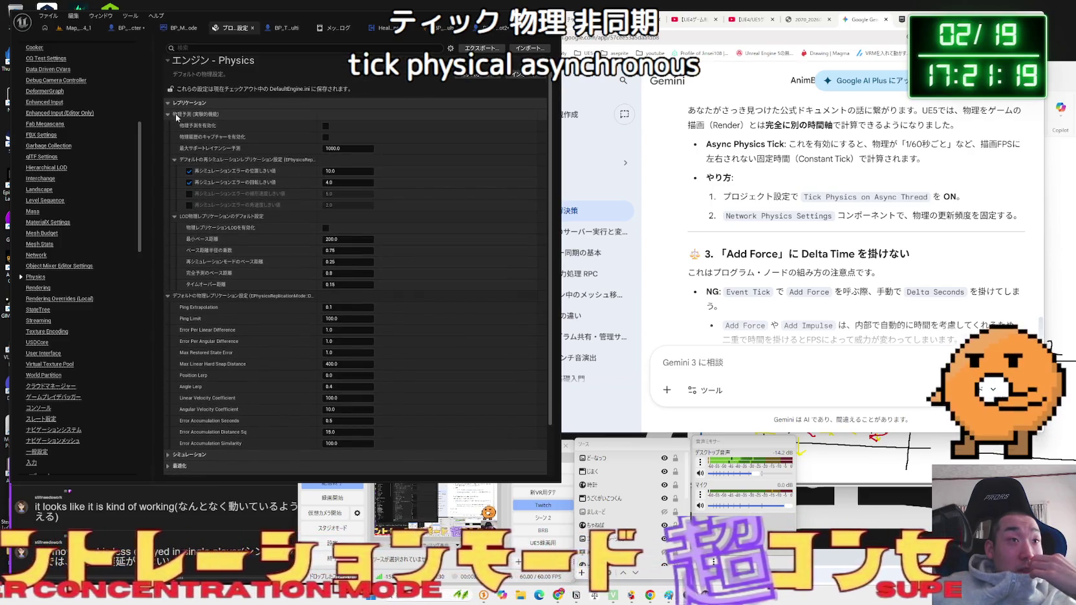
pyautogui.click(169, 115)
pyautogui.click(169, 130)
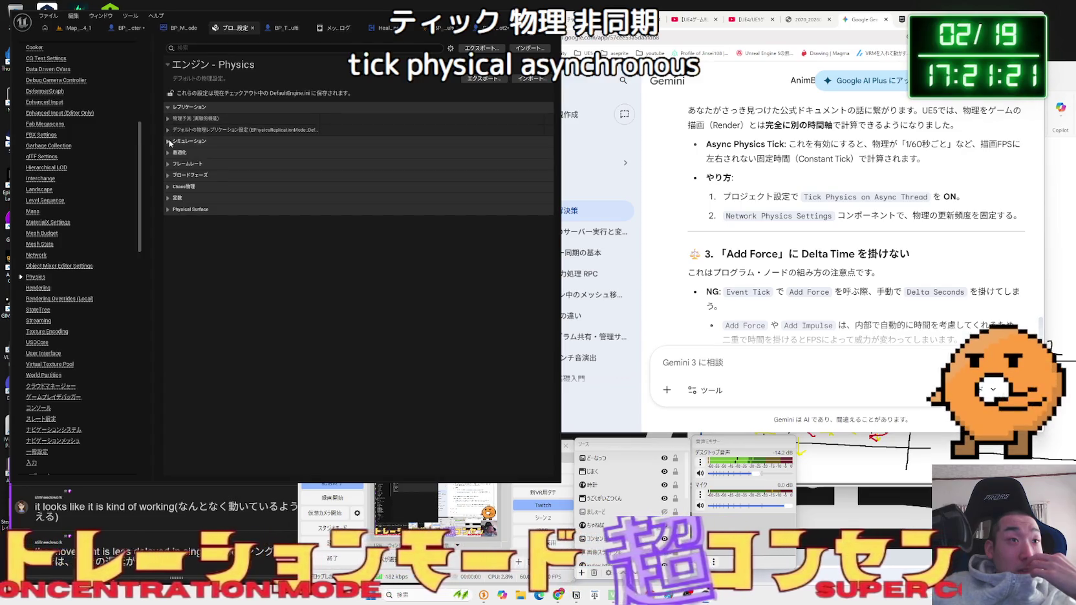
# - Peek at Simulation and Optimization, re-expand Framerate, and bring Gemini alongside
pyautogui.click(169, 141)
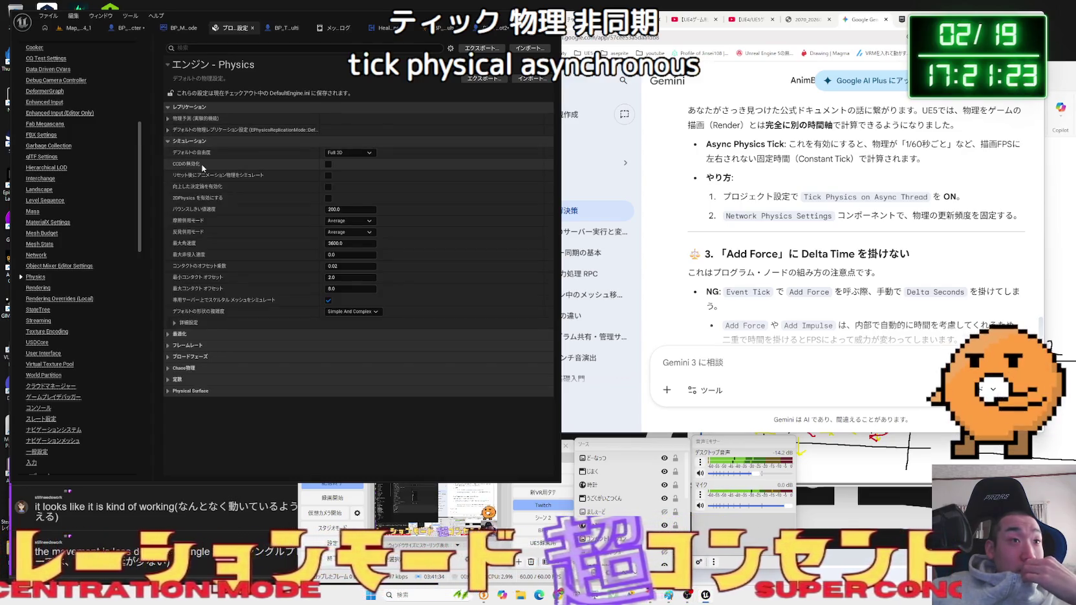
pyautogui.click(249, 144)
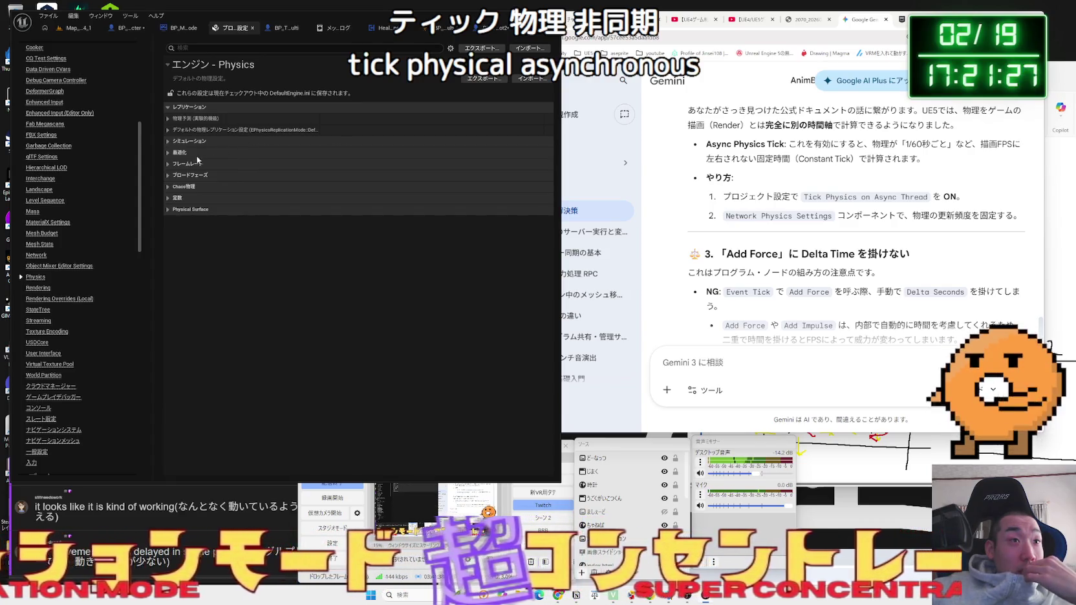
pyautogui.click(167, 153)
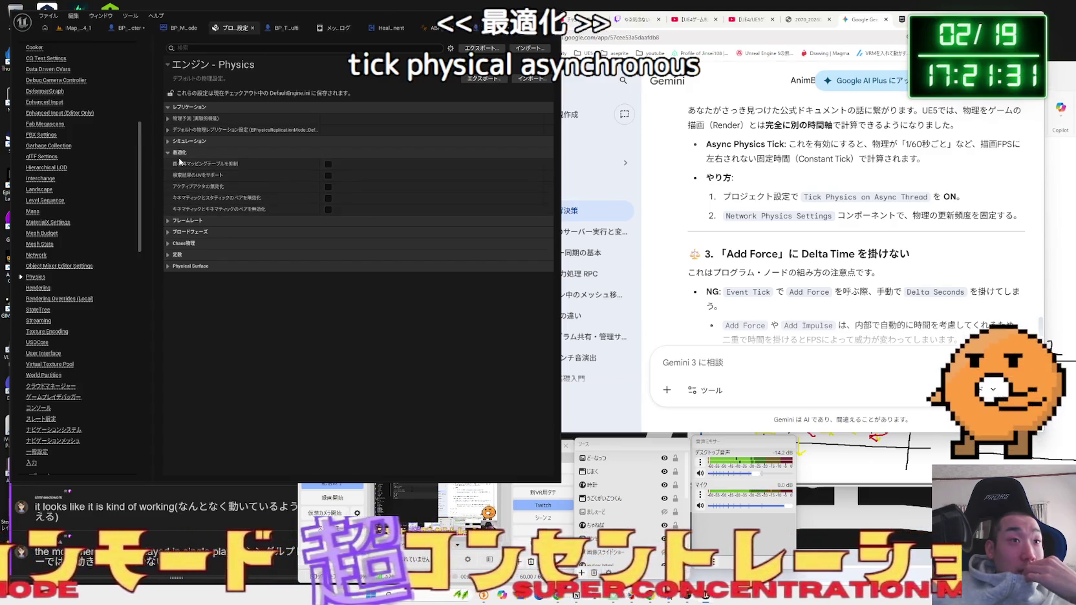
pyautogui.click(180, 152)
pyautogui.click(180, 165)
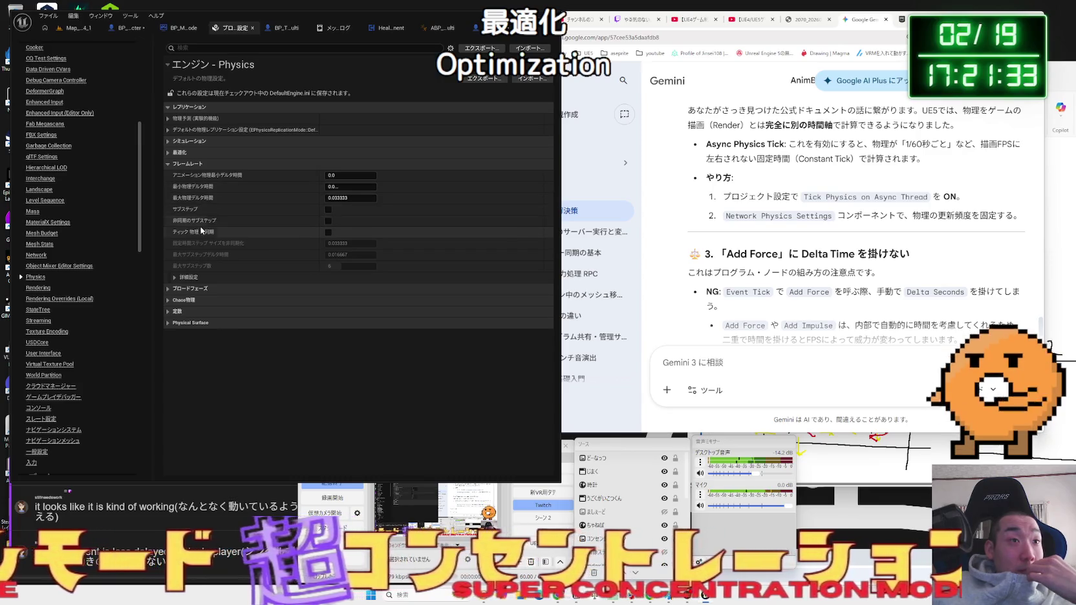
pyautogui.click(774, 277)
pyautogui.scroll(2, 774, 277)
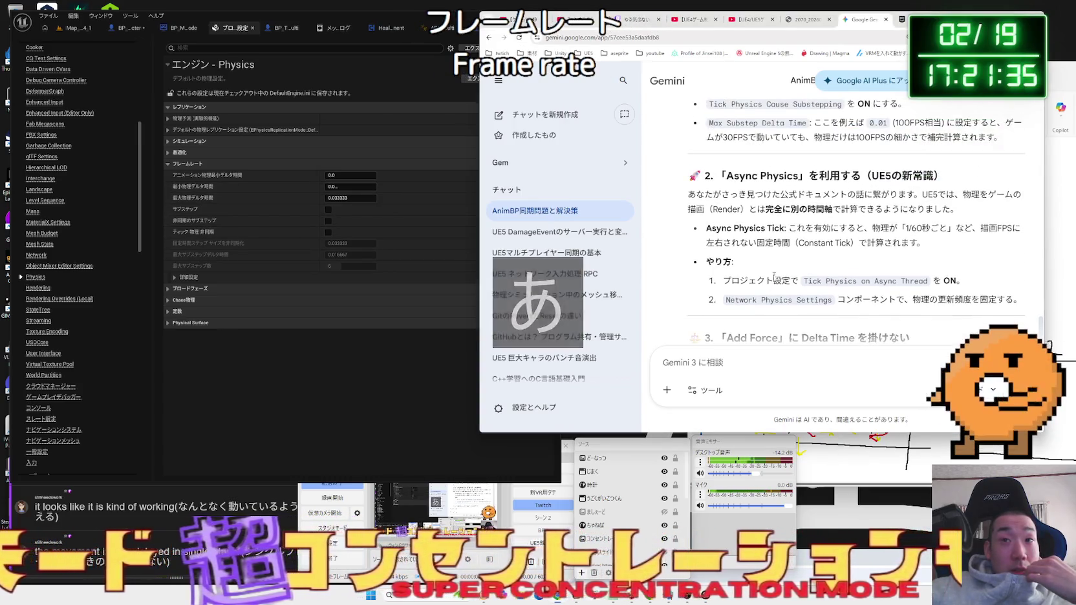
# - Search Google for Async Physics, then ask Gemini whether it means ティック物理非同期
pyautogui.rightClick(796, 181)
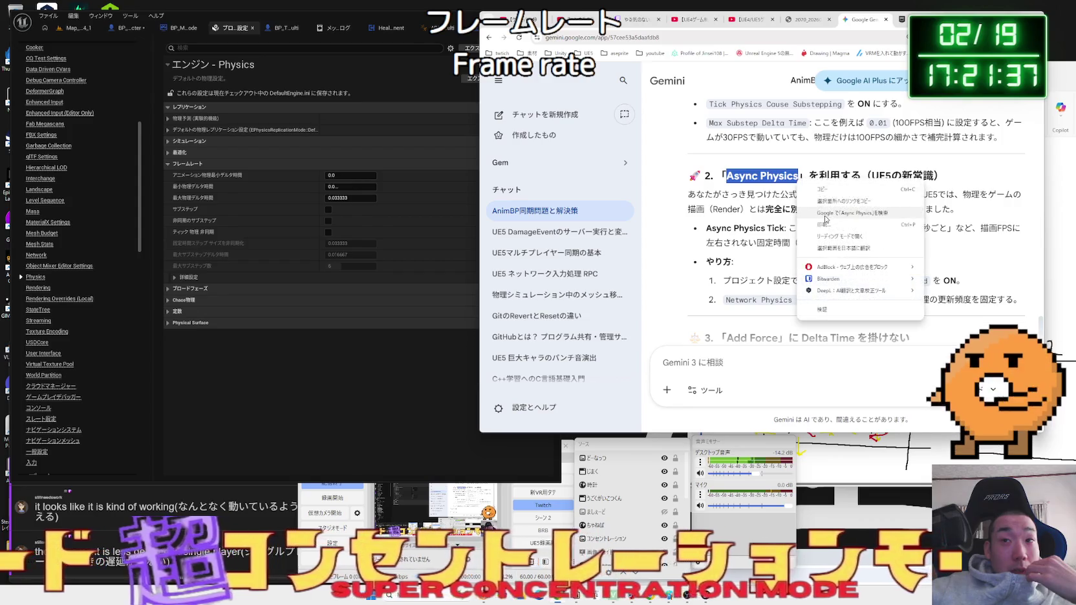
pyautogui.click(818, 209)
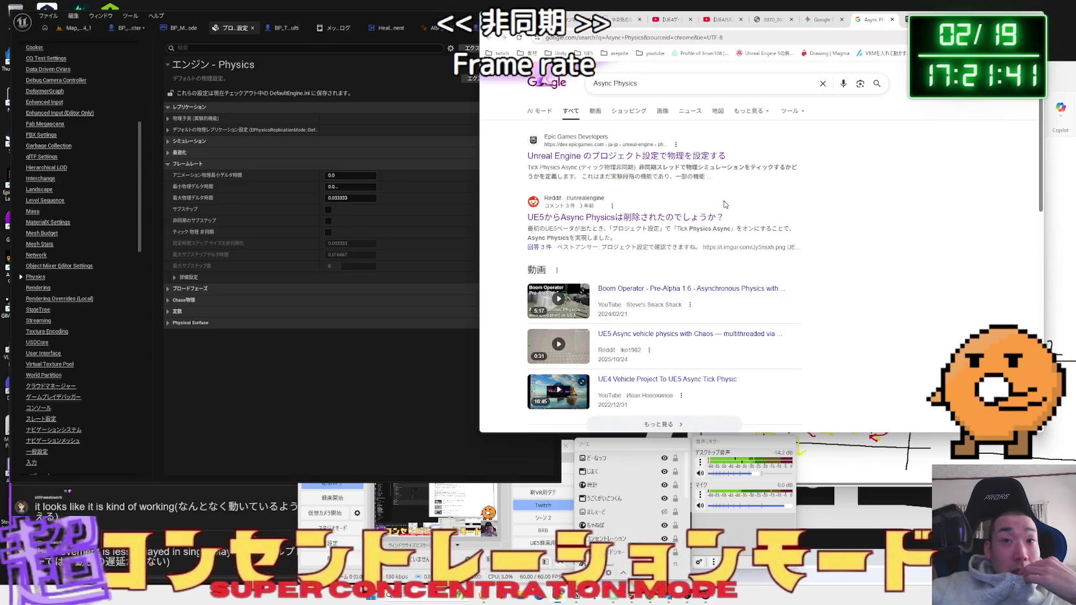
pyautogui.click(821, 25)
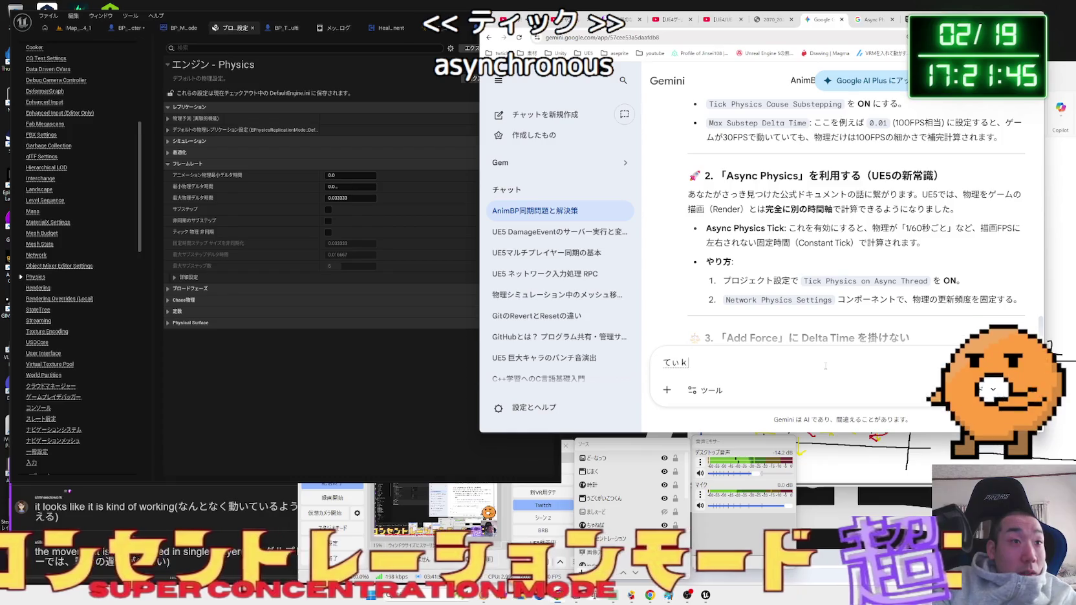
pyautogui.write('ぶつ')
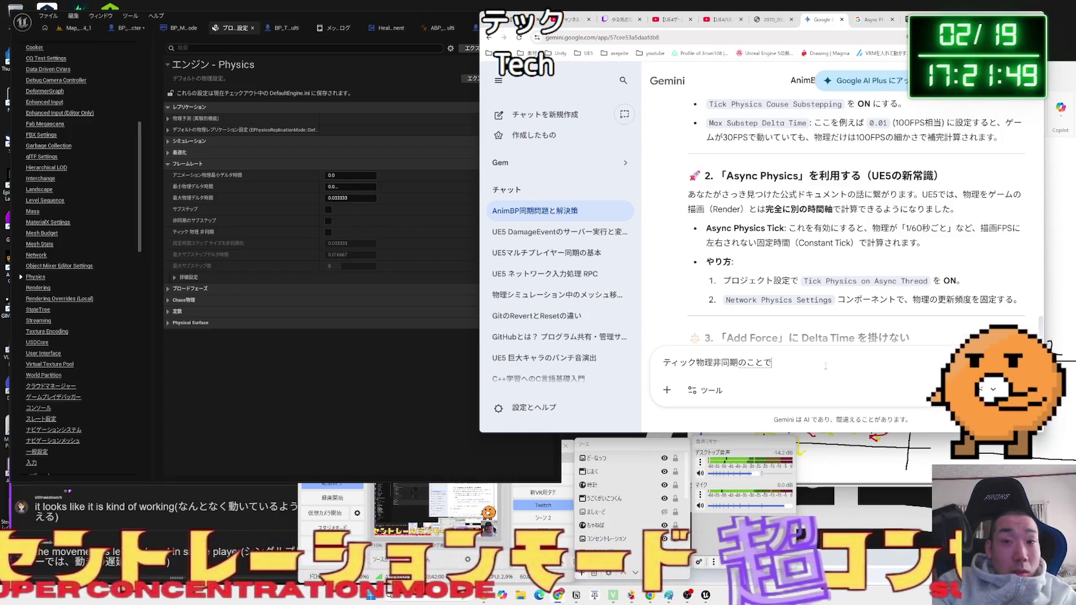
pyautogui.press('Return')
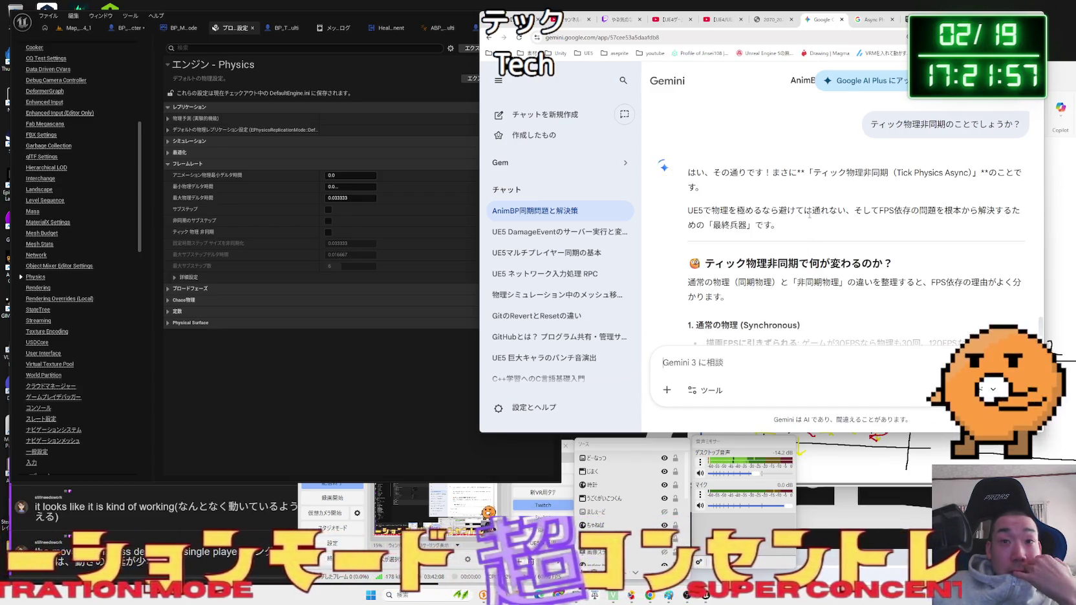
pyautogui.scroll(-2, 809, 216)
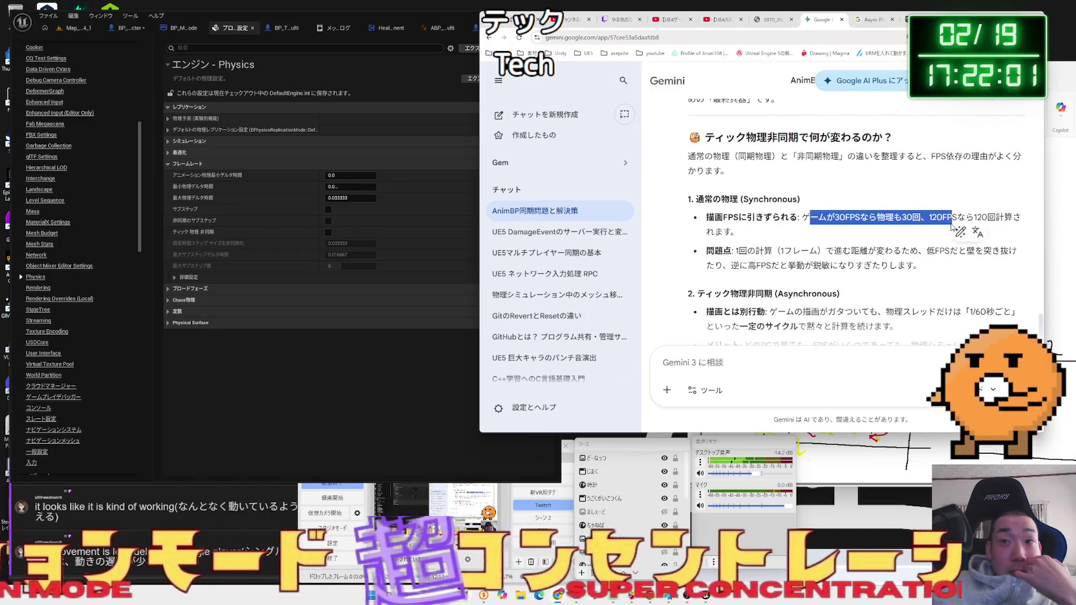
# - Compare the advanced Framerate settings (Async Fixed Time Step 0.016667) with Gemini's reply, then return to the level editor
pyautogui.click(952, 226)
pyautogui.click(328, 233)
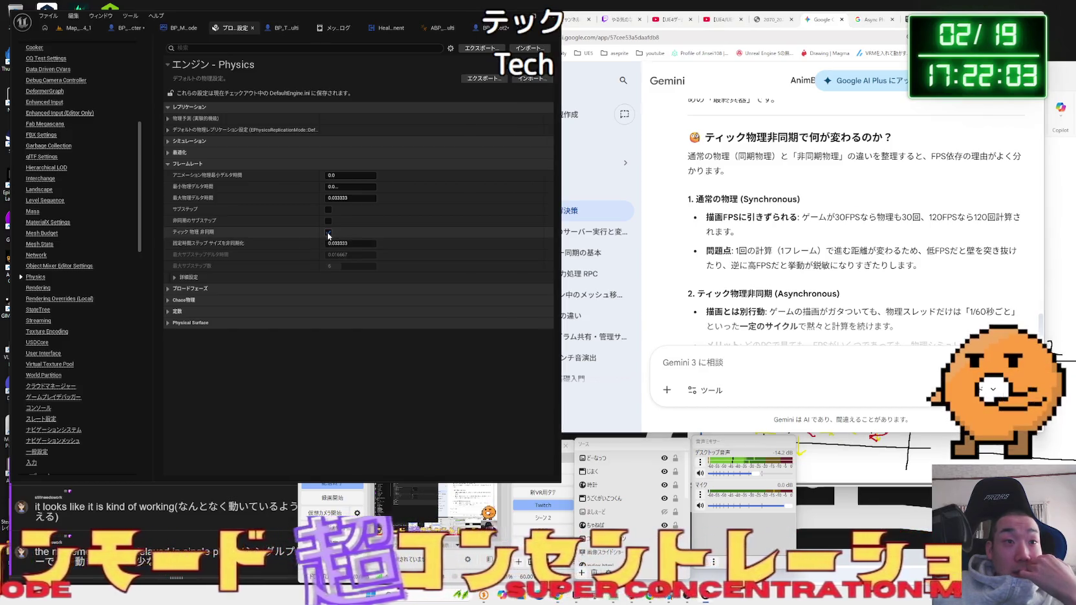
pyautogui.moveTo(223, 246)
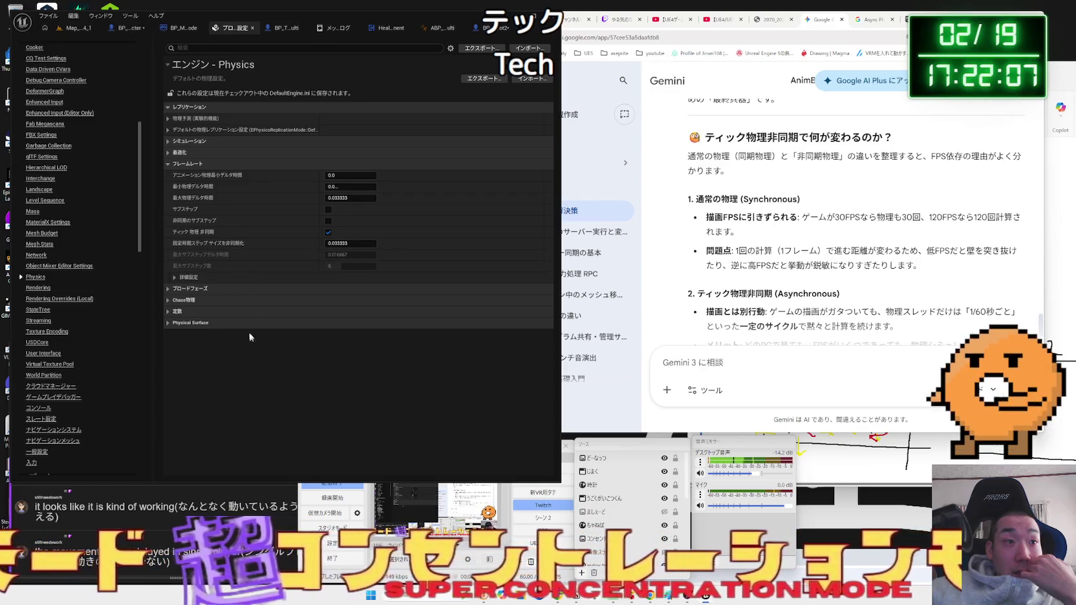
pyautogui.click(176, 276)
pyautogui.click(176, 278)
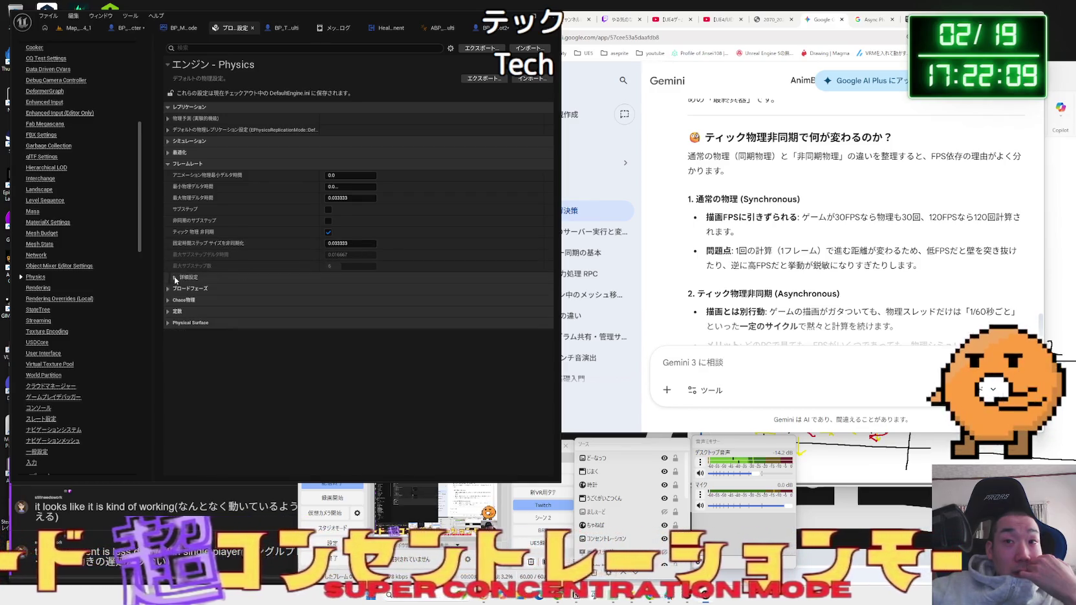
pyautogui.click(828, 234)
pyautogui.scroll(-1, 828, 234)
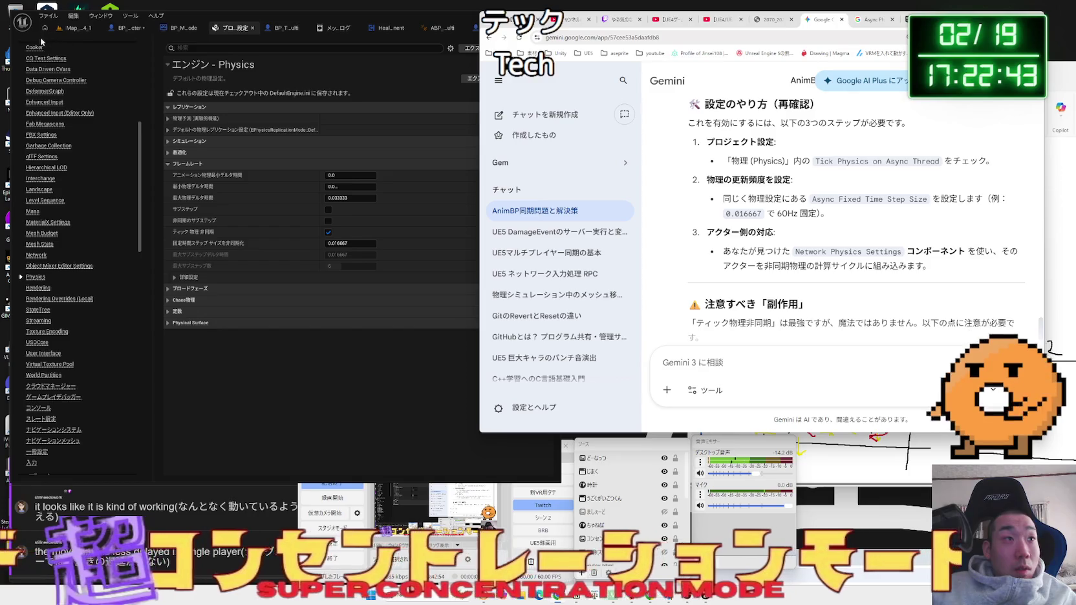
pyautogui.click(305, 38)
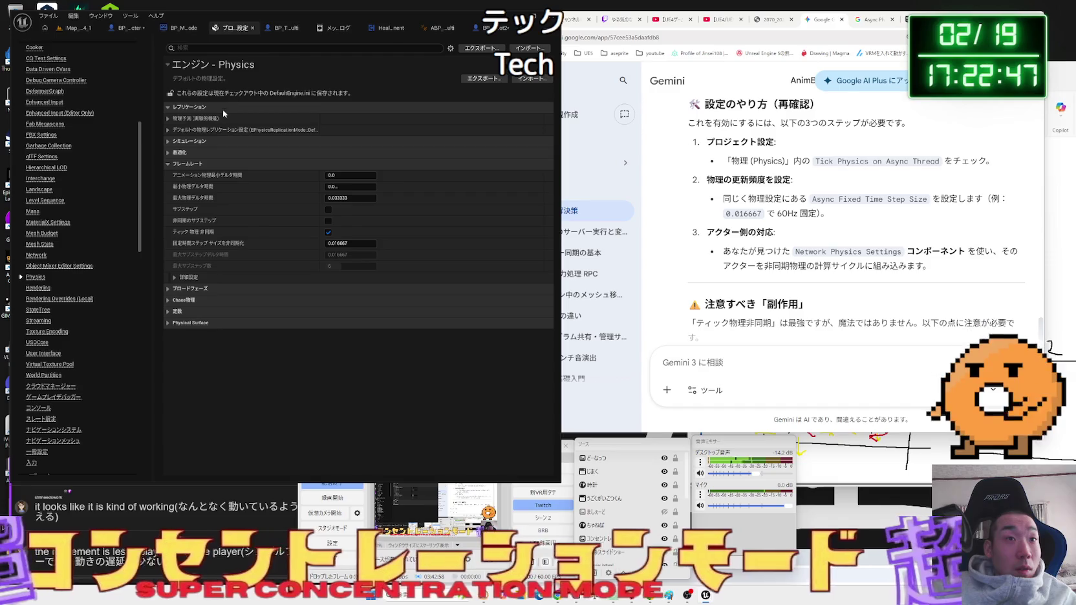
pyautogui.click(65, 30)
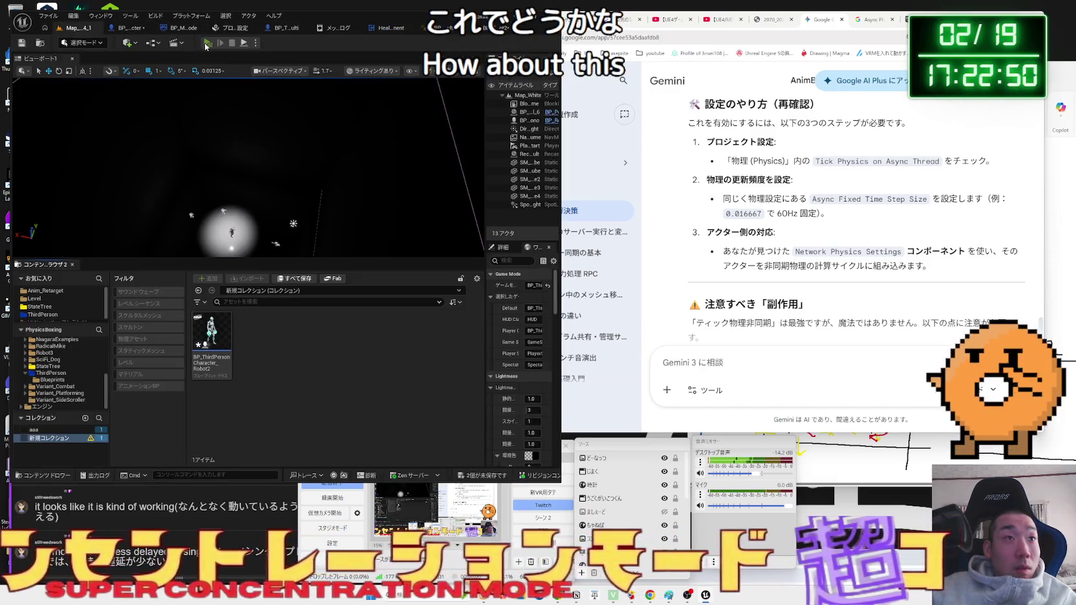
# - Start a Play-in-Editor session of the boxing level and pause it to show the Pause menu
pyautogui.click(208, 43)
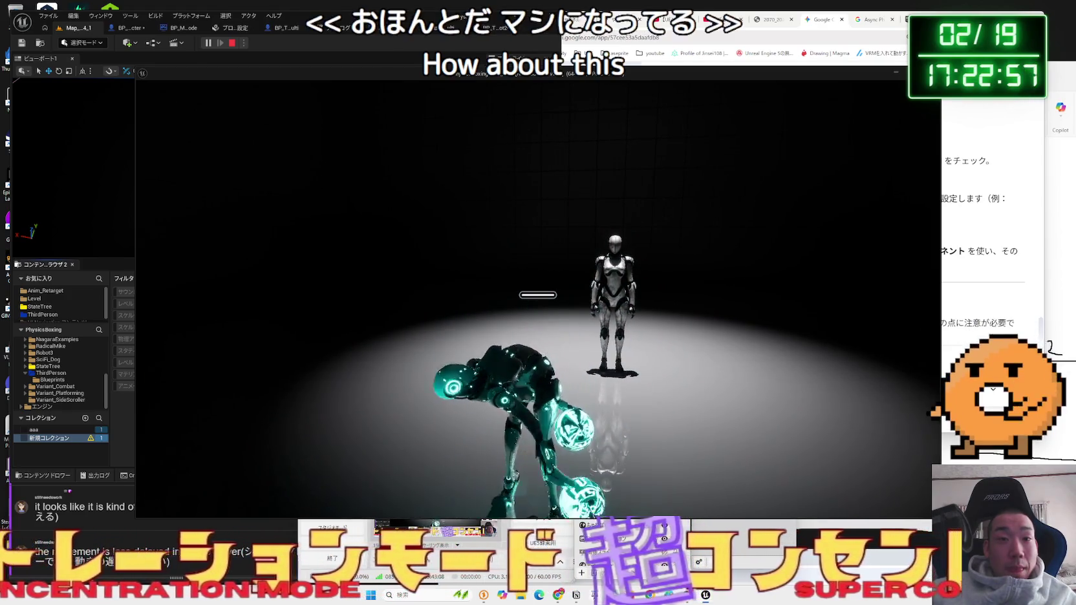
pyautogui.press('Escape')
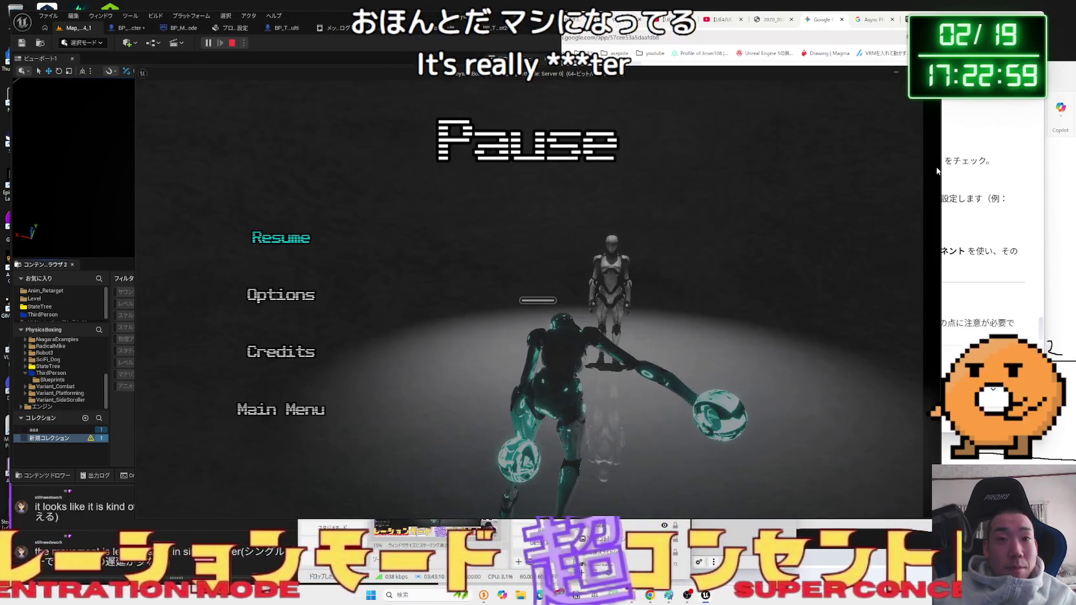
# - Turn the Video Frame Rate Limit Off and apply it, then resume, play, and pause again
pyautogui.click(283, 295)
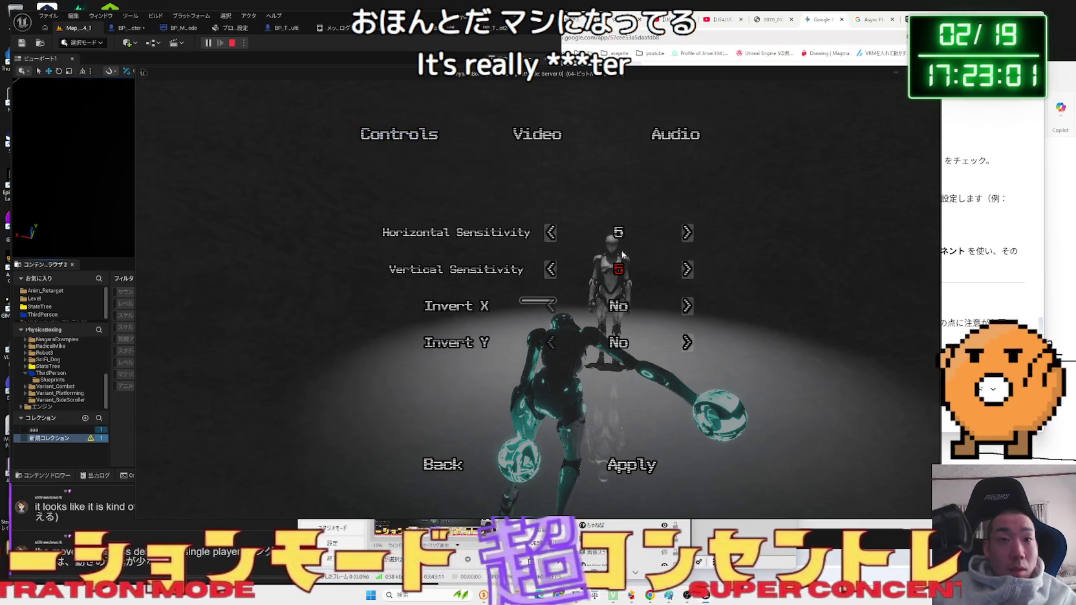
pyautogui.click(544, 138)
pyautogui.click(547, 313)
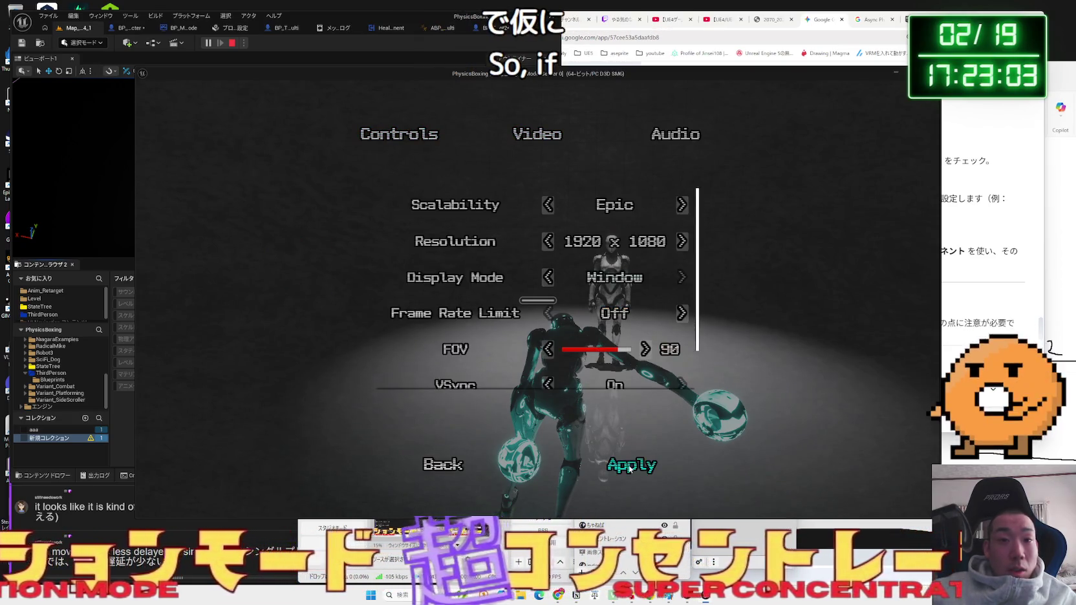
pyautogui.click(443, 467)
pyautogui.click(299, 230)
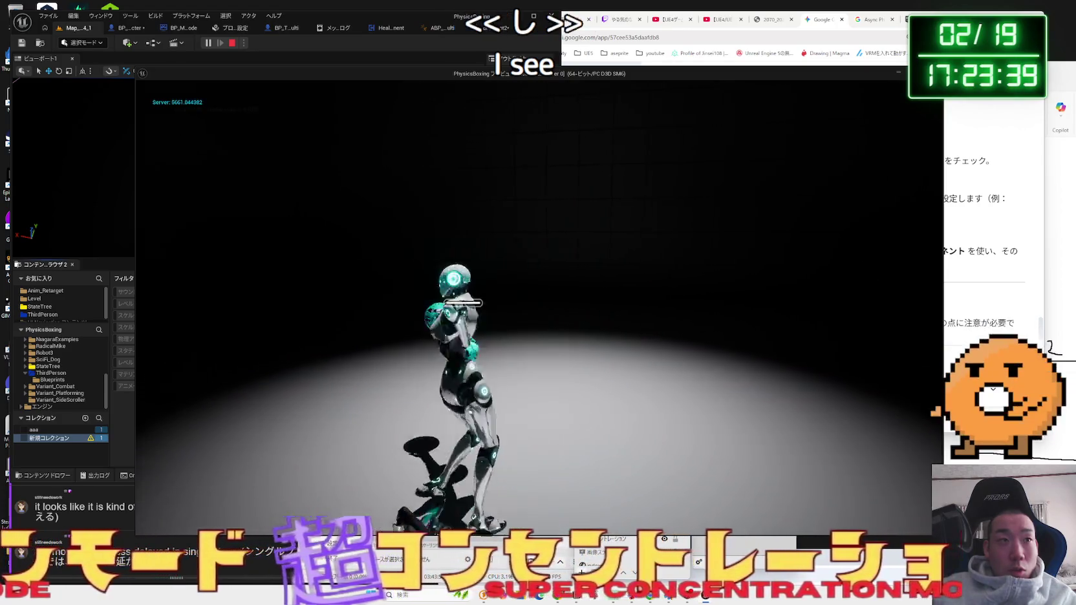
pyautogui.press('Escape')
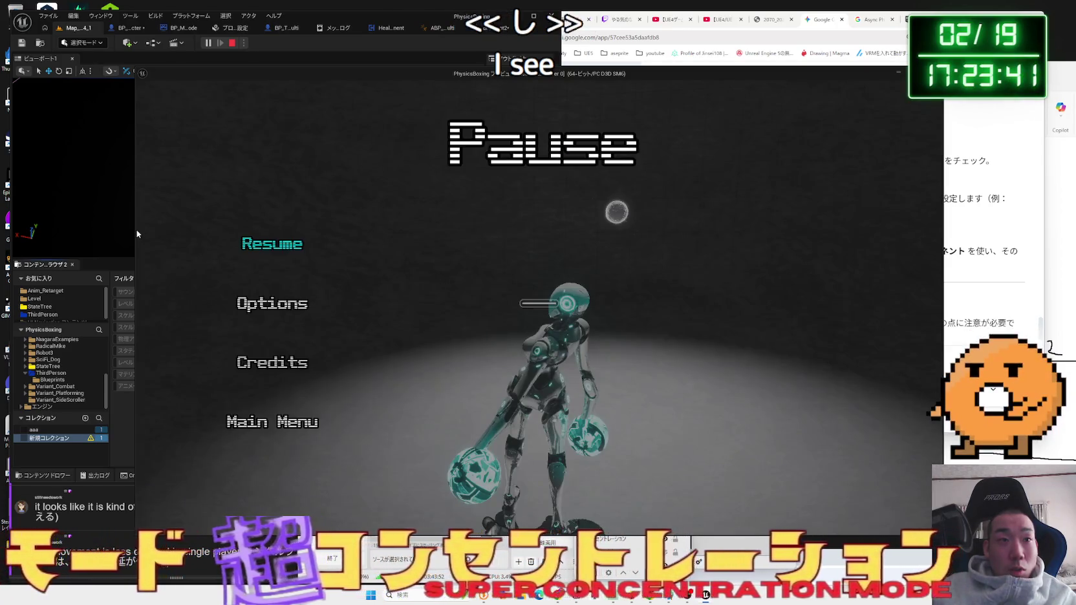
# - Dismiss the return-to-main-menu prompts and stop the play session to return to editing
pyautogui.click(278, 414)
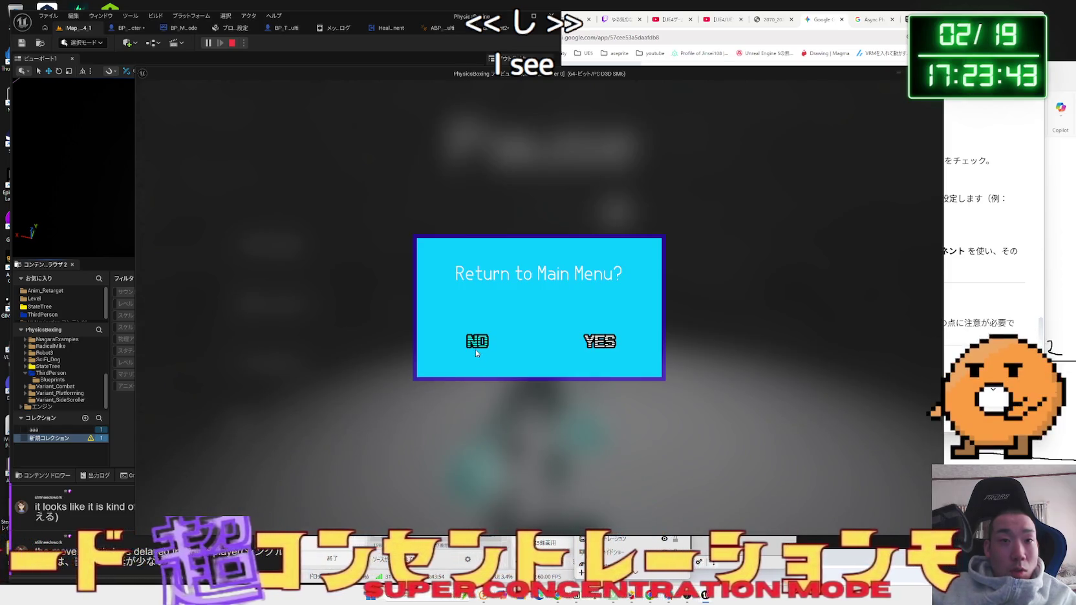
pyautogui.click(476, 352)
pyautogui.press('Escape')
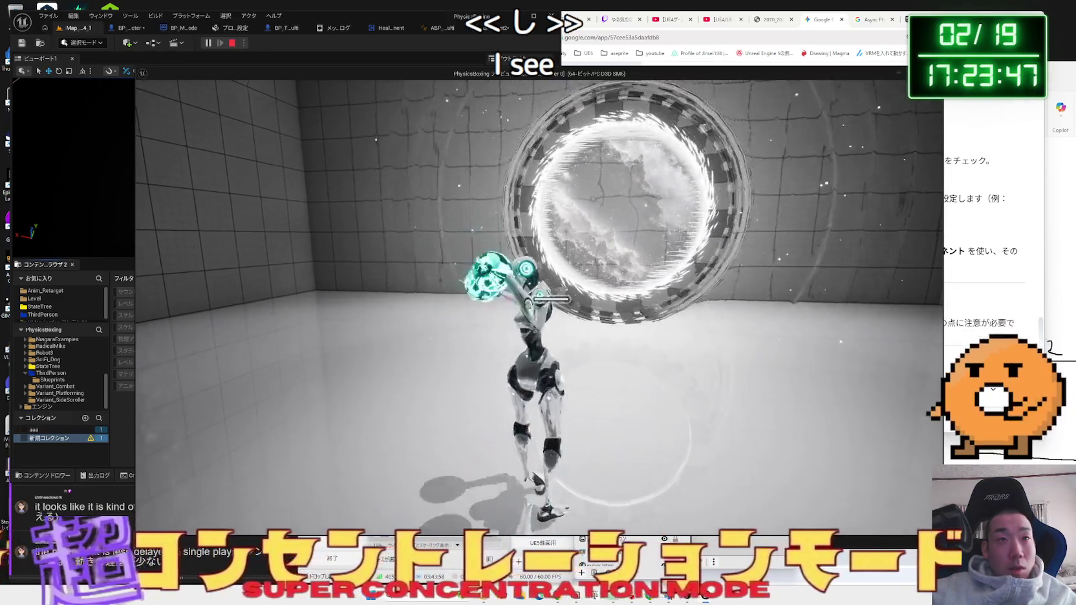
pyautogui.press('Escape')
pyautogui.click(236, 425)
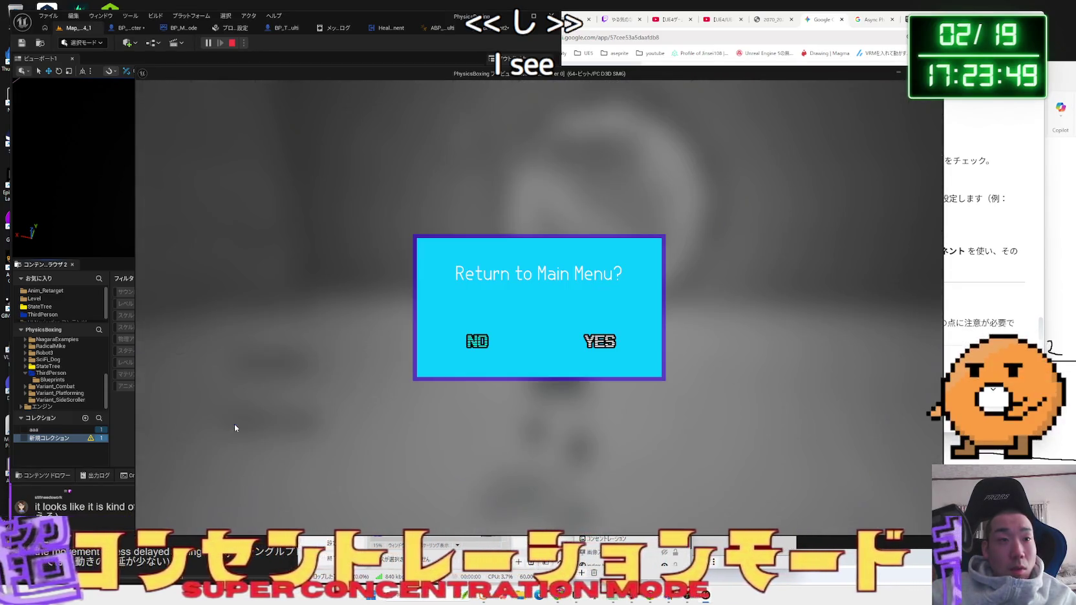
pyautogui.press('Escape')
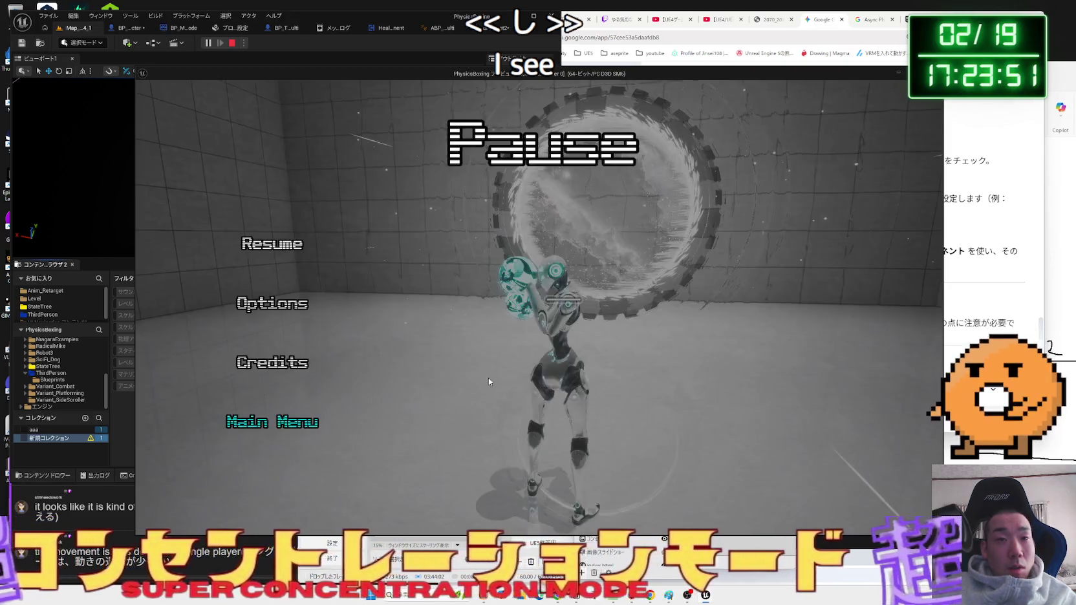
pyautogui.press('Escape')
# - Choose a different Net Mode in the Play options and launch a new play session
pyautogui.click(256, 43)
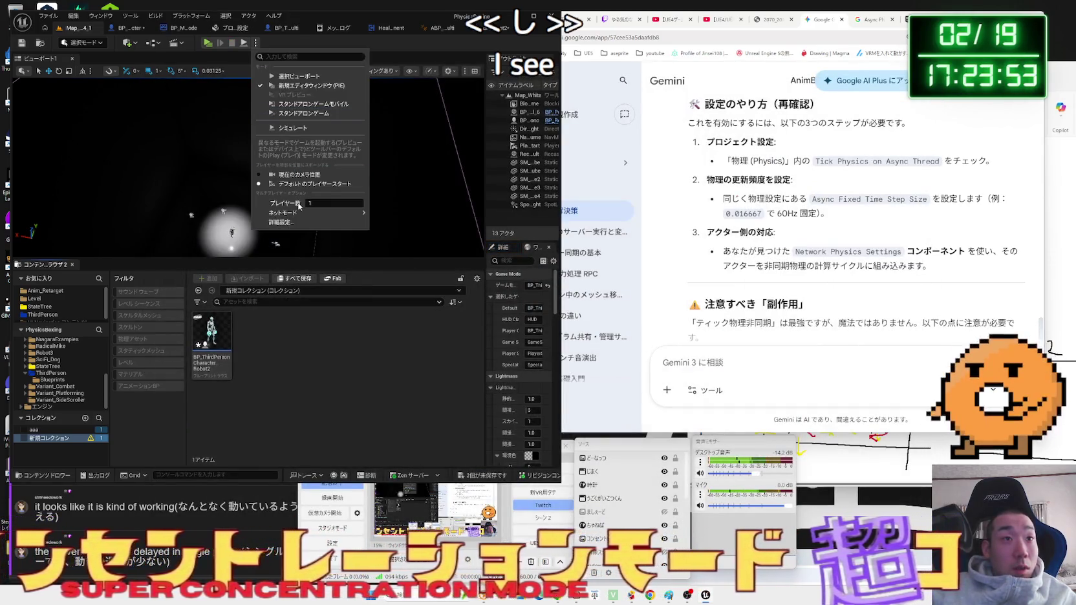
pyautogui.moveTo(304, 213)
pyautogui.click(407, 217)
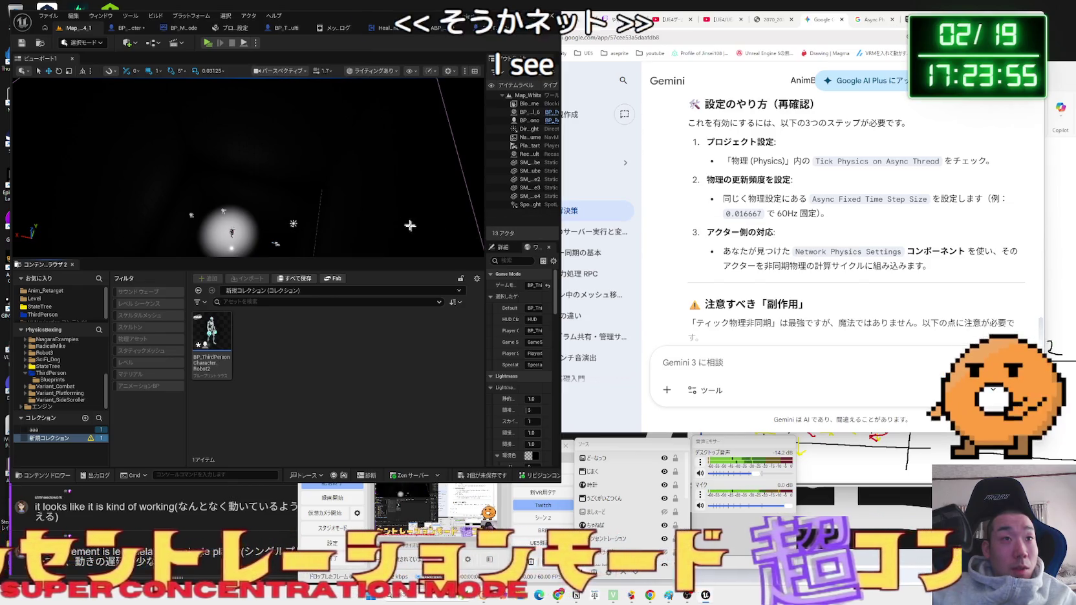
pyautogui.hotkey('alt', 'p')
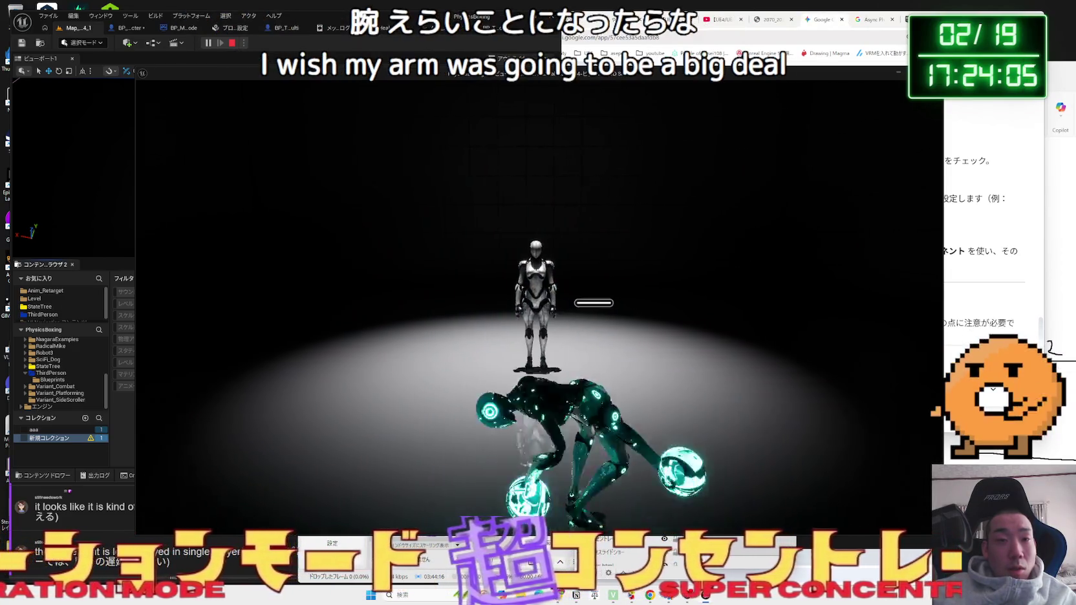
# - Set the game's Video Frame Rate Limit back to 30, apply it, and resume play
pyautogui.press('Escape')
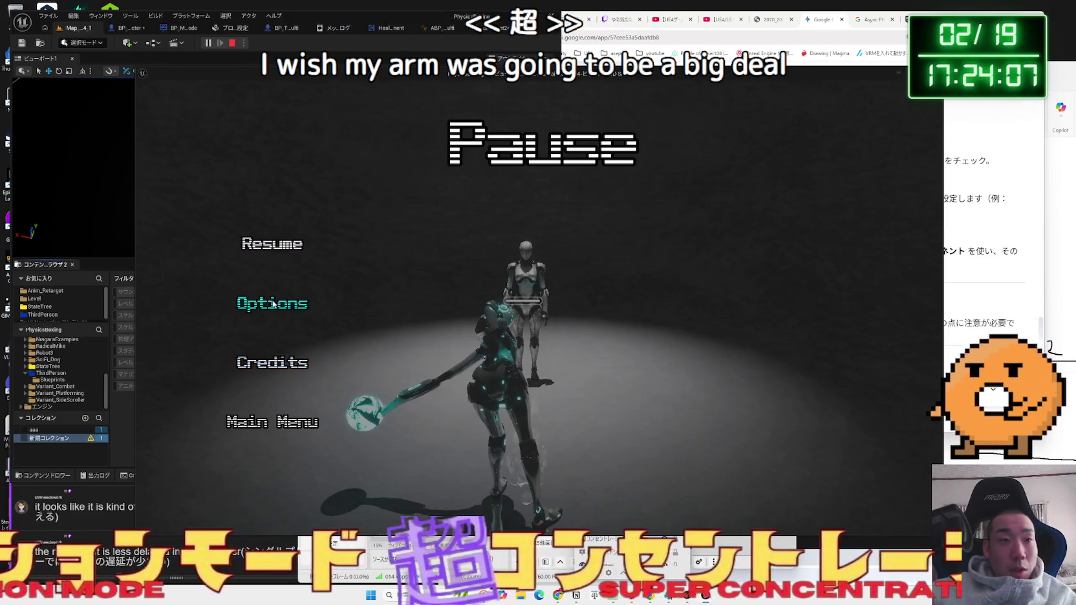
pyautogui.click(273, 304)
pyautogui.click(538, 136)
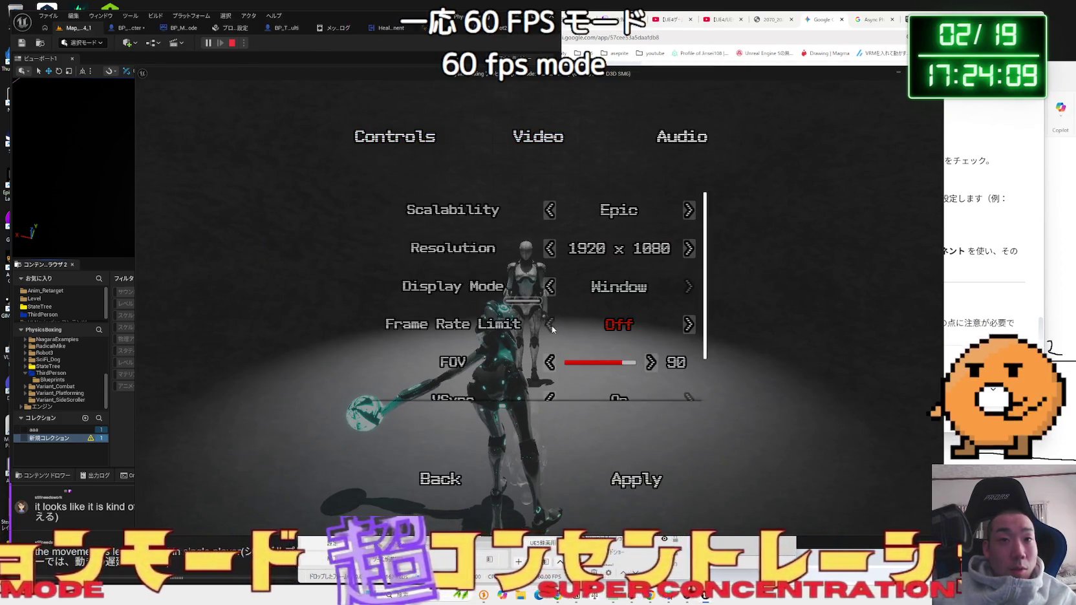
pyautogui.scroll(-2, 563, 356)
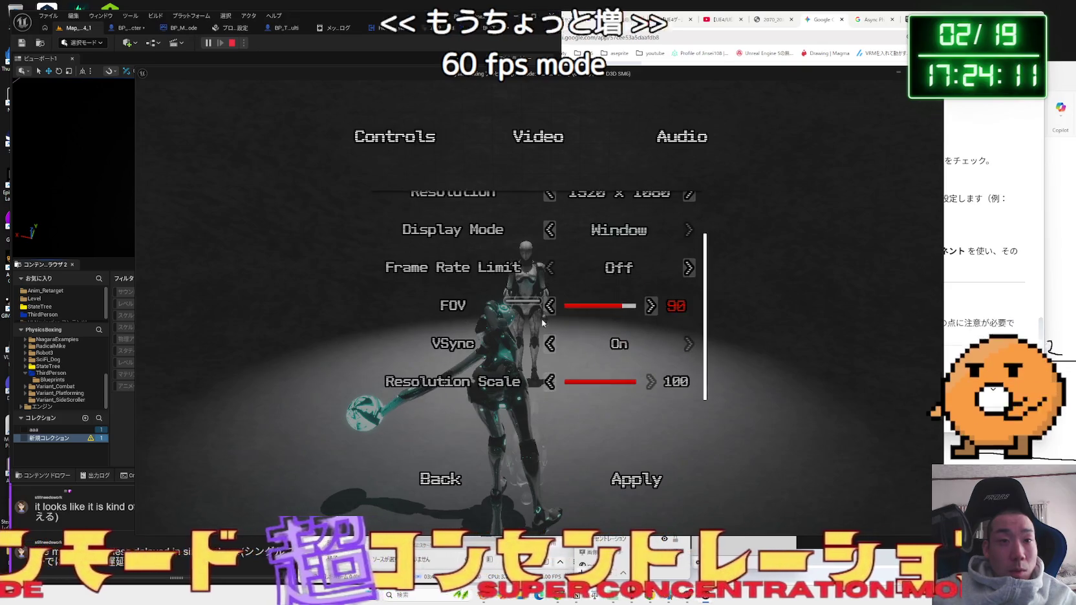
pyautogui.click(414, 139)
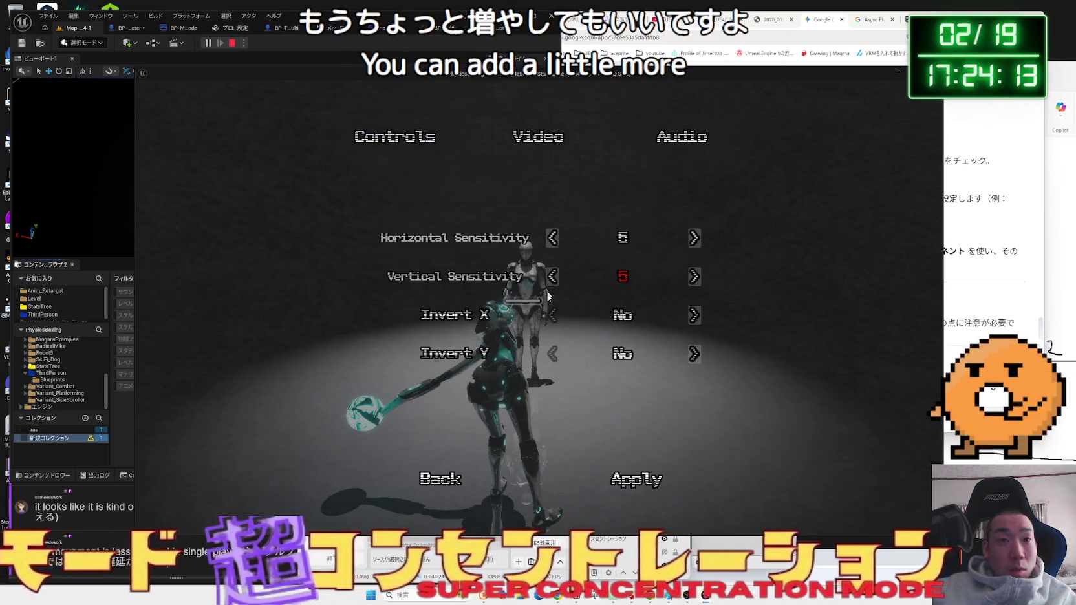
pyautogui.click(536, 139)
pyautogui.click(666, 139)
pyautogui.click(540, 138)
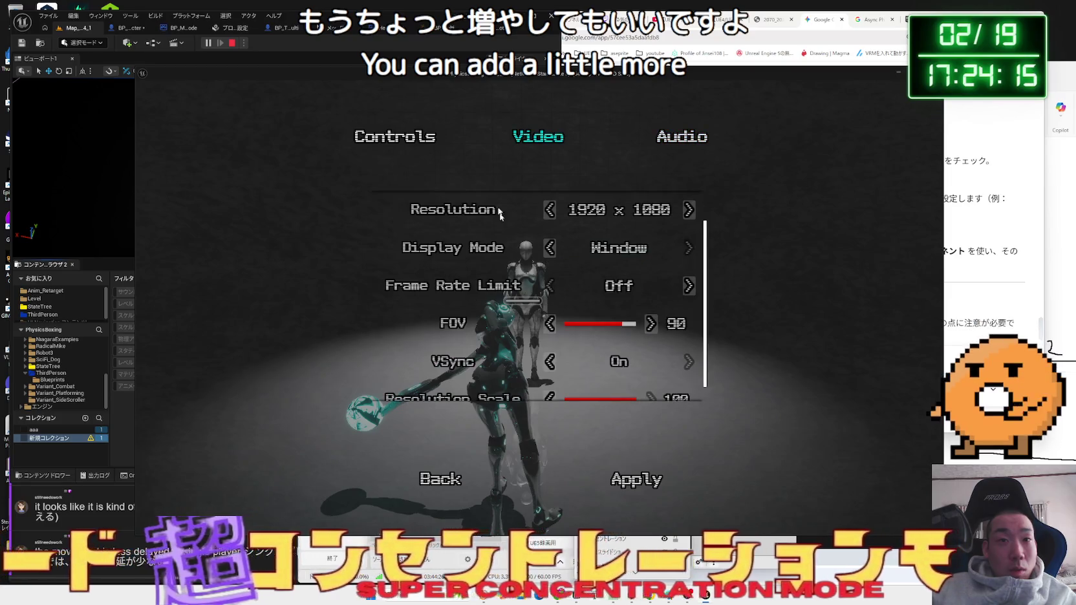
pyautogui.scroll(-1, 549, 343)
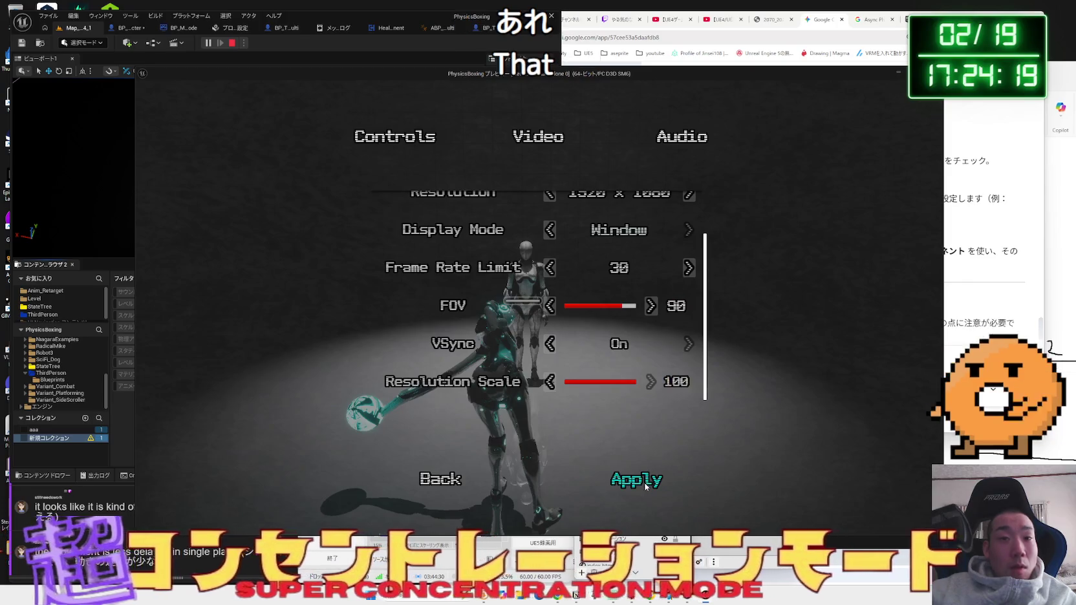
pyautogui.click(440, 478)
pyautogui.click(269, 243)
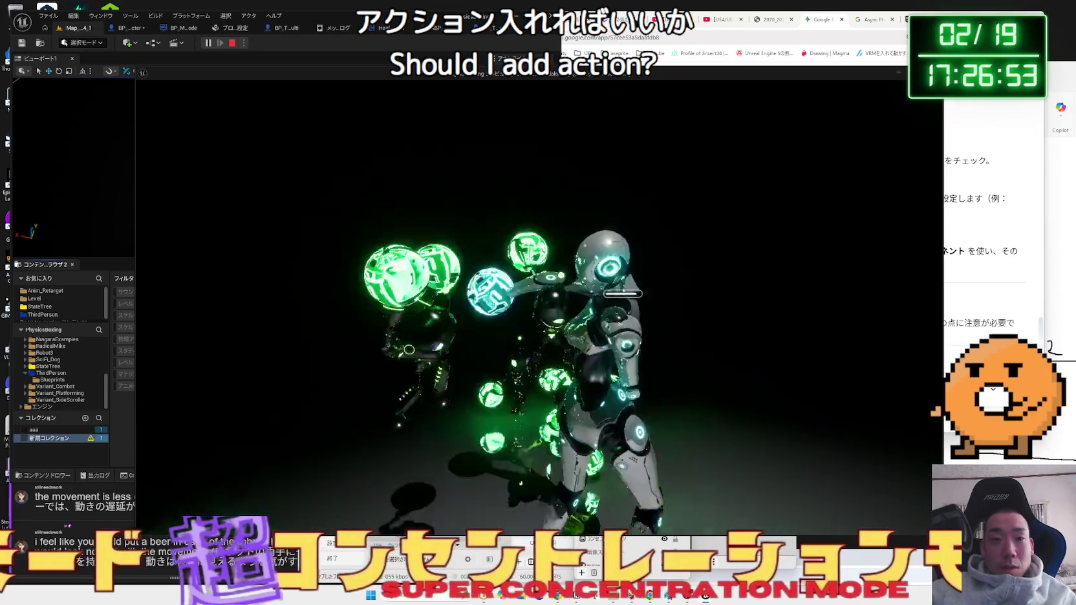
# - Pause the game to review the 30 fps Video settings, then leave options and resume
pyautogui.press('p')
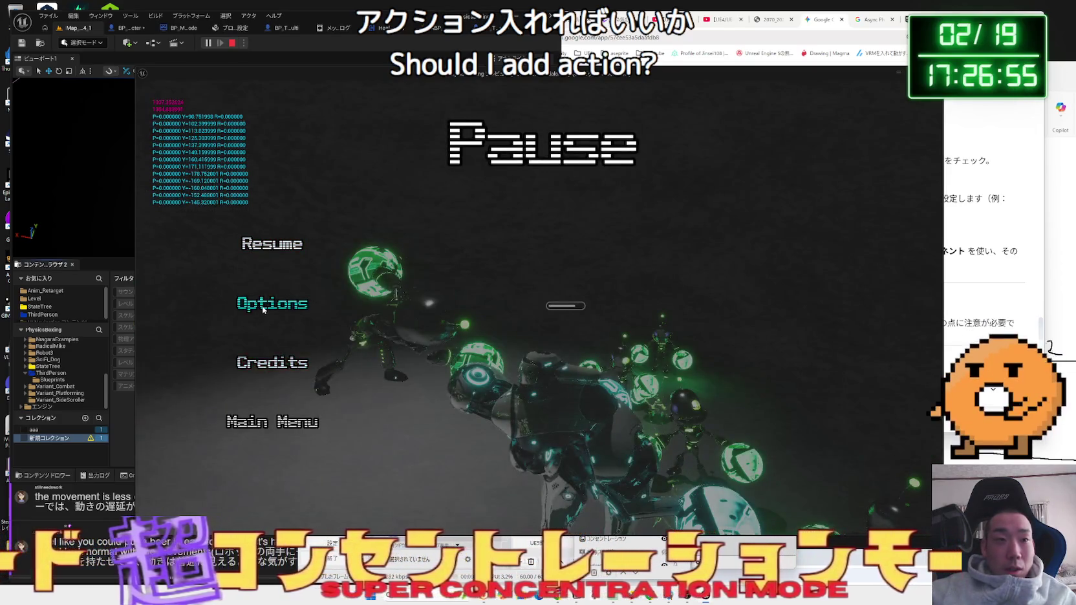
pyautogui.click(265, 308)
pyautogui.click(537, 137)
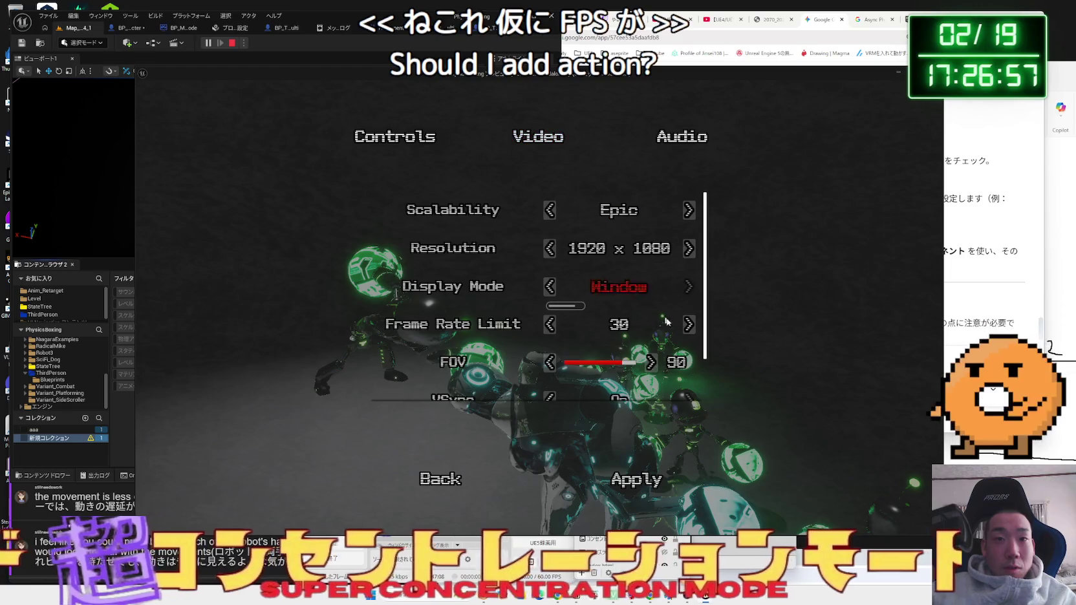
pyautogui.click(440, 478)
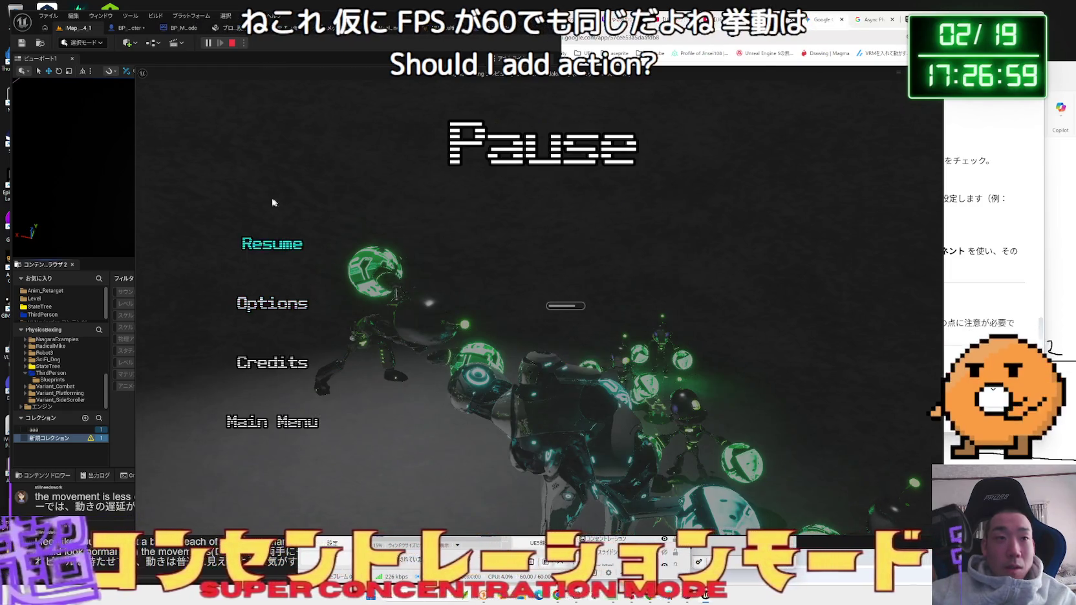
pyautogui.click(272, 242)
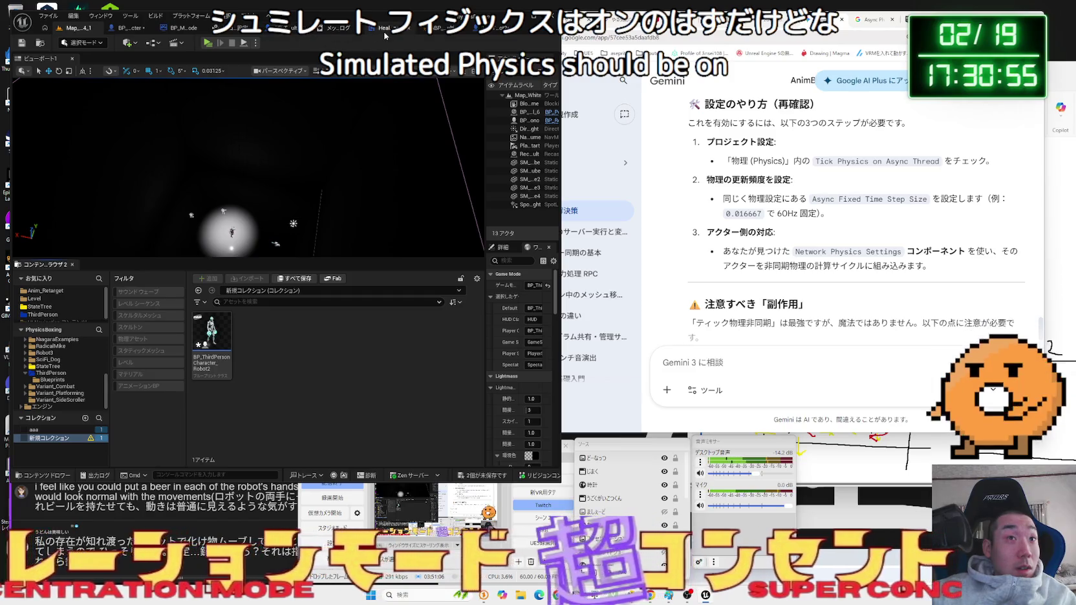
# - In BP_ThirdPersonCharacter_Robot2, select RightGlove and scroll through its physics, constraint and collision details
pyautogui.click(493, 31)
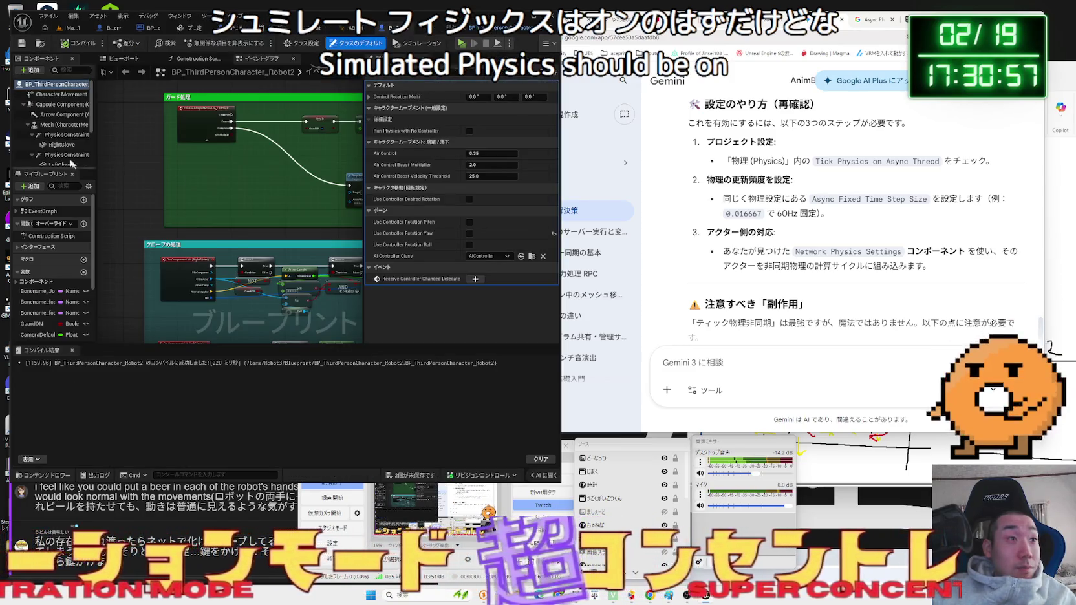
pyautogui.click(54, 127)
pyautogui.click(57, 144)
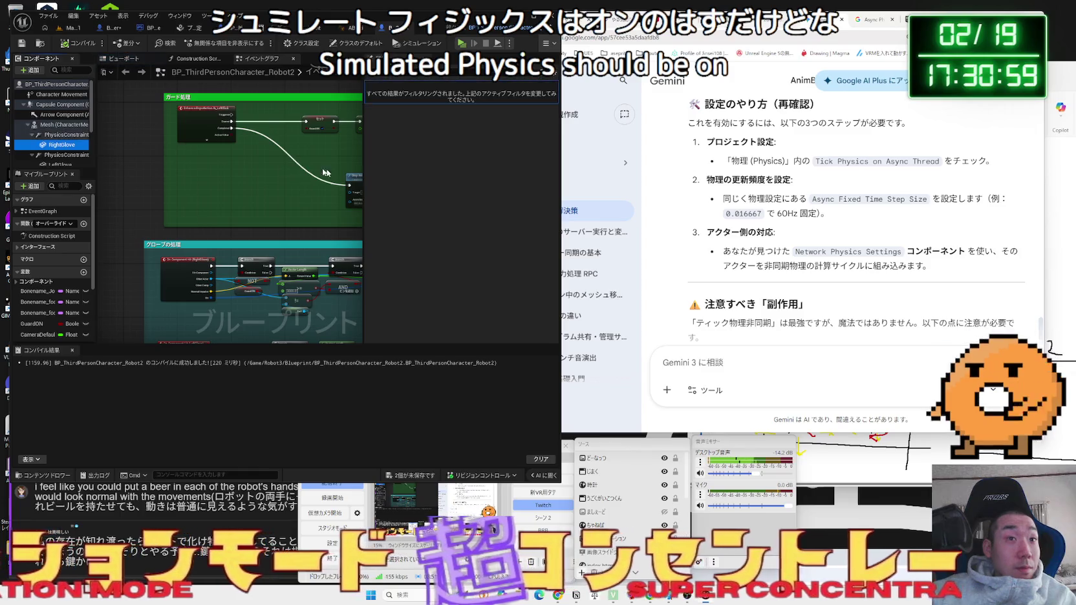
pyautogui.scroll(-5, 460, 241)
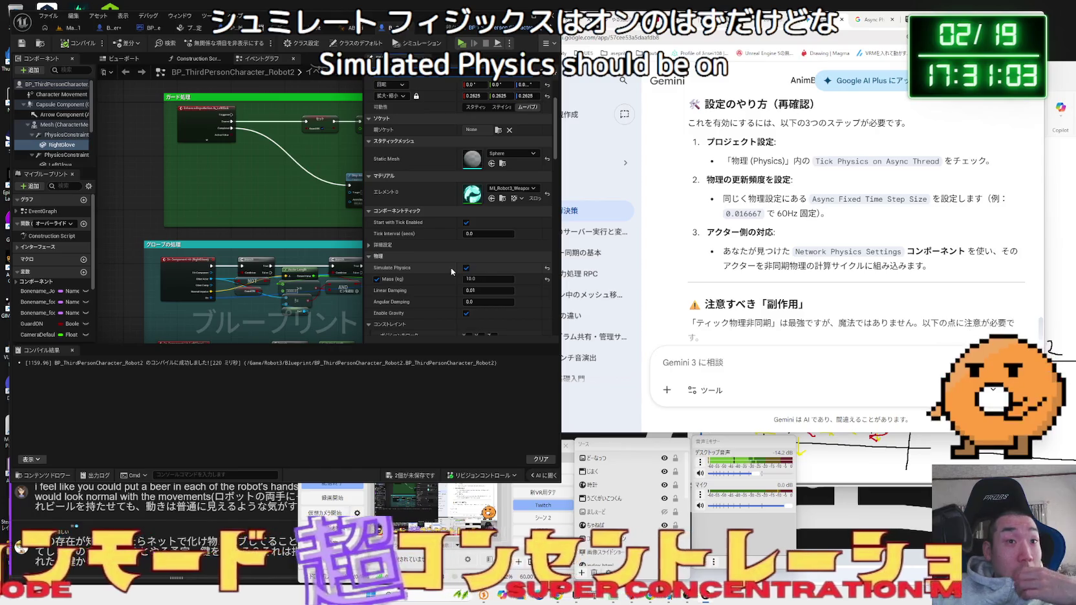
pyautogui.scroll(-3, 453, 284)
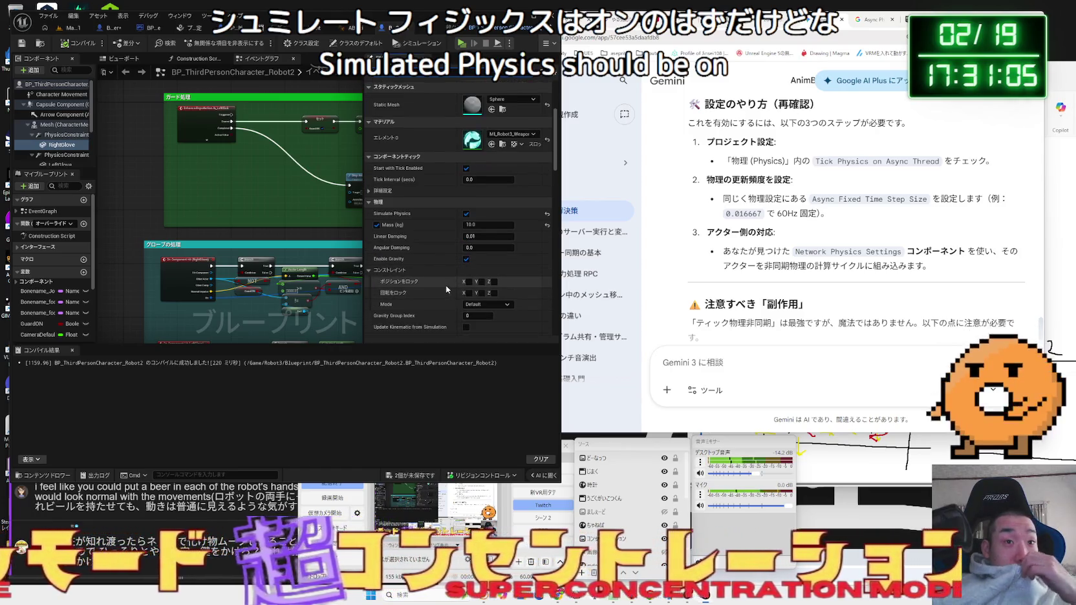
pyautogui.scroll(-5, 388, 271)
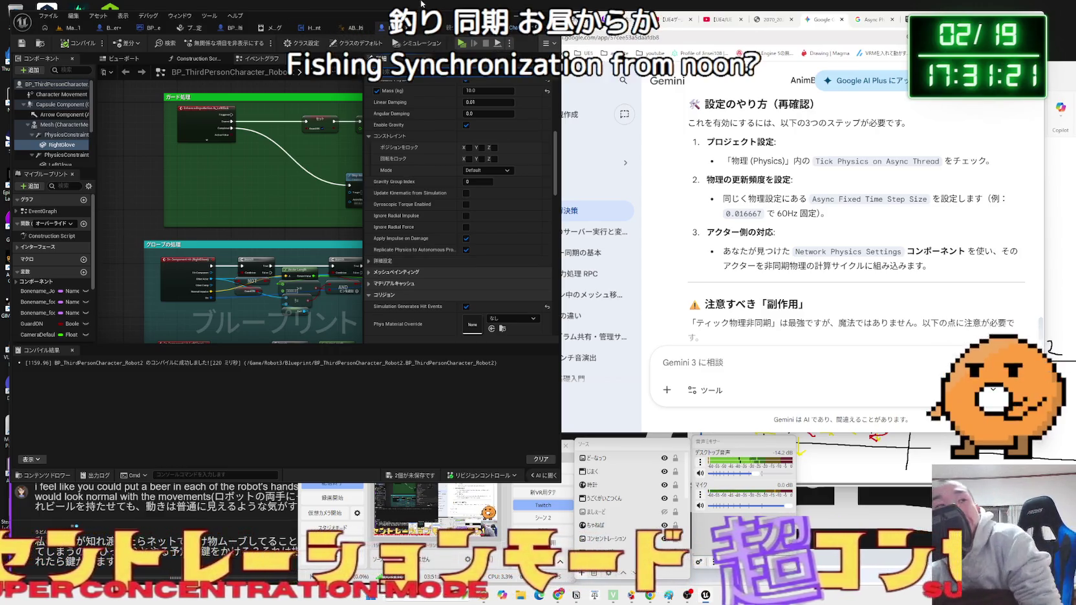
# - Save the two modified character Blueprints from Map_4_1 and reopen the Engine - Physics project settings
pyautogui.click(74, 28)
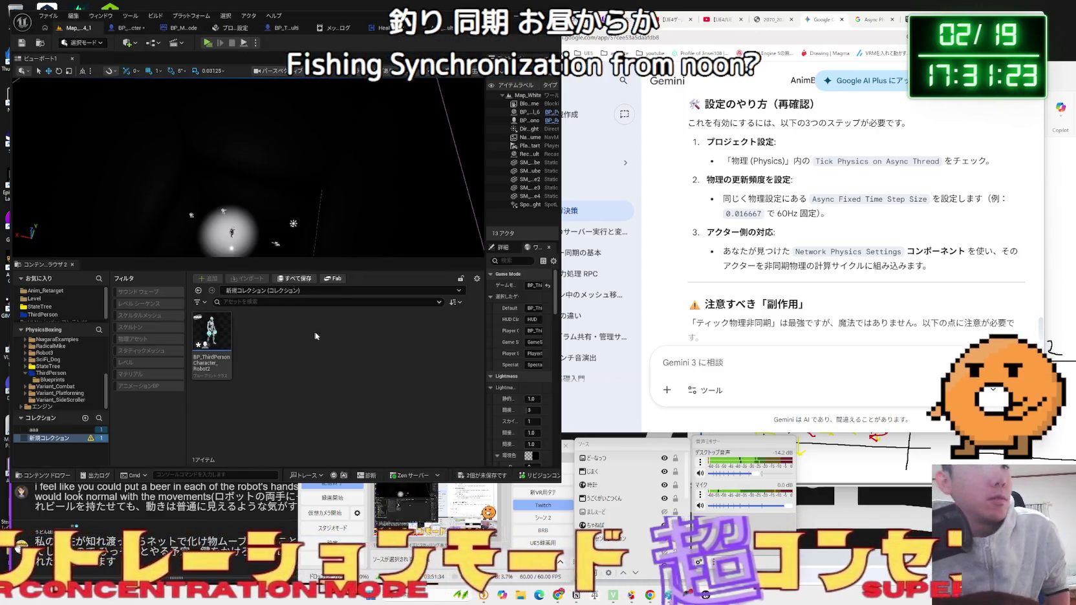
pyautogui.click(491, 478)
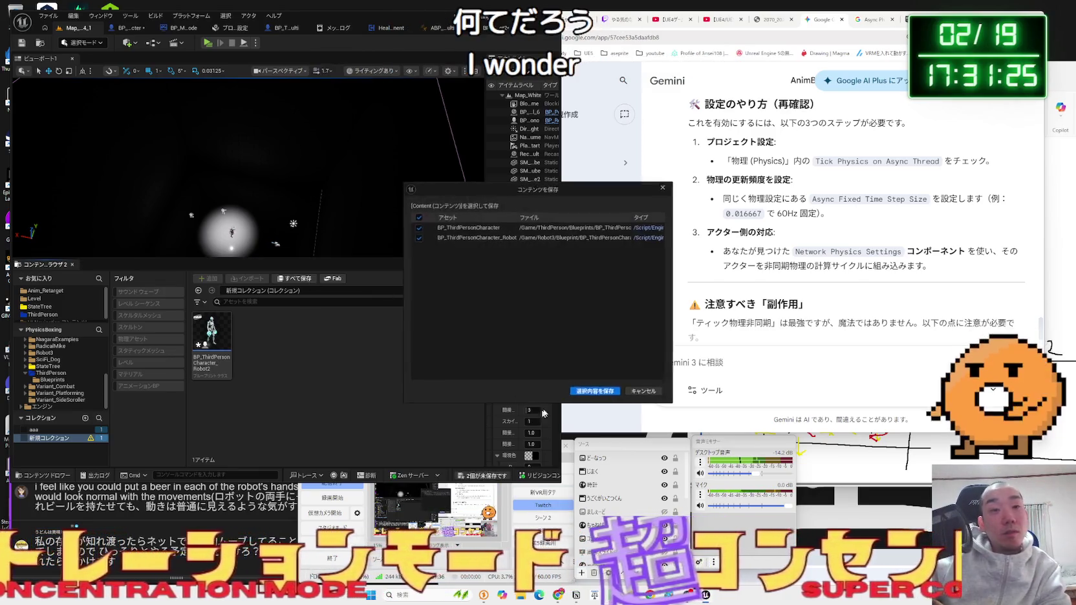
pyautogui.click(596, 392)
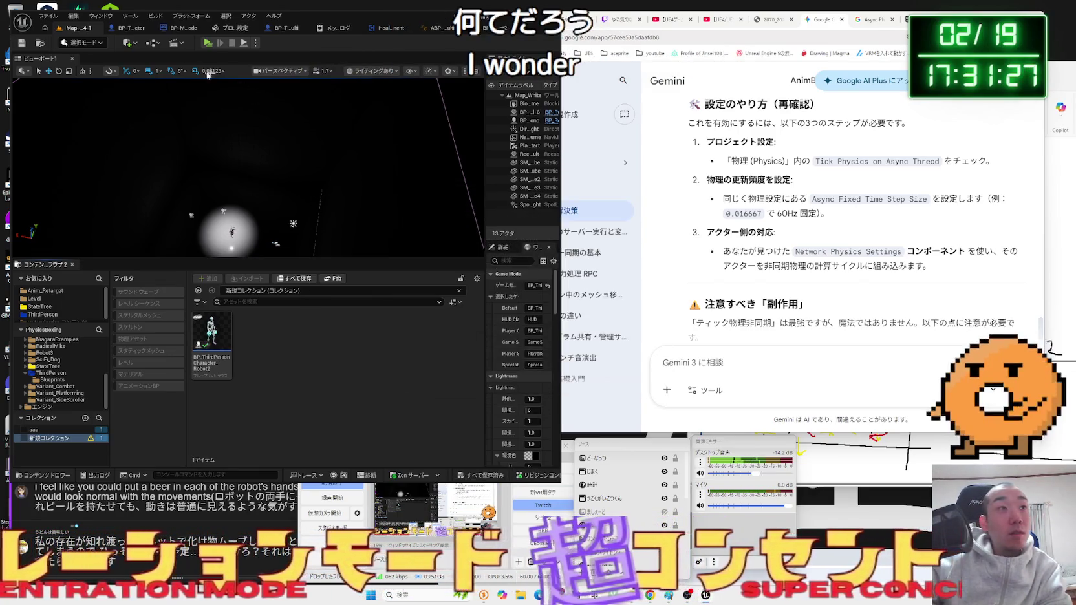
pyautogui.click(129, 28)
pyautogui.click(234, 30)
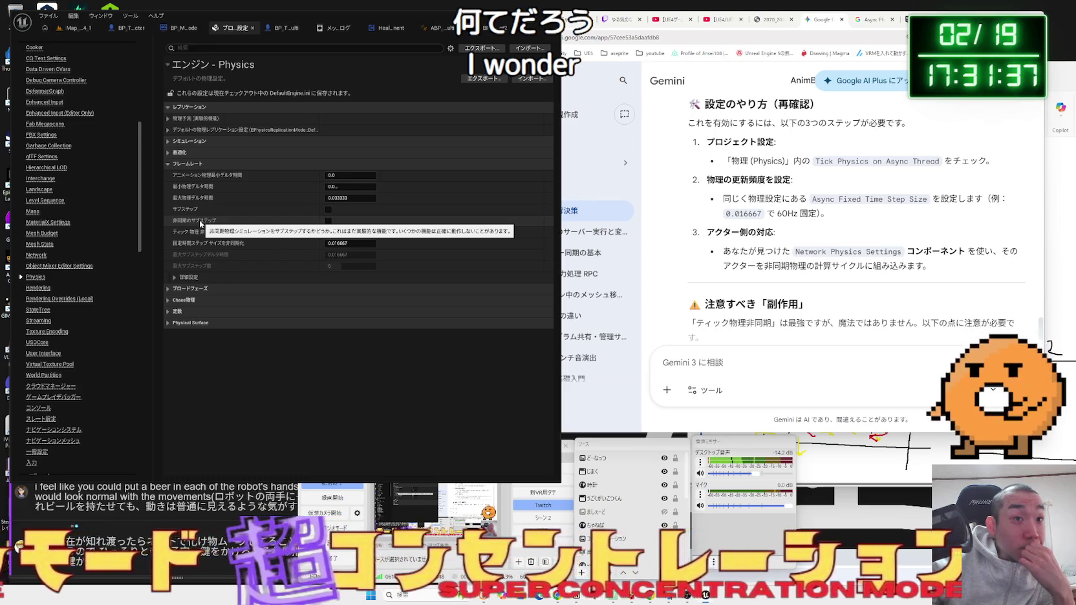
# - Start a Gemini draft with 非同期を and read through the reply's Async node explanation
pyautogui.click(751, 366)
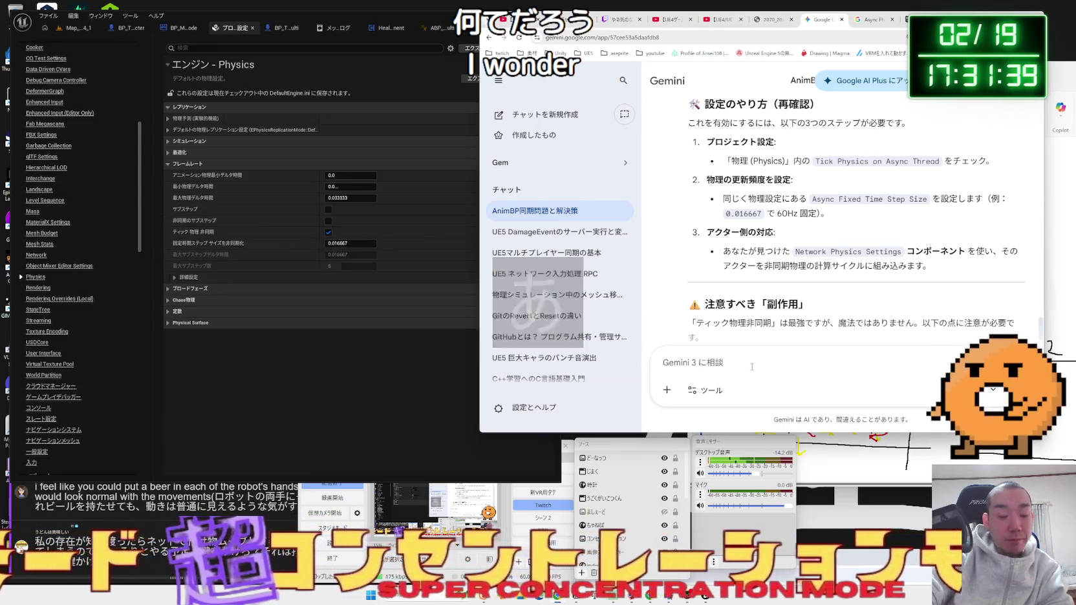
pyautogui.write('ひどうきを')
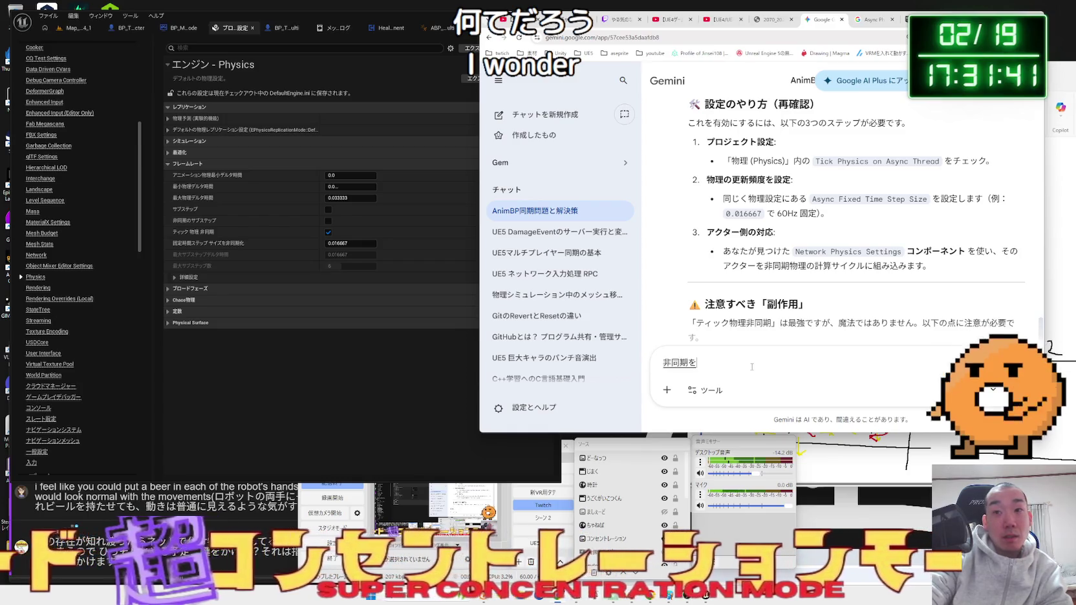
pyautogui.press('Return')
pyautogui.scroll(-2, 772, 296)
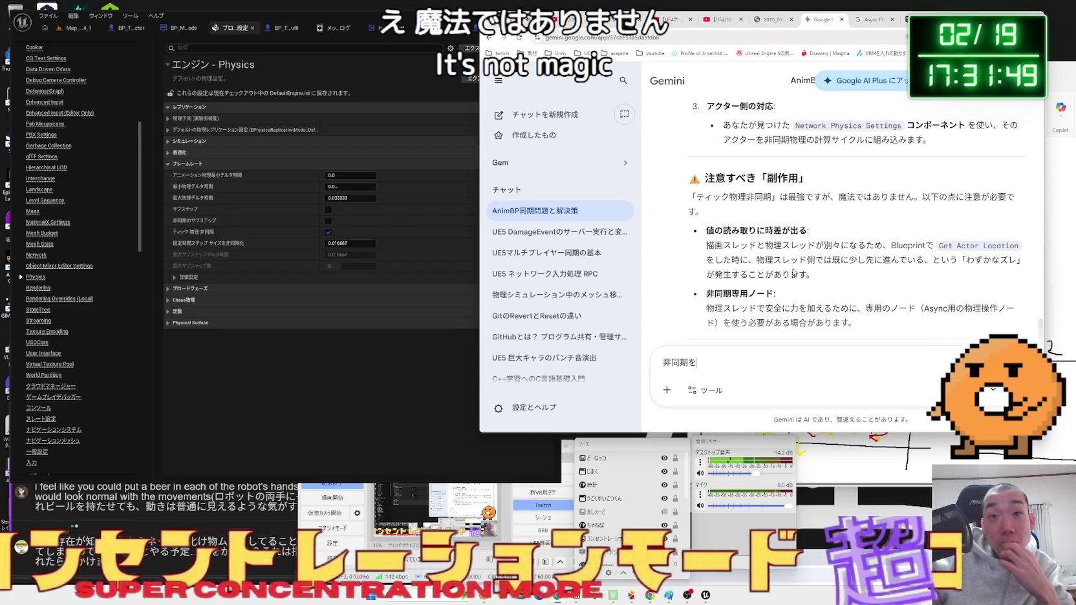
pyautogui.scroll(-1, 791, 269)
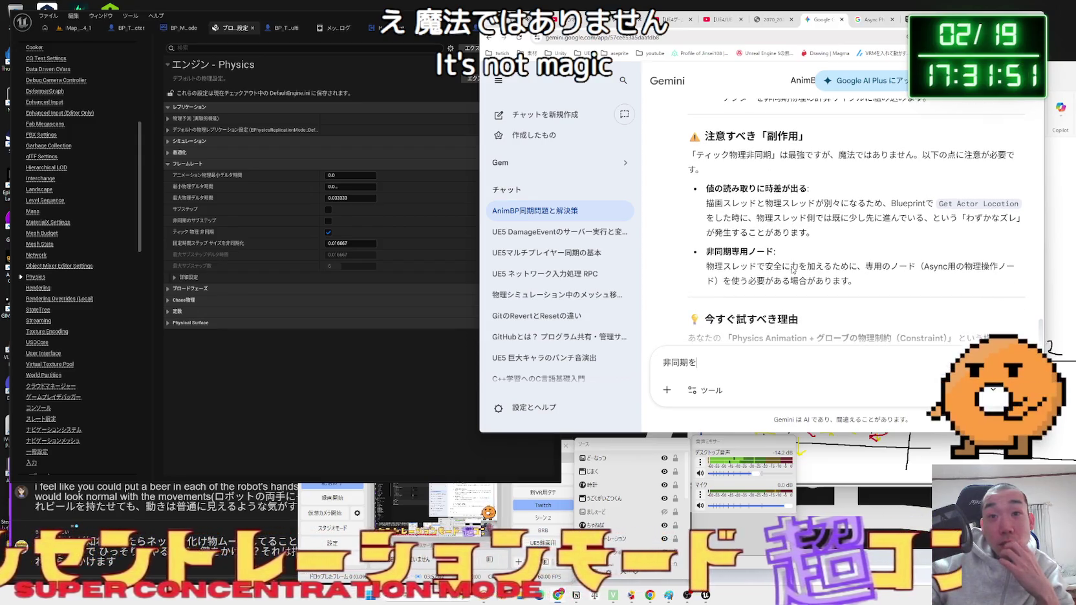
pyautogui.moveTo(718, 252)
pyautogui.mouseDown()
pyautogui.moveTo(776, 252)
pyautogui.moveTo(857, 281)
pyautogui.moveTo(873, 266)
pyautogui.moveTo(724, 267)
pyautogui.moveTo(890, 267)
pyautogui.moveTo(706, 267)
pyautogui.mouseUp()
pyautogui.doubleClick(903, 267)
pyautogui.click(823, 265)
pyautogui.scroll(-3, 823, 261)
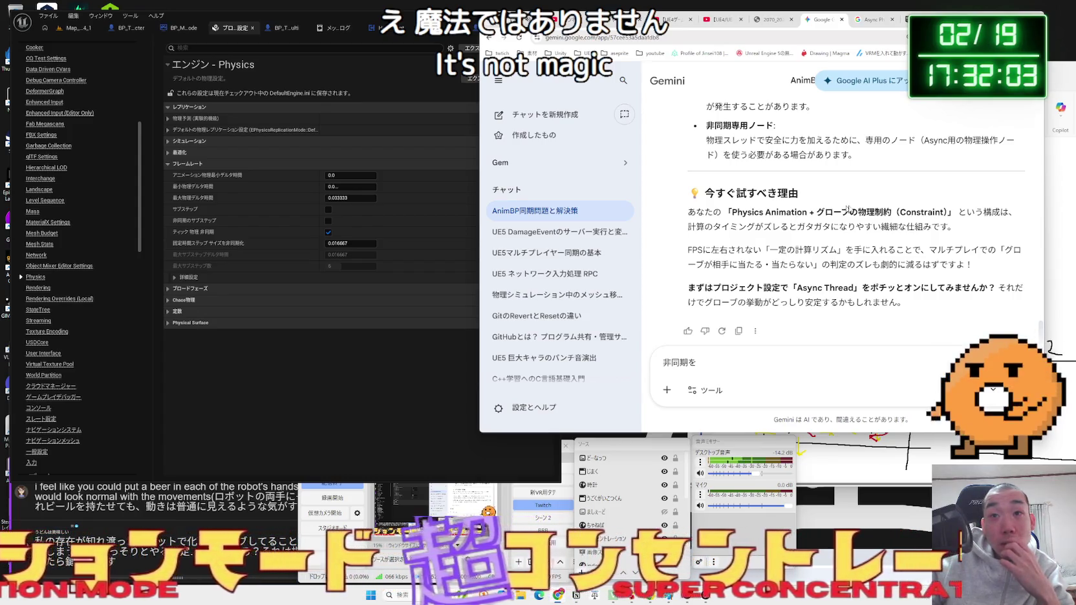
pyautogui.scroll(2, 838, 208)
# - Copy the phrase 専用のノード（Async用の物理操作ノード）, paste it with ってなあに？, and send it
pyautogui.moveTo(866, 224)
pyautogui.mouseDown()
pyautogui.moveTo(969, 225)
pyautogui.moveTo(757, 239)
pyautogui.mouseUp()
pyautogui.hotkey('ctrl', 'c')
pyautogui.rightClick(724, 241)
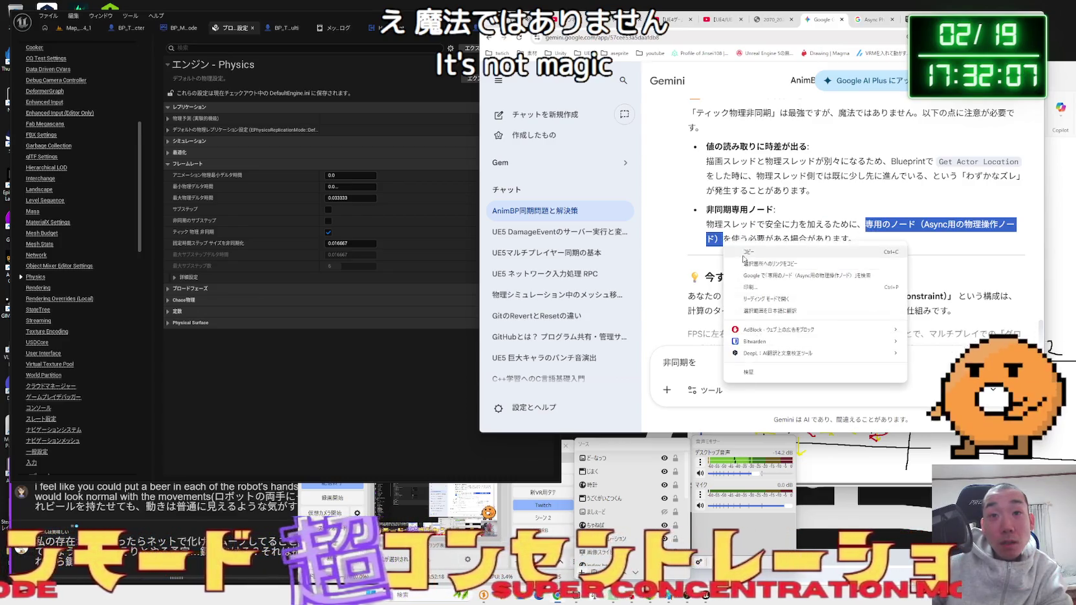
pyautogui.click(735, 294)
pyautogui.click(733, 360)
pyautogui.press('BackSpace')
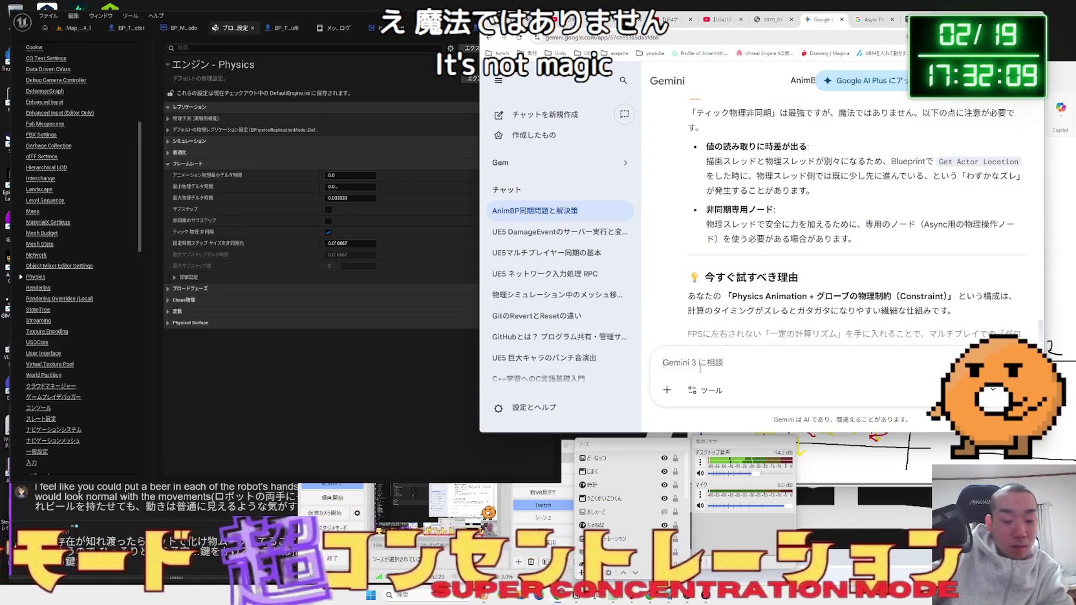
pyautogui.hotkey('ctrl', 'v')
pyautogui.write('t')
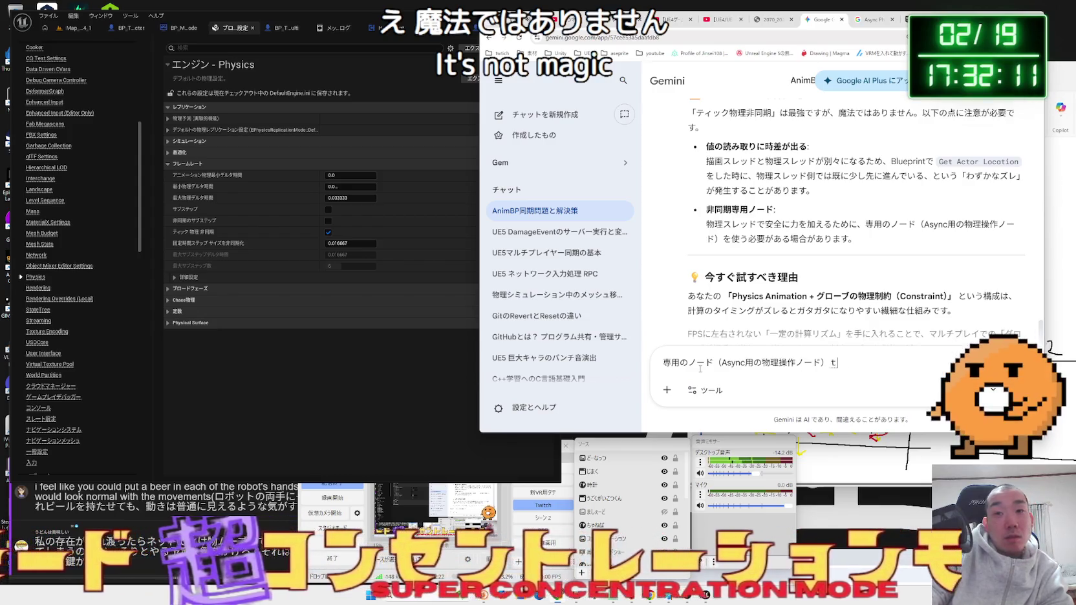
pyautogui.write('tena')
pyautogui.press('Return')
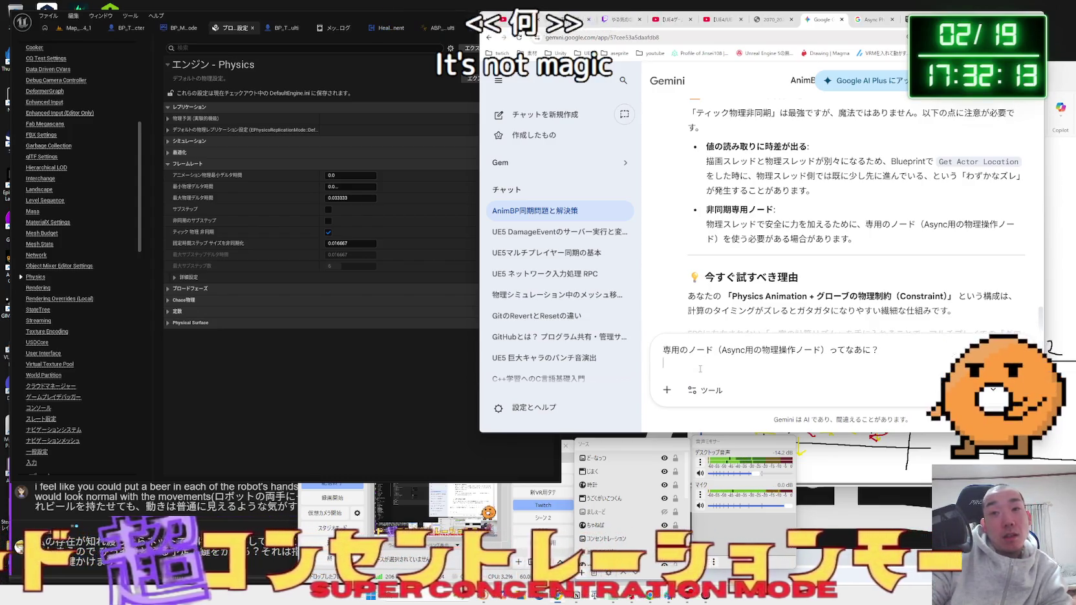
pyautogui.press('Return')
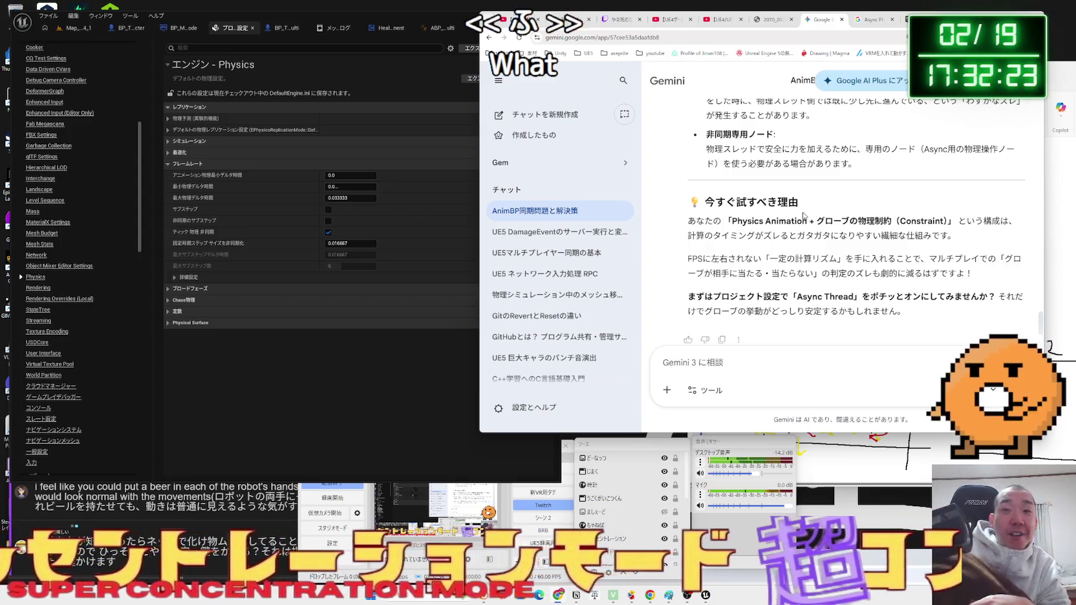
pyautogui.scroll(-5, 854, 186)
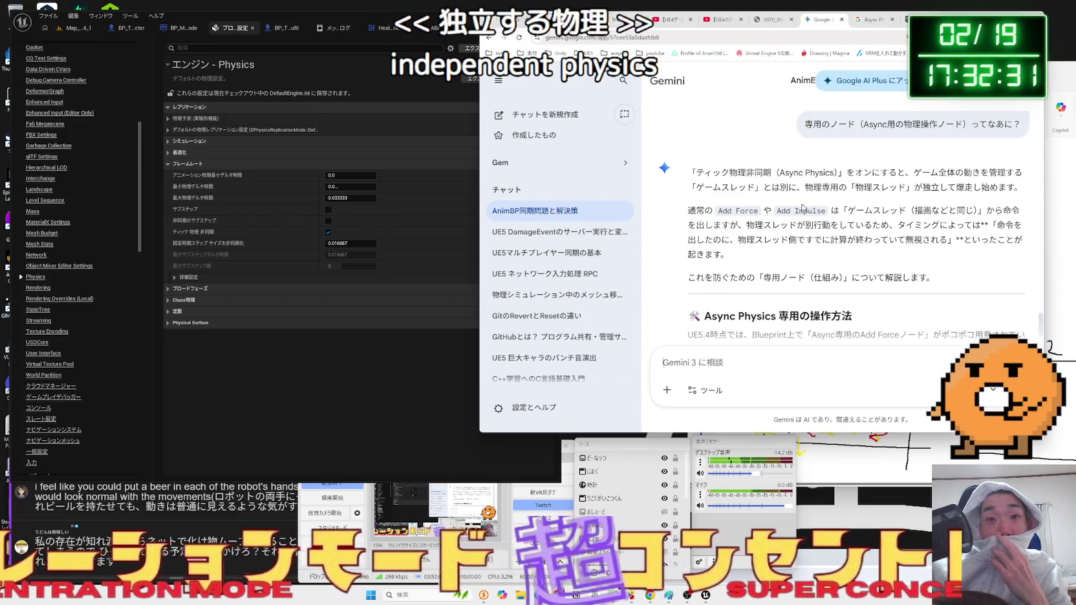
pyautogui.moveTo(712, 210)
pyautogui.mouseDown()
pyautogui.moveTo(977, 210)
pyautogui.moveTo(985, 227)
pyautogui.moveTo(763, 225)
pyautogui.moveTo(919, 240)
pyautogui.mouseUp()
pyautogui.moveTo(747, 225); pyautogui.dragTo(922, 239)
pyautogui.click(908, 237)
pyautogui.moveTo(747, 225); pyautogui.dragTo(918, 239)
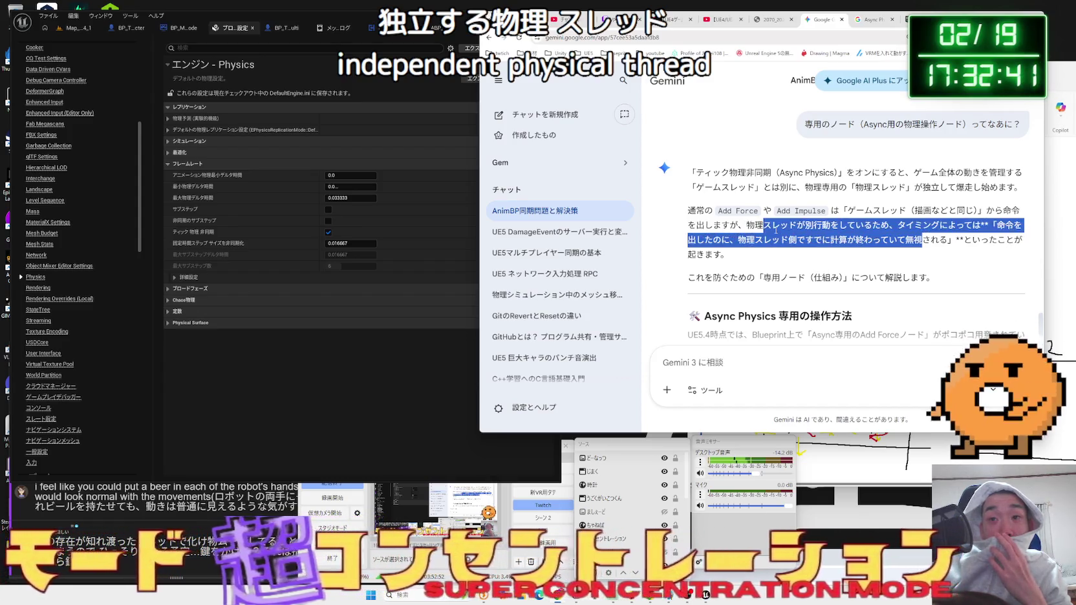
pyautogui.click(788, 226)
pyautogui.scroll(-2, 804, 226)
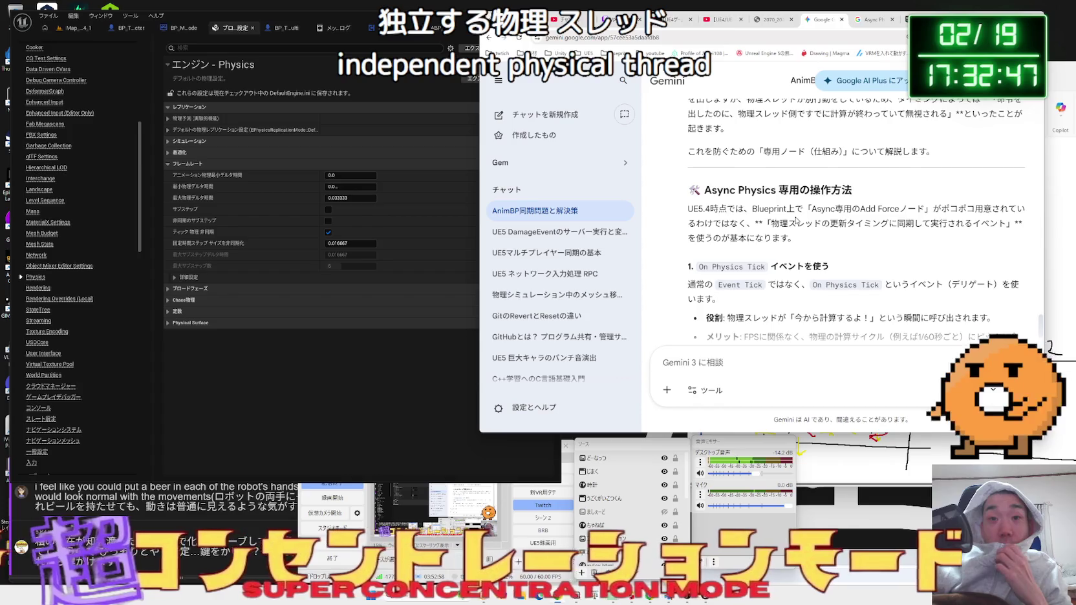
pyautogui.scroll(-1, 796, 220)
pyautogui.scroll(-3, 796, 221)
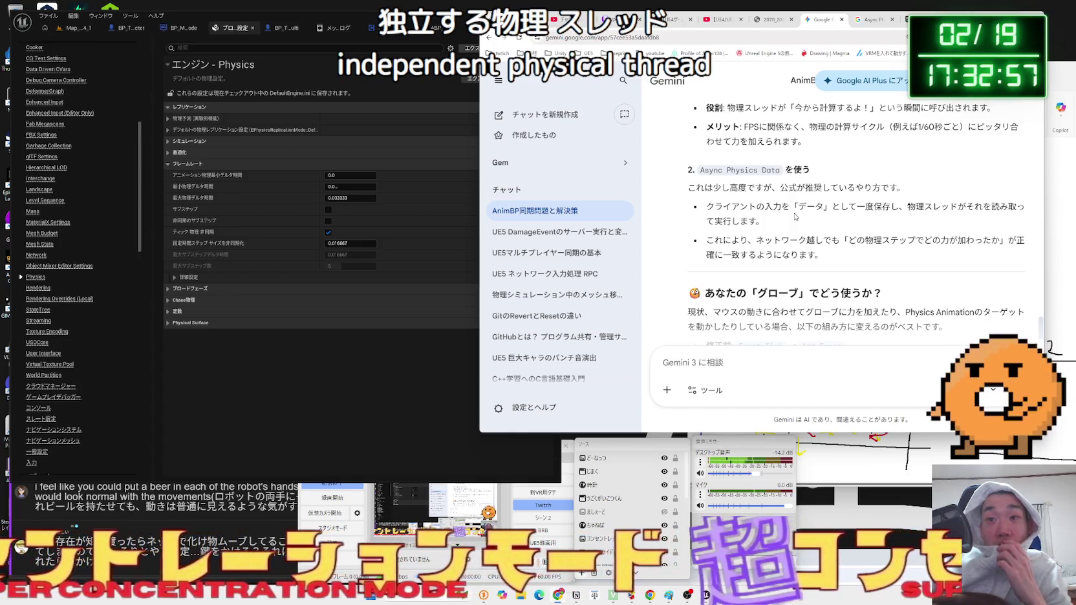
pyautogui.scroll(-2, 795, 217)
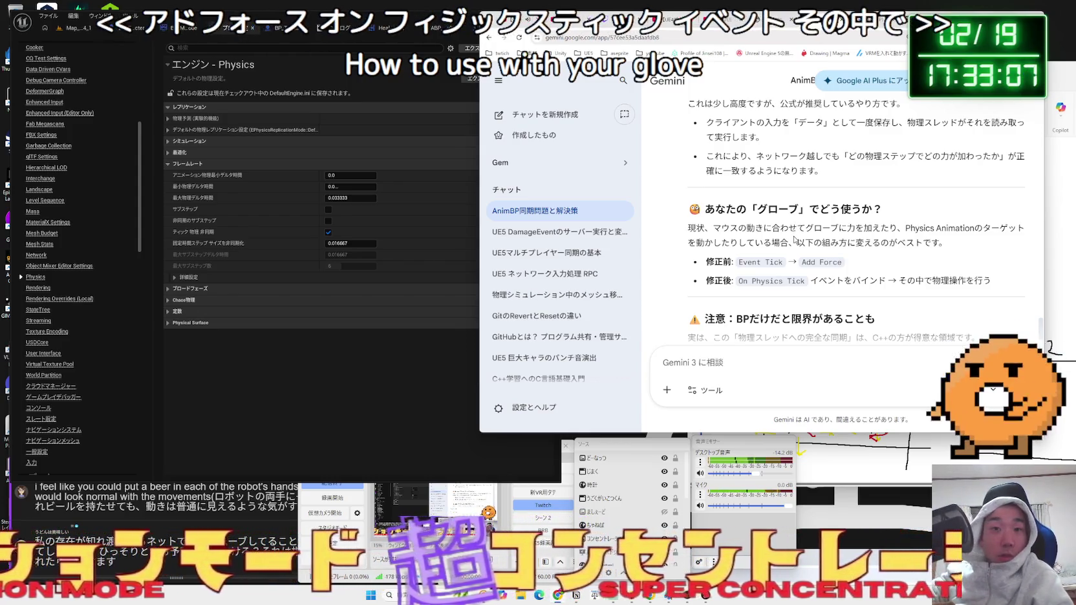
pyautogui.scroll(-3, 795, 236)
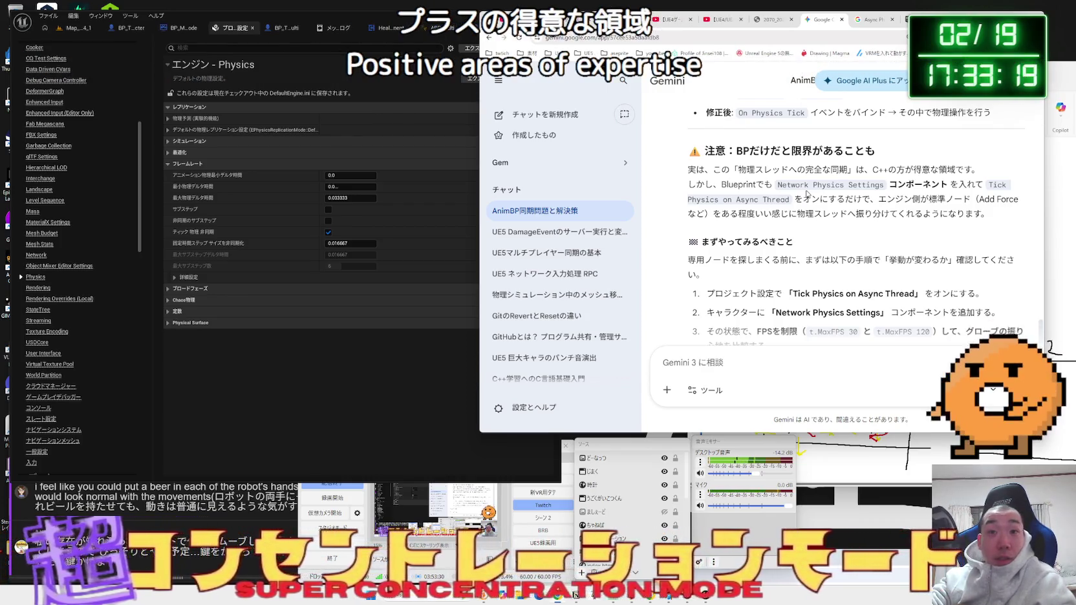
pyautogui.moveTo(835, 199)
pyautogui.mouseDown()
pyautogui.moveTo(964, 200)
pyautogui.moveTo(805, 199)
pyautogui.moveTo(972, 201)
pyautogui.moveTo(939, 214)
pyautogui.moveTo(795, 214)
pyautogui.mouseUp()
pyautogui.click(917, 216)
pyautogui.click(917, 216)
pyautogui.moveTo(982, 214); pyautogui.dragTo(823, 205)
pyautogui.moveTo(983, 214); pyautogui.dragTo(824, 207)
pyautogui.click(823, 207)
pyautogui.scroll(-2, 661, 267)
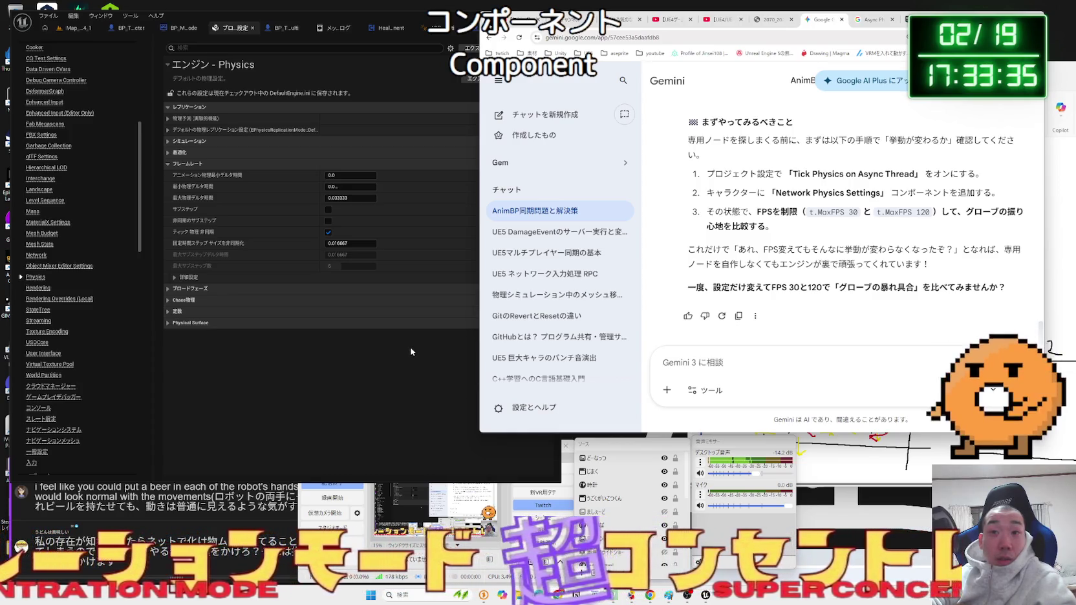
pyautogui.click(411, 352)
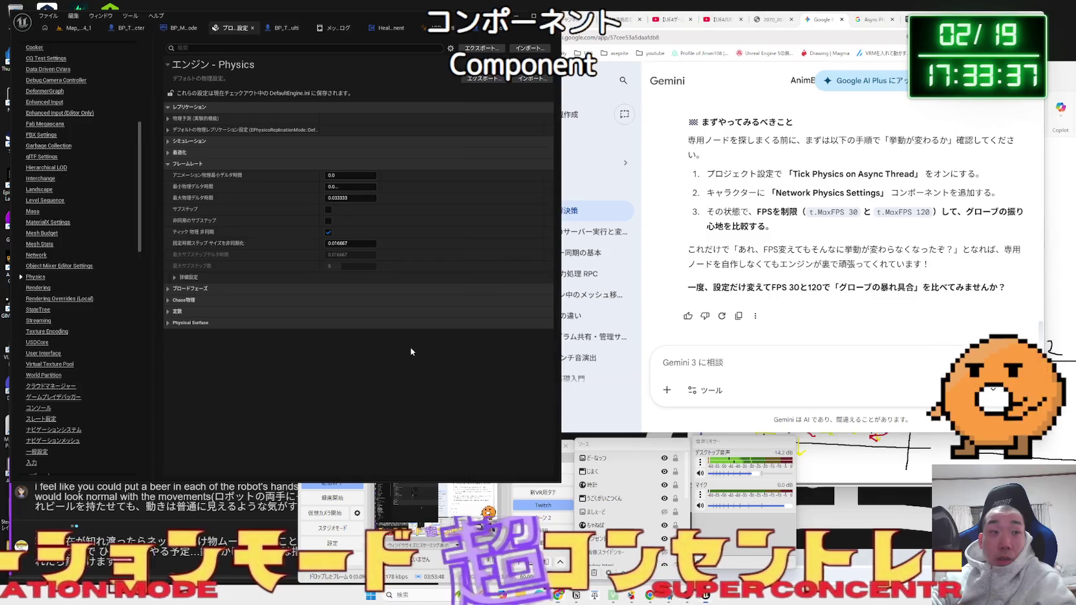
# - Add a Network Physics Settings component to BP_ThirdPersonCharacter_Robot2, then play the level from the Map tab
pyautogui.click(129, 28)
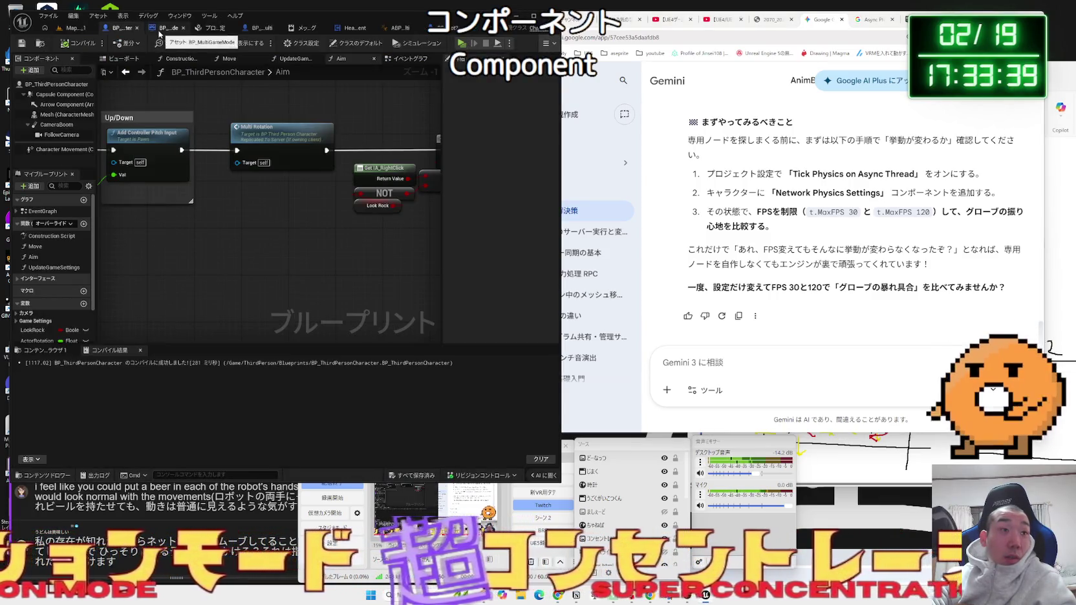
pyautogui.click(453, 28)
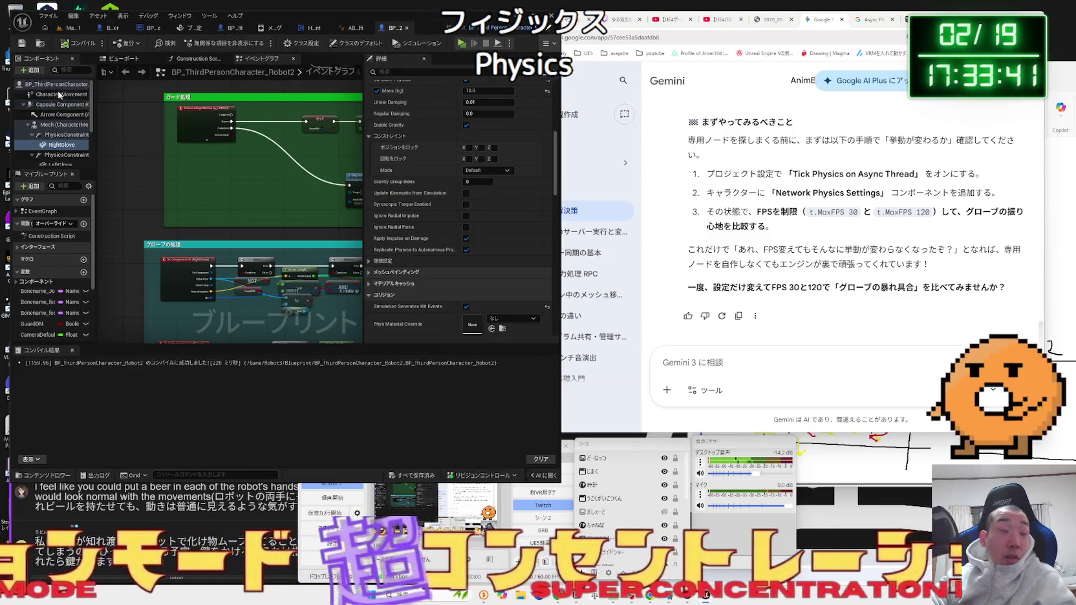
pyautogui.click(29, 70)
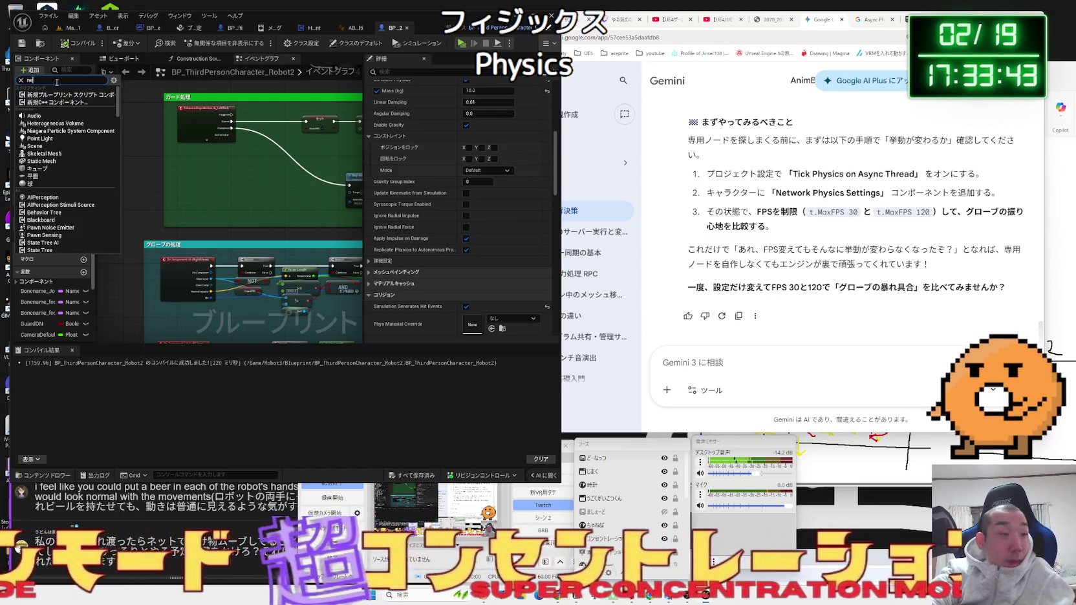
pyautogui.write('tw')
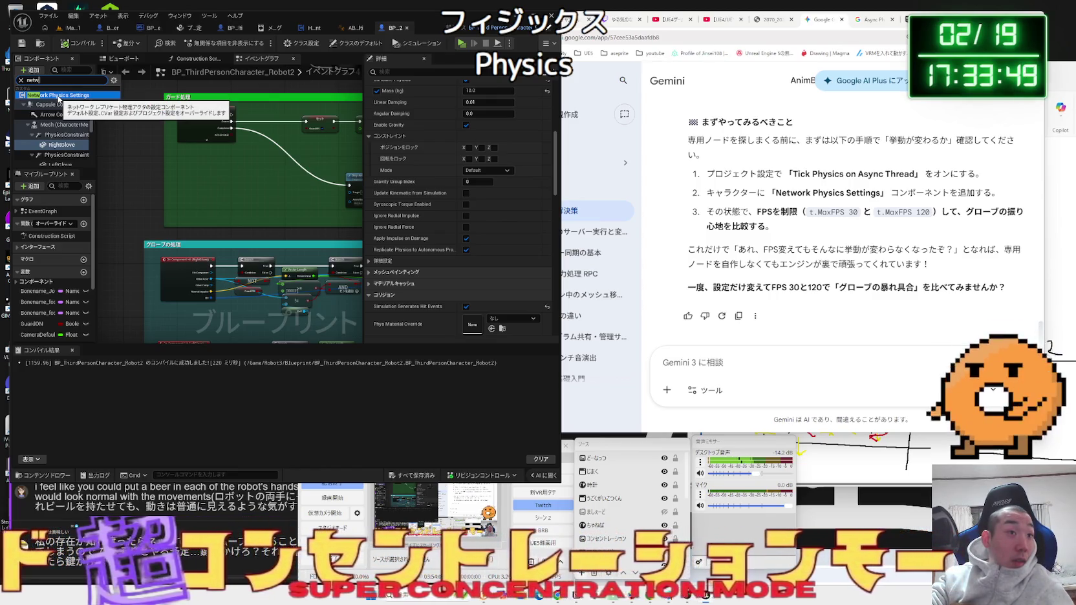
pyautogui.click(58, 96)
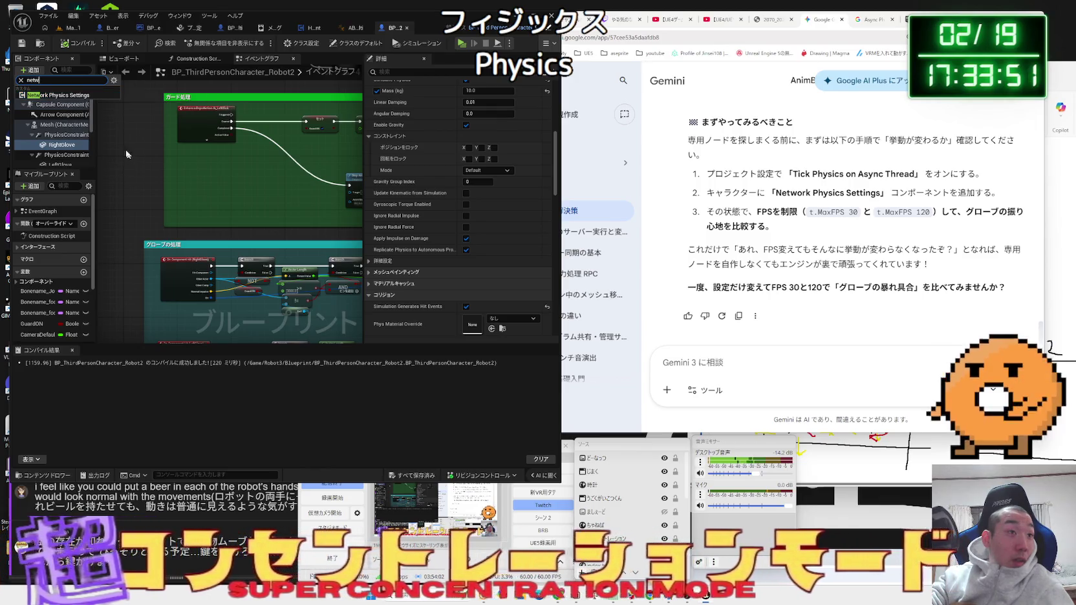
pyautogui.click(21, 80)
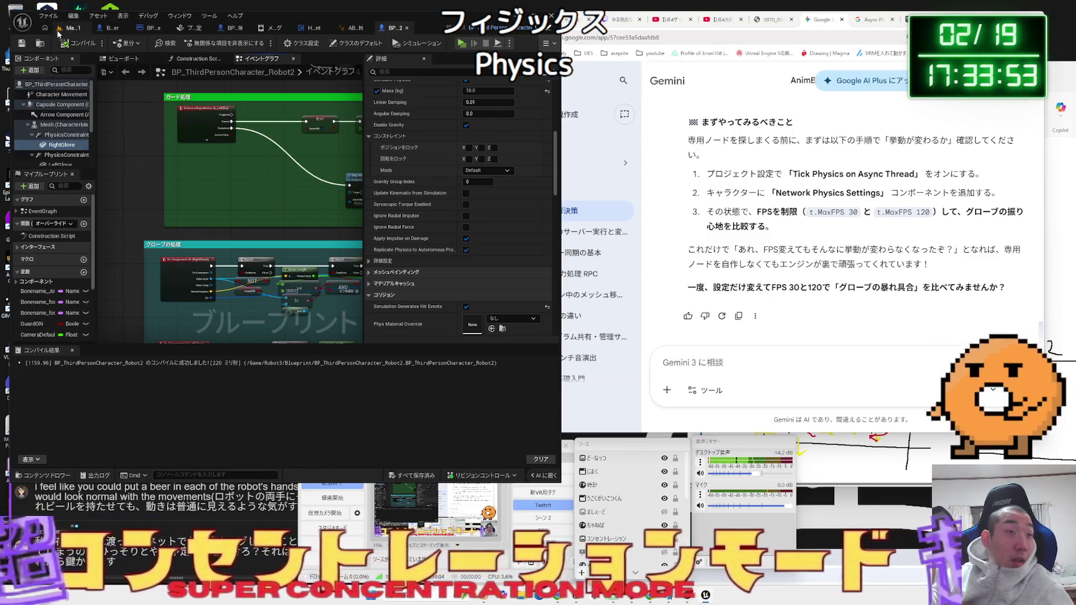
pyautogui.click(60, 29)
pyautogui.click(206, 42)
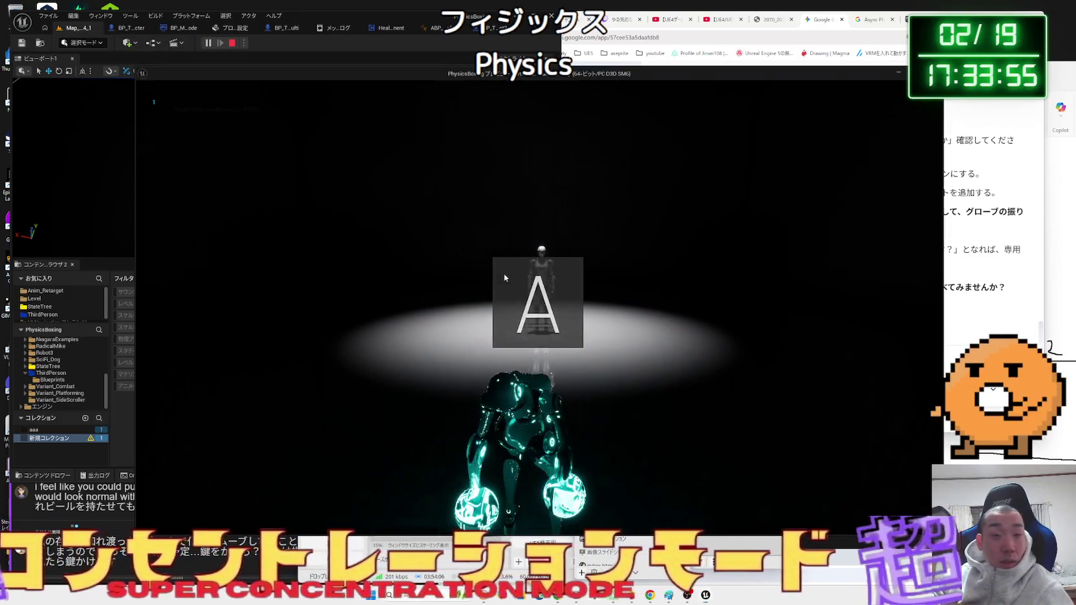
# - Take control in the game viewport, swing the robot's physics gloves at the dummy, then stop play
pyautogui.click(504, 273)
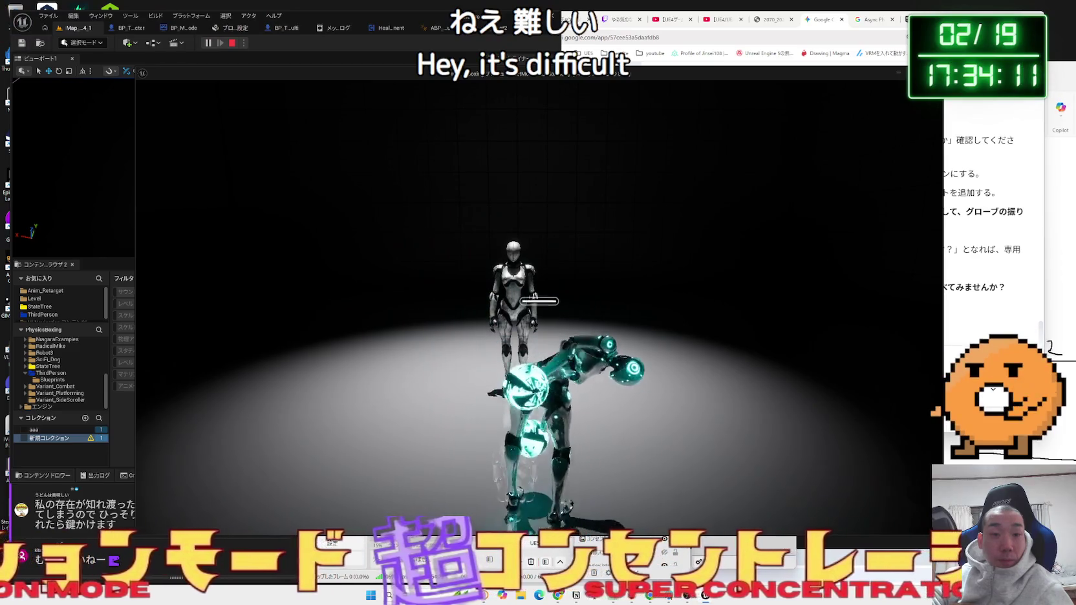
pyautogui.press('Escape')
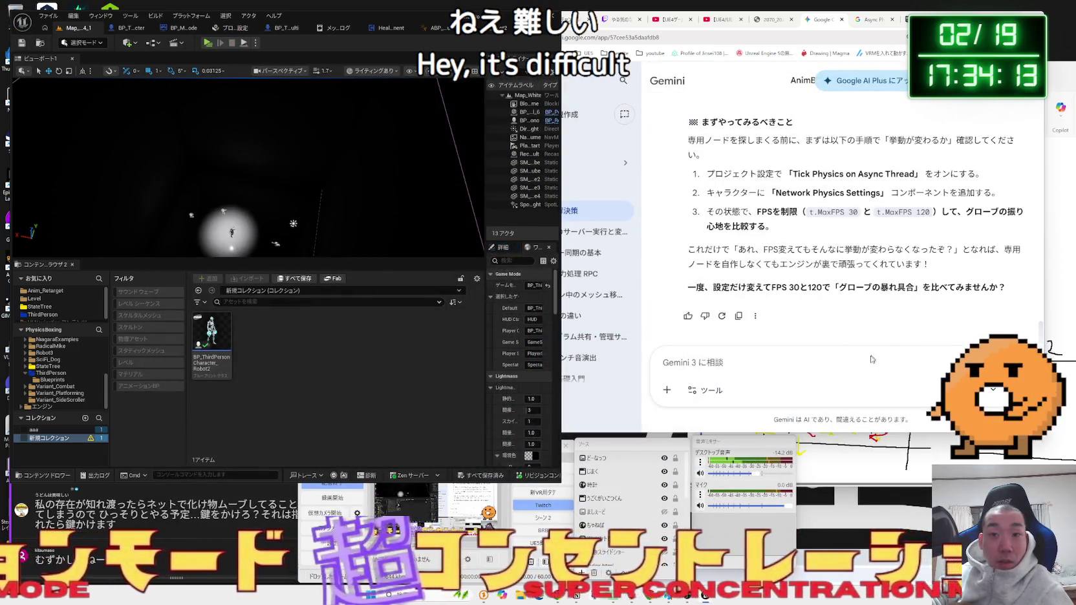
# - Scroll through Gemini's reply and select the phrase 'ティック物理非同期' from the earlier question
pyautogui.scroll(1, 833, 312)
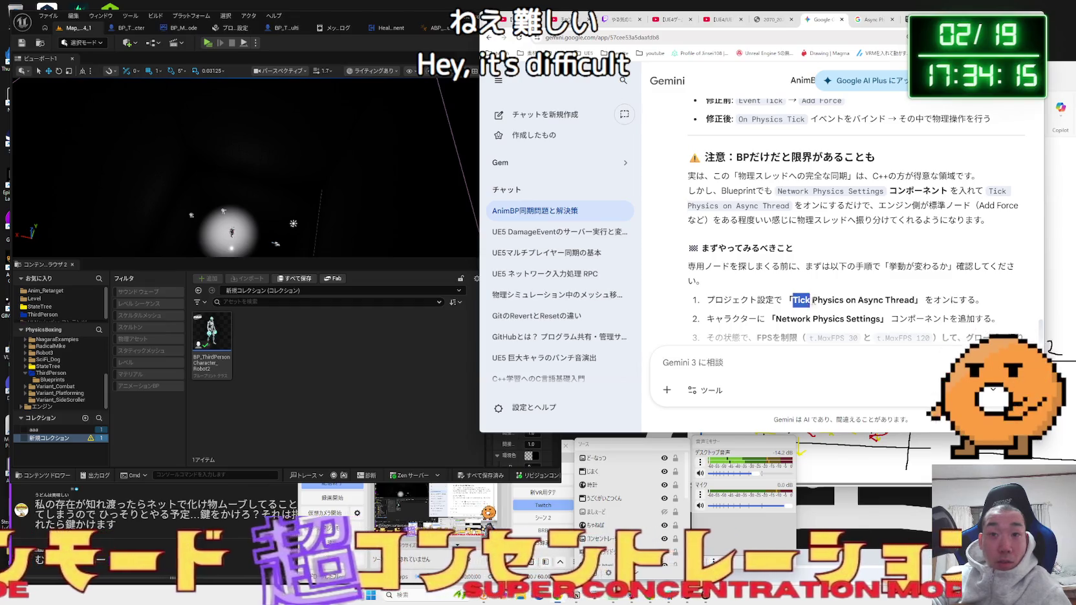
pyautogui.scroll(3, 833, 311)
pyautogui.scroll(-10, 840, 301)
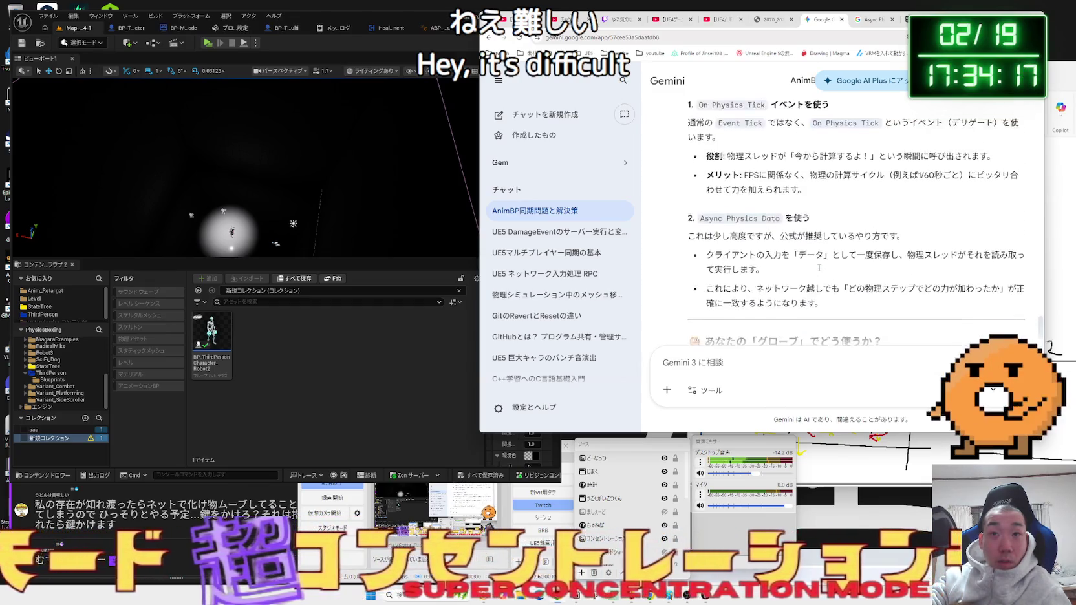
pyautogui.scroll(-10, 820, 267)
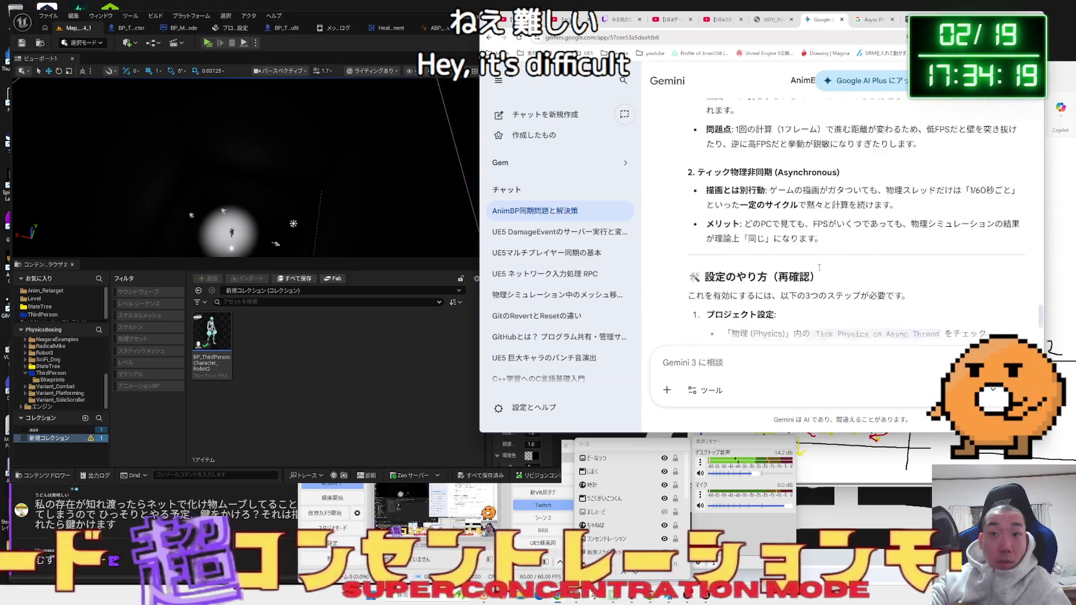
pyautogui.scroll(2, 819, 267)
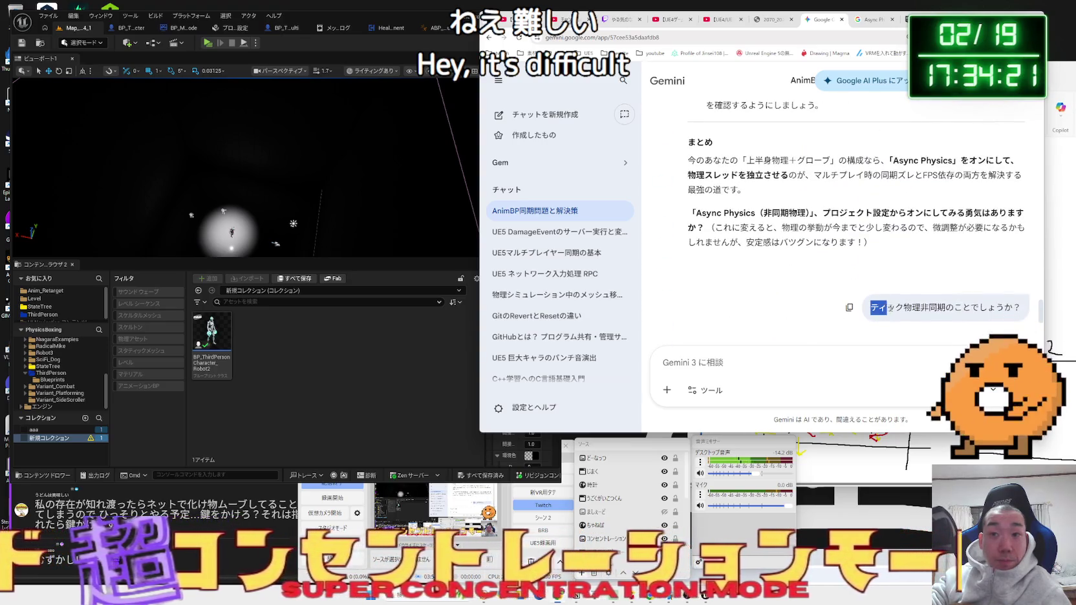
pyautogui.moveTo(871, 308); pyautogui.dragTo(950, 307)
pyautogui.hotkey('ctrl', 'c')
# - Draft a Gemini message saying that with ティック物理非同期 turned on, the gloves stick to the feet
pyautogui.click(827, 359)
pyautogui.hotkey('ctrl', 'v')
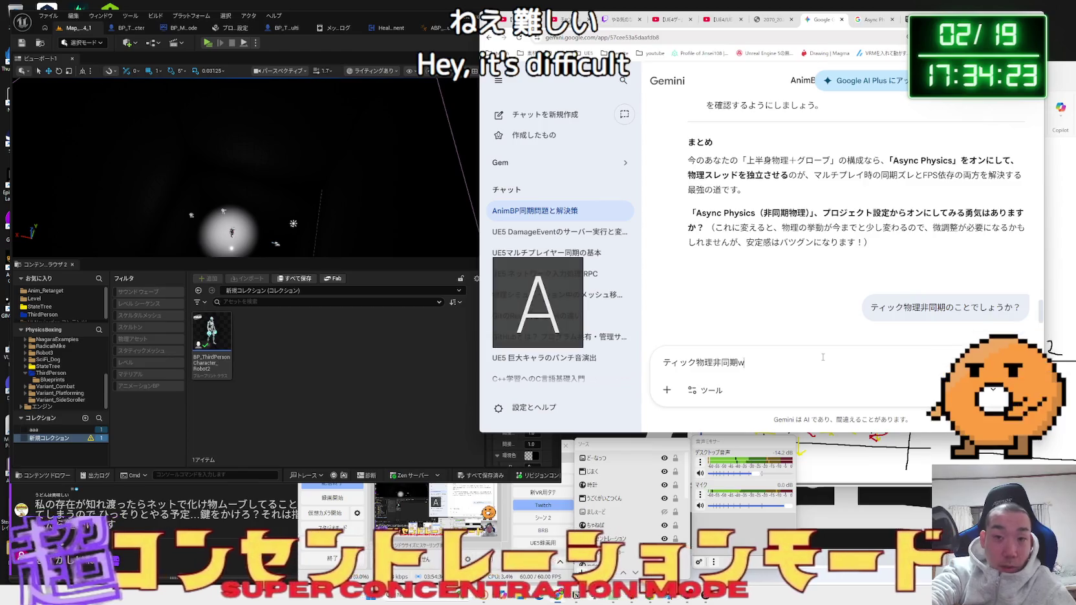
pyautogui.write('をオンにしたらk')
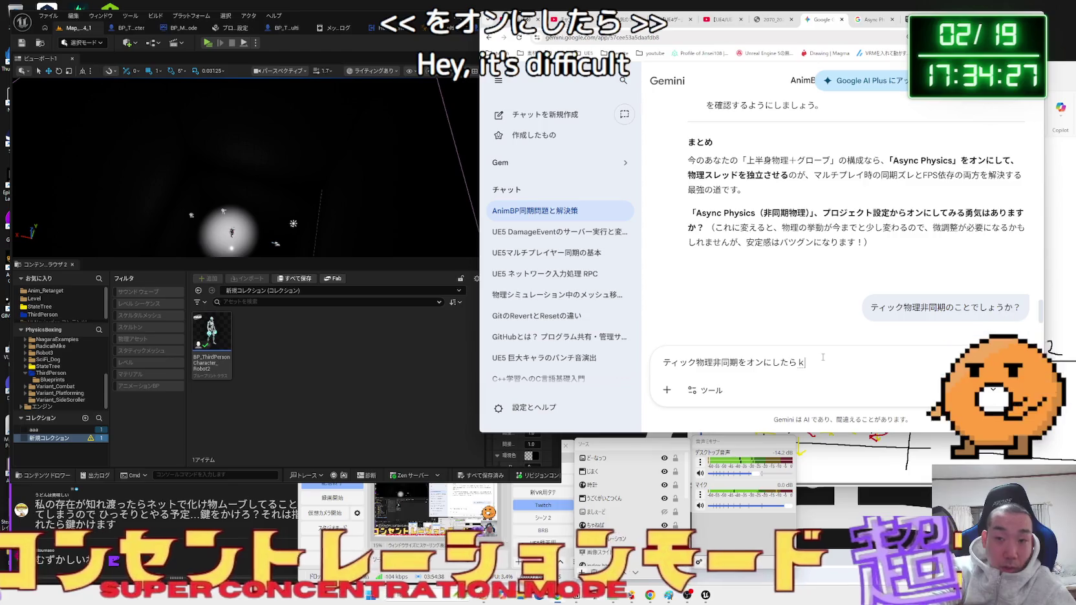
pyautogui.write('u')
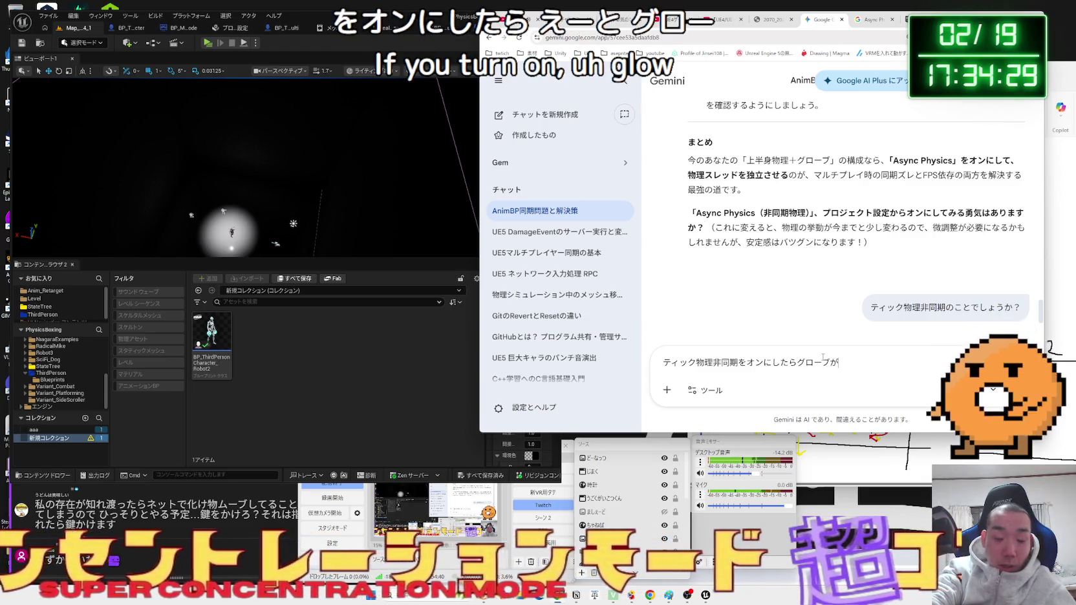
pyautogui.press('space')
pyautogui.write('k')
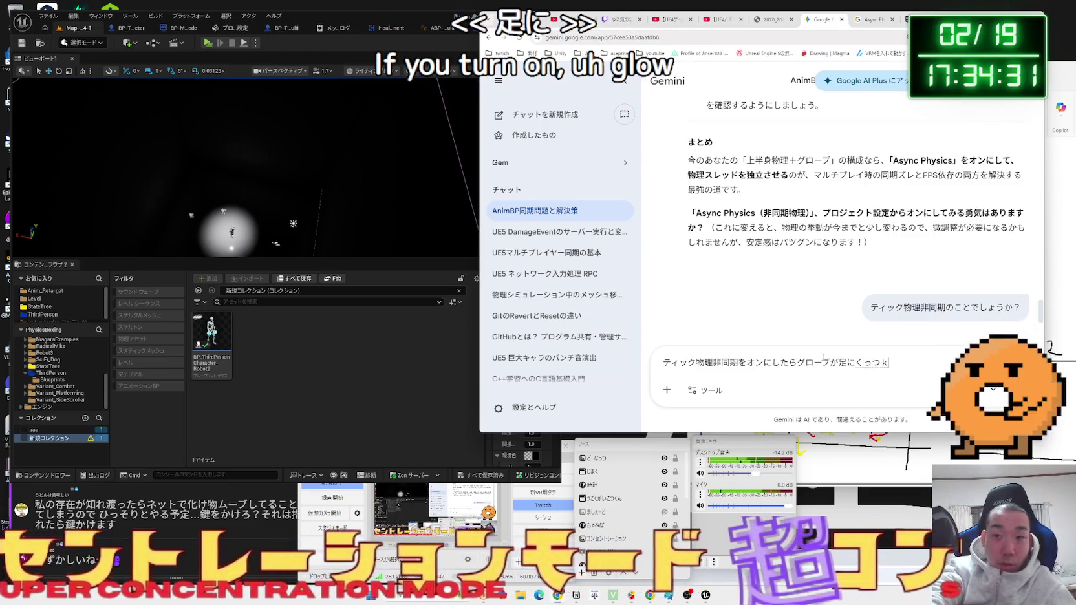
pyautogui.write('uttukuykyodou')
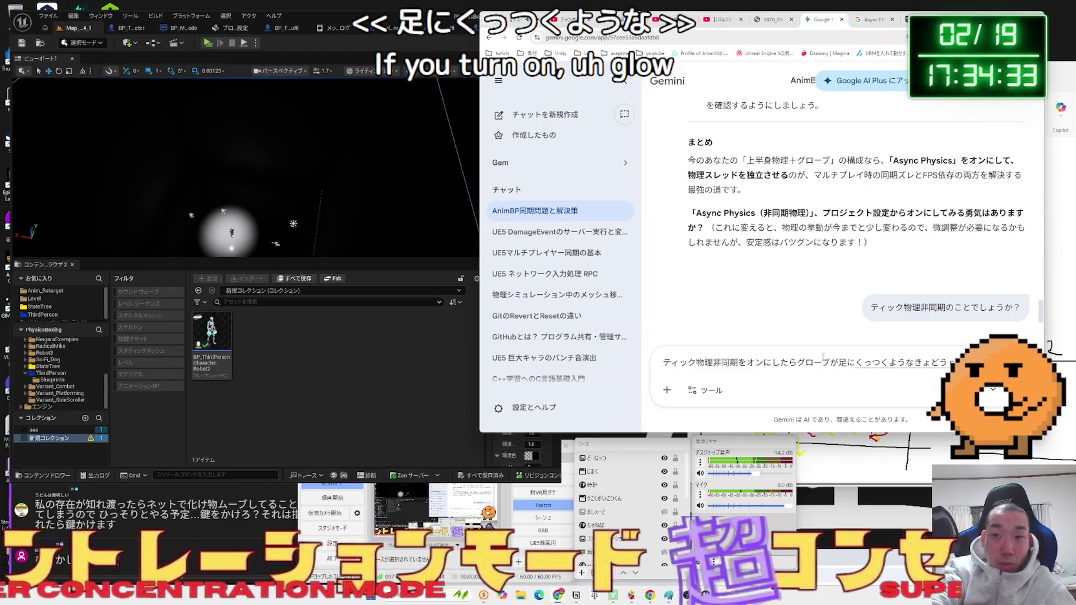
pyautogui.write('して')
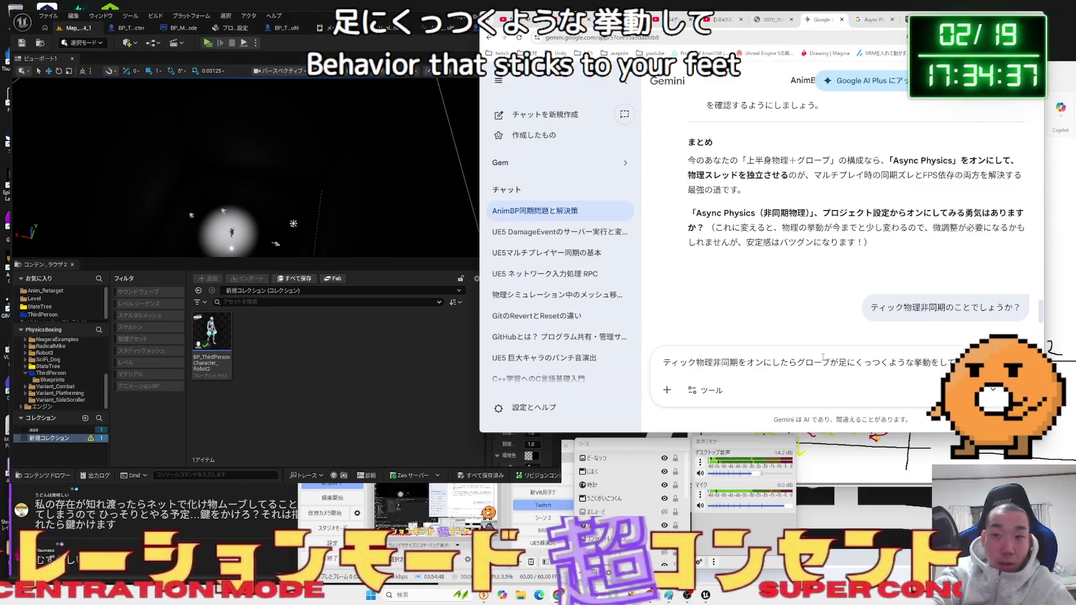
pyautogui.click(234, 28)
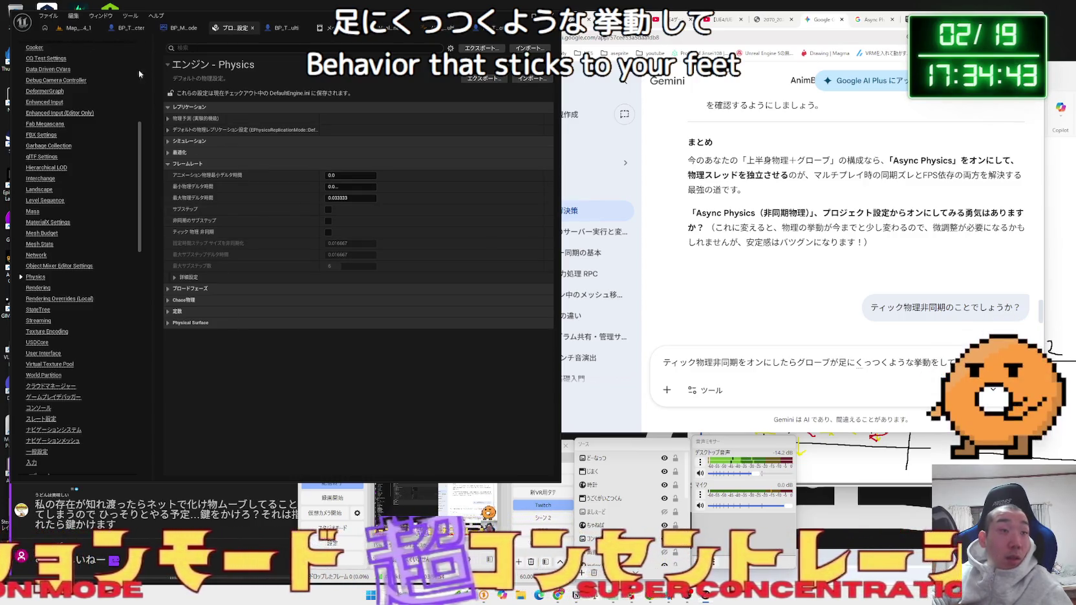
# - Return to the level editor and start another play session to test the gloves
pyautogui.click(77, 29)
pyautogui.click(208, 43)
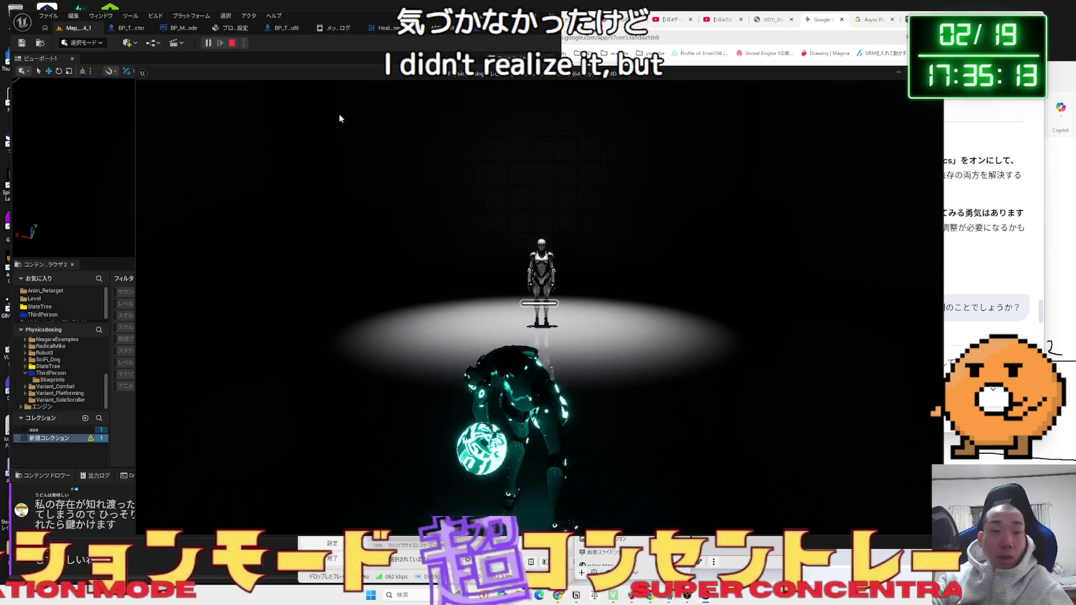
# - Stop the session, enable Tick Physics Async in the Physics settings, and replay Map_4_1
pyautogui.press('Escape')
pyautogui.click(230, 28)
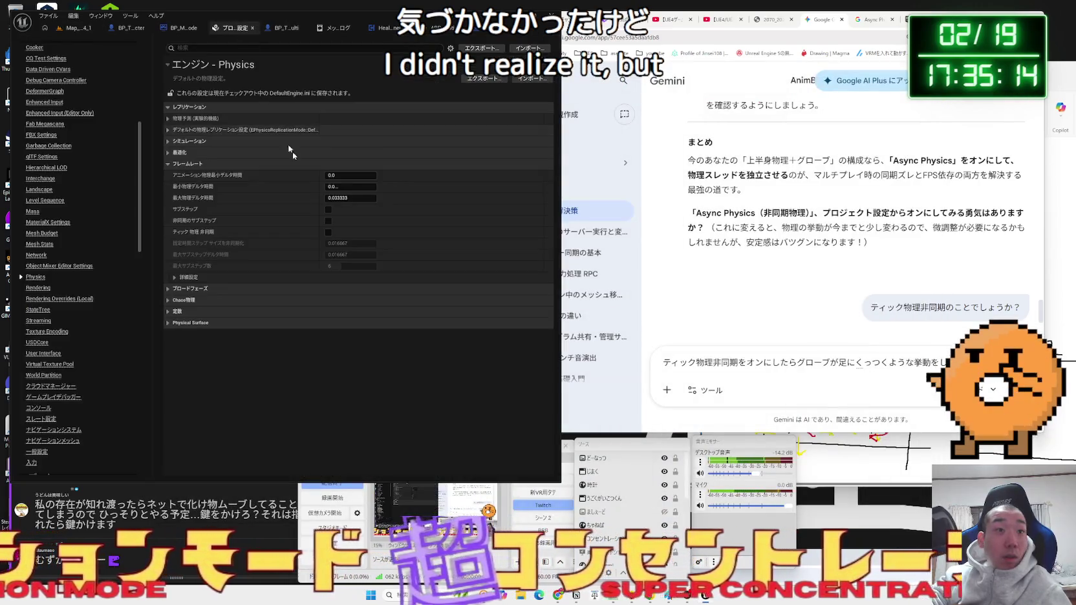
pyautogui.click(328, 233)
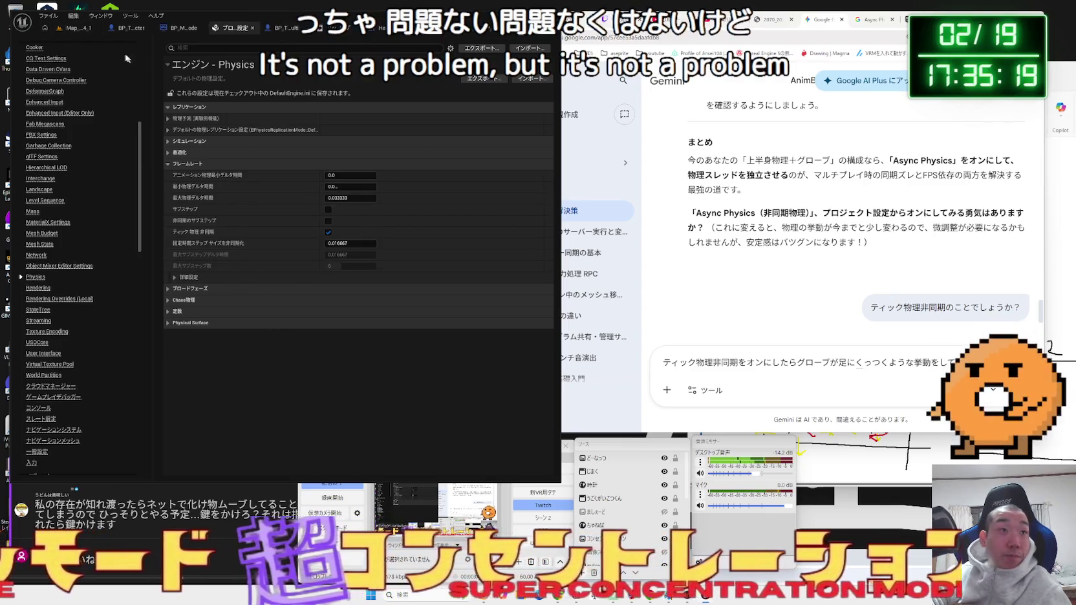
pyautogui.click(76, 28)
pyautogui.click(208, 43)
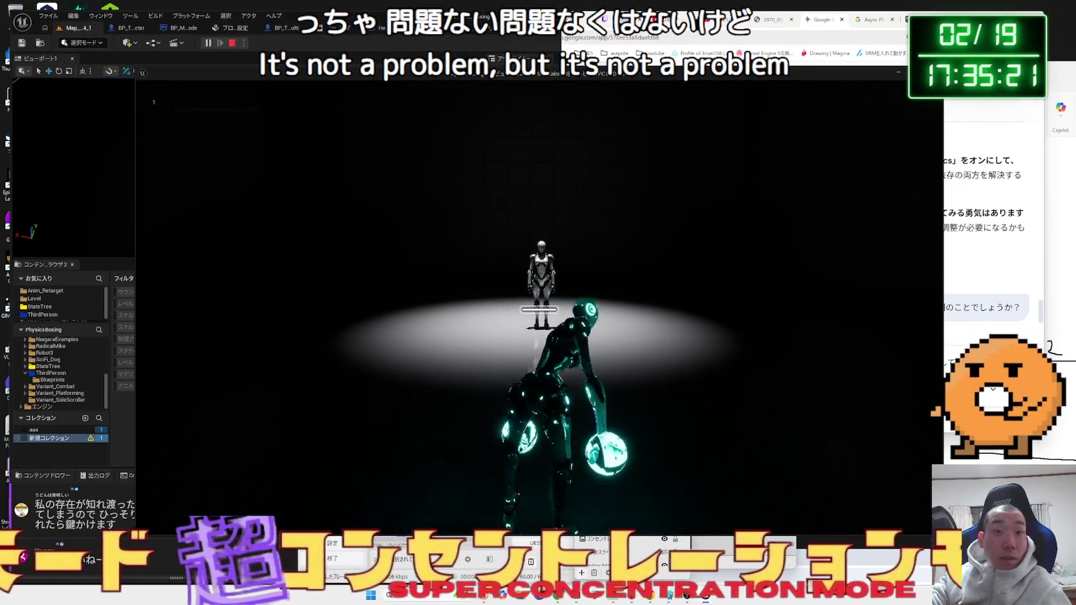